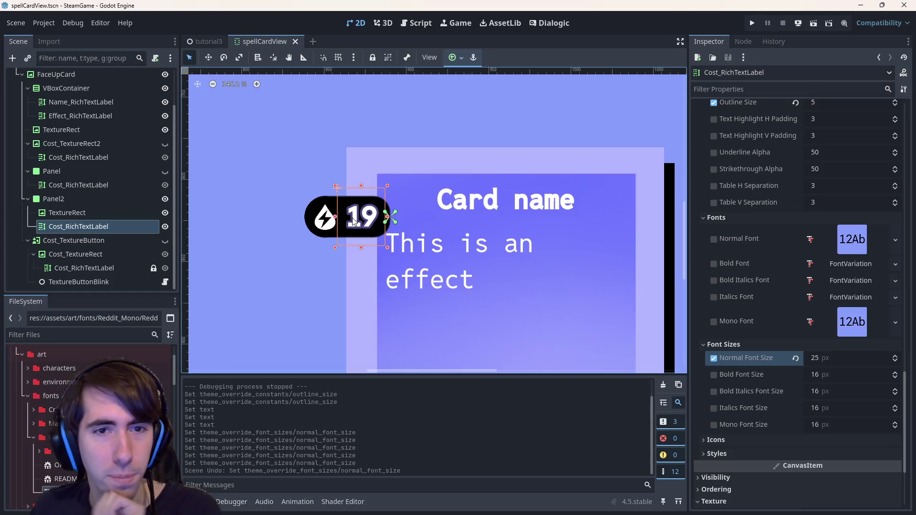
# - Try shrinking the cost label's Normal Font Size, then reset it to its default
pyautogui.scroll(5, 812, 311)
pyautogui.scroll(-10, 809, 311)
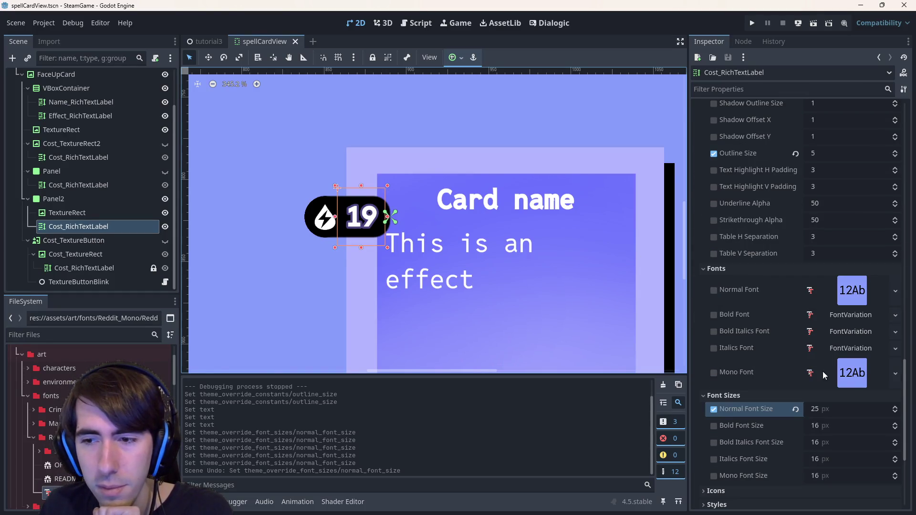
pyautogui.moveTo(824, 413)
pyautogui.mouseDown()
pyautogui.moveTo(802, 412)
pyautogui.moveTo(840, 413)
pyautogui.mouseUp()
pyautogui.click(795, 409)
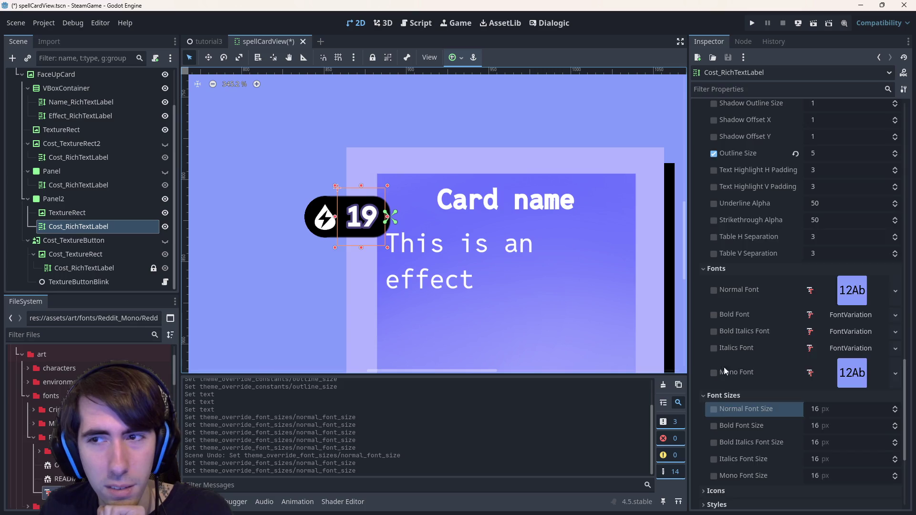
# - Set the cost label's Bold Font Size override to 25 px
pyautogui.scroll(15, 726, 334)
pyautogui.scroll(5, 729, 300)
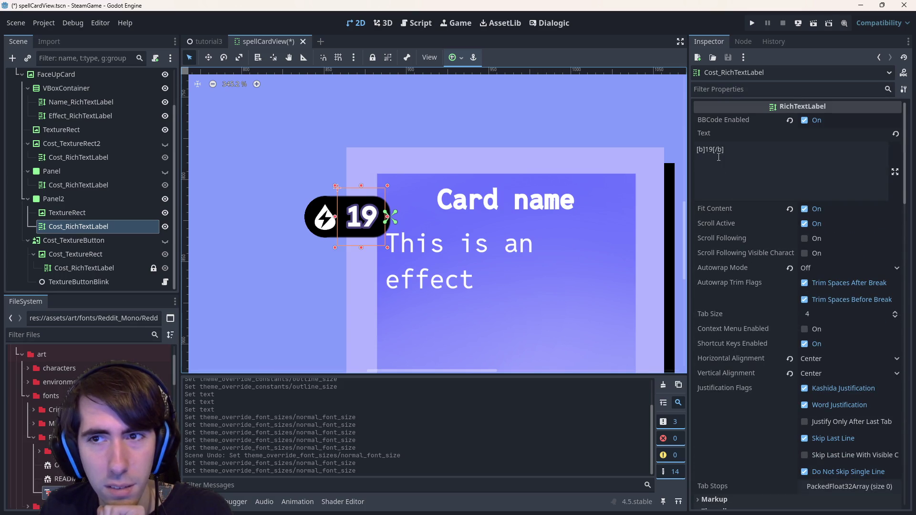
pyautogui.scroll(-15, 716, 160)
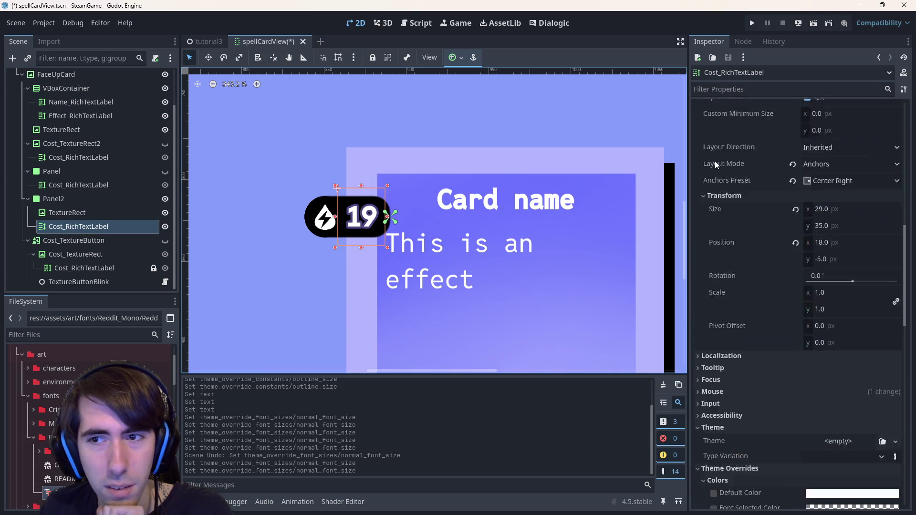
pyautogui.moveTo(812, 272)
pyautogui.mouseDown()
pyautogui.moveTo(859, 272)
pyautogui.moveTo(811, 273)
pyautogui.mouseUp()
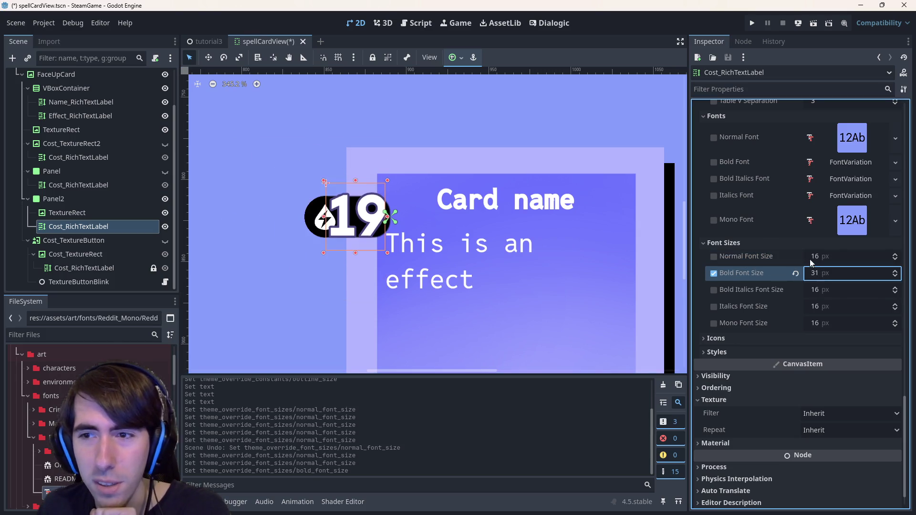
pyautogui.hotkey('ctrl', 'z')
pyautogui.hotkey('ctrl', 'z')
pyautogui.hotkey('ctrl', 'z')
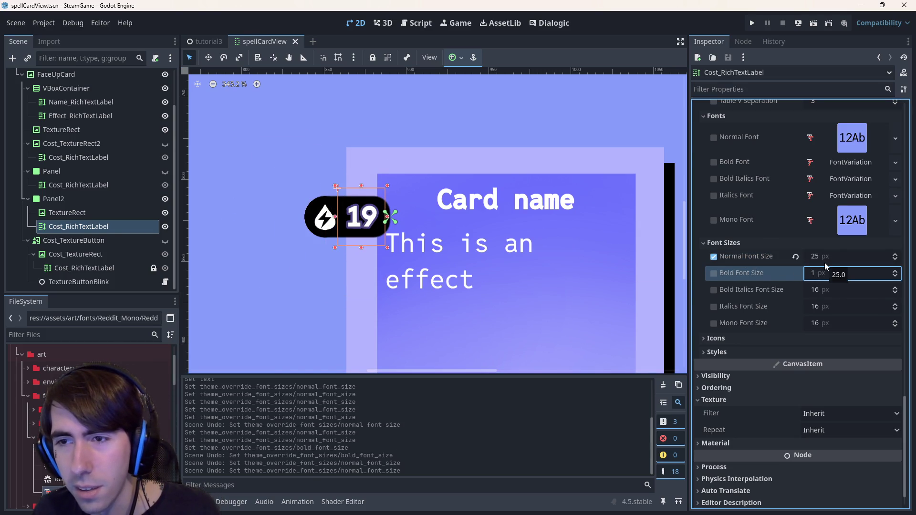
pyautogui.click(830, 268)
pyautogui.press('Return')
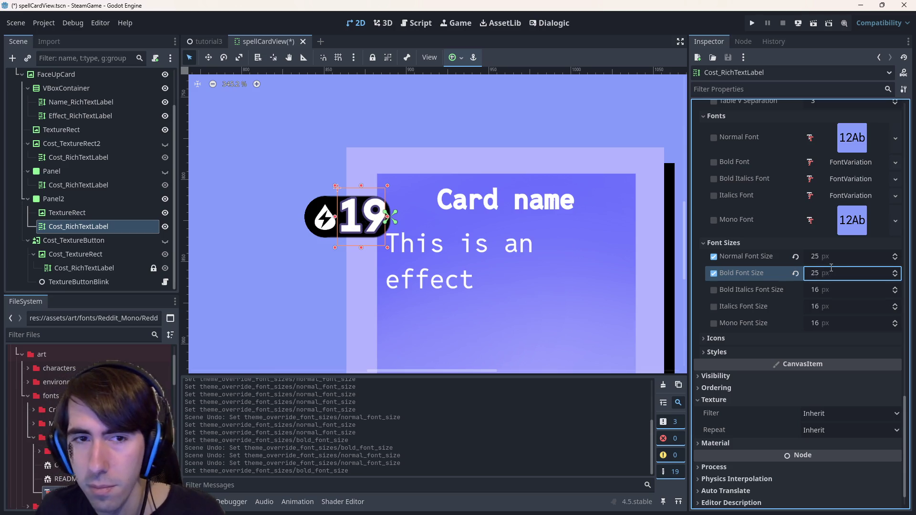
# - Lower the Bold Font Size to 20, then 18 px, and save the card scene
pyautogui.click(834, 276)
pyautogui.write('20')
pyautogui.press('Return')
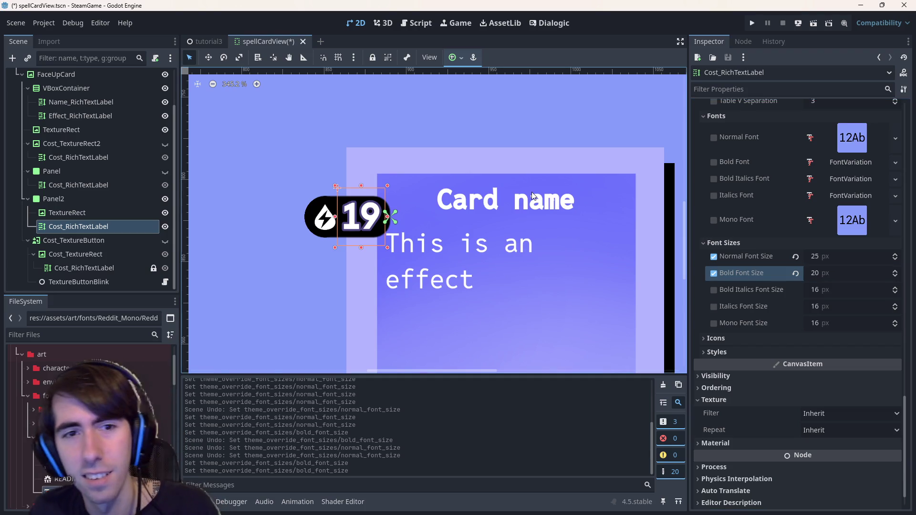
pyautogui.click(836, 274)
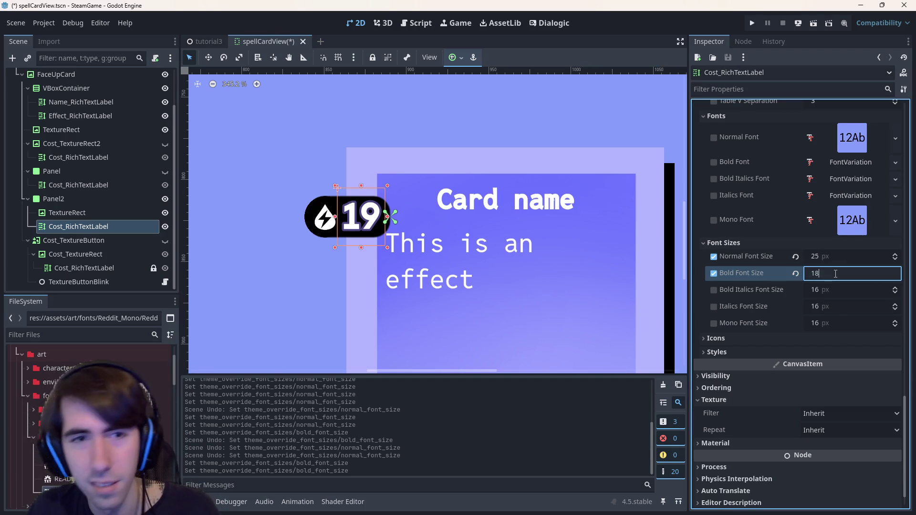
pyautogui.press('Return')
pyautogui.hotkey('ctrl', 's')
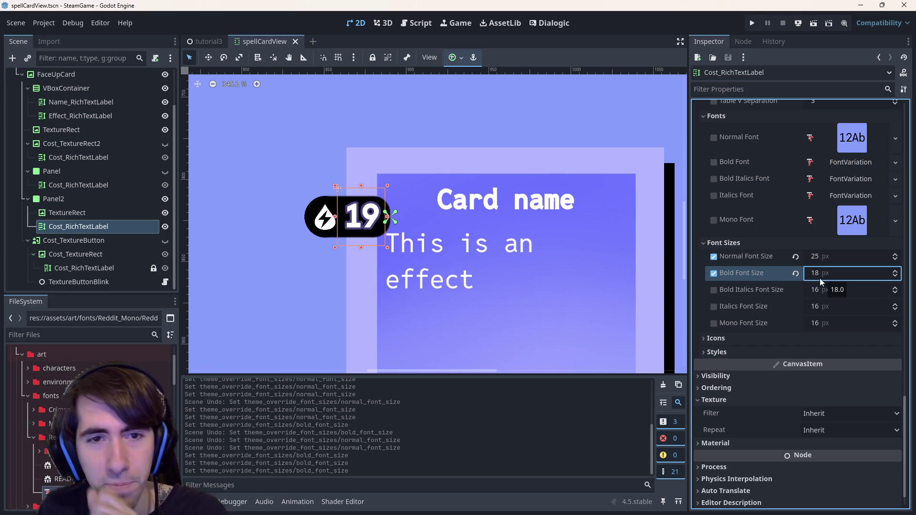
# - Edit the Bold Font Size down to 1 px, shrinking the cost number '19' out of sight
pyautogui.press('BackSpace')
pyautogui.write('9')
pyautogui.press('BackSpace')
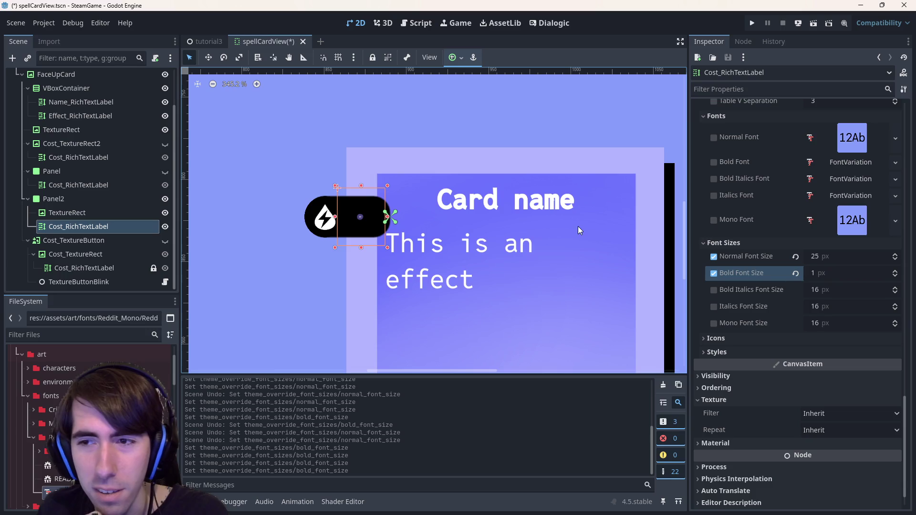
# - Set the cost label's Bold Font Size to 20, then settle on 18 px
pyautogui.scroll(-4, 525, 258)
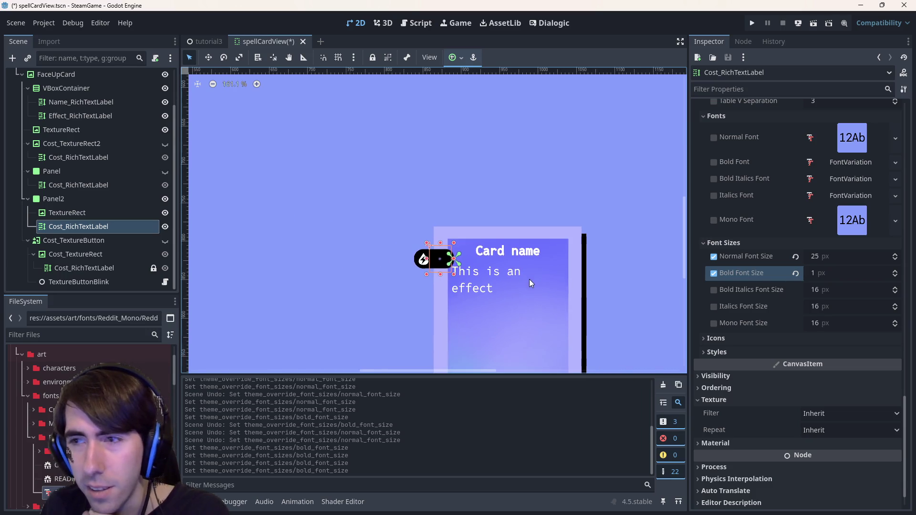
pyautogui.scroll(-1, 528, 285)
pyautogui.hscroll(3, 501, 267)
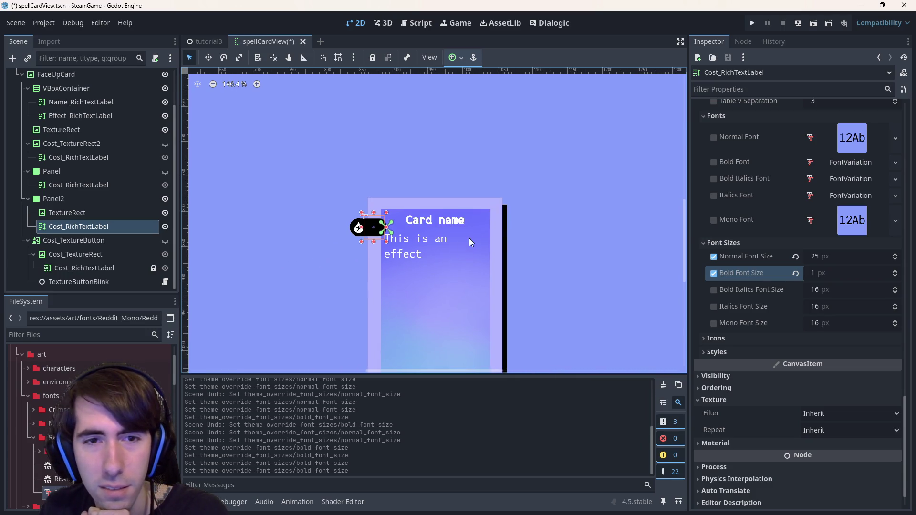
pyautogui.click(824, 275)
pyautogui.press('Return')
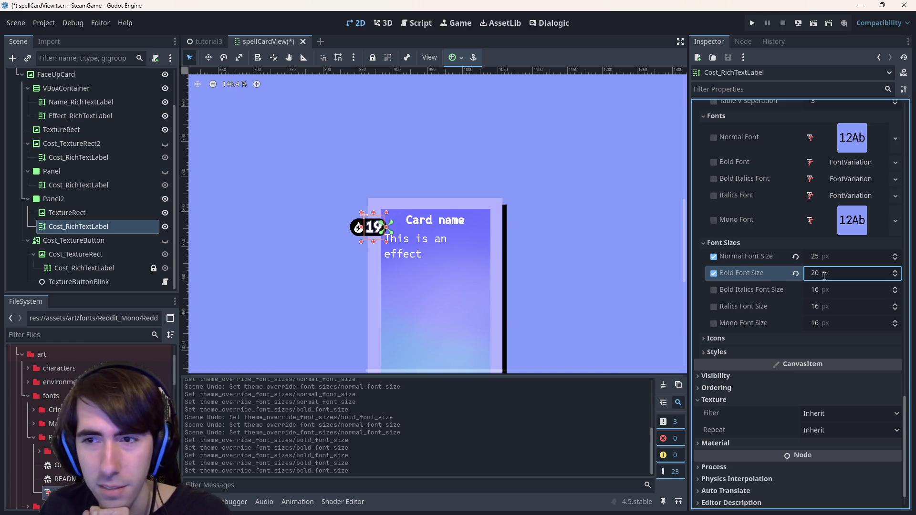
pyautogui.scroll(11, 351, 205)
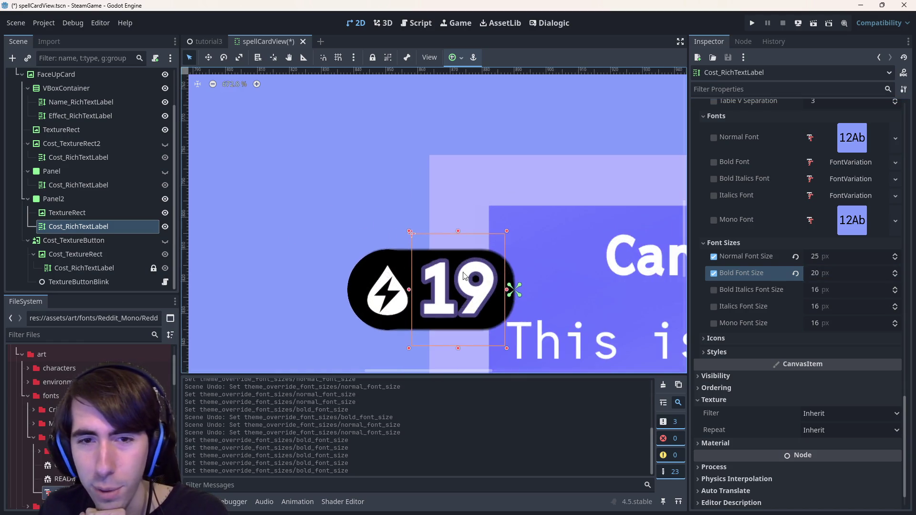
pyautogui.scroll(-6, 500, 287)
pyautogui.click(844, 272)
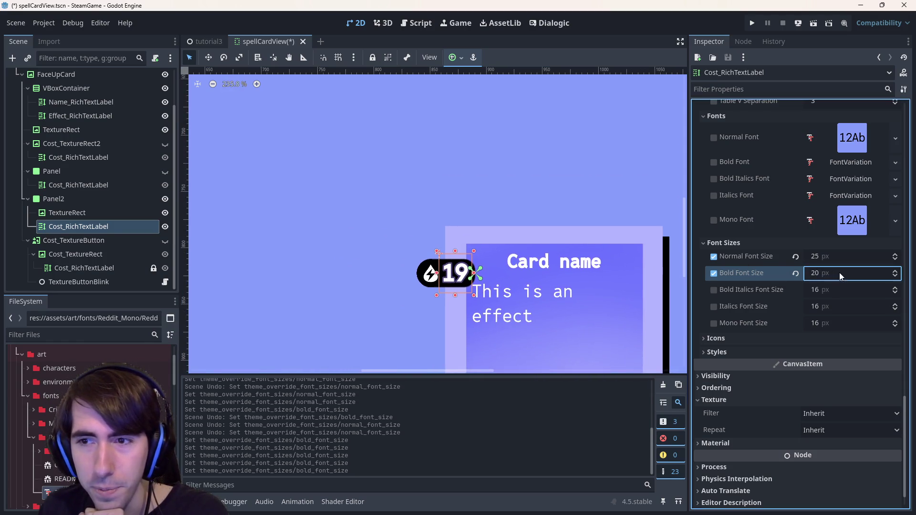
pyautogui.write('18')
pyautogui.press('Return')
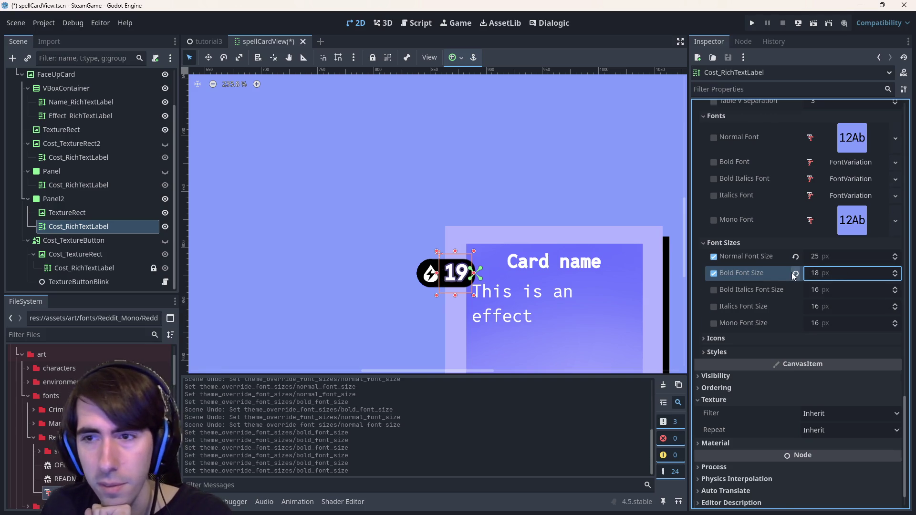
# - Try outline sizes 10, 8 and 7 on the cost label, then set it to 5
pyautogui.scroll(8, 785, 281)
pyautogui.click(821, 356)
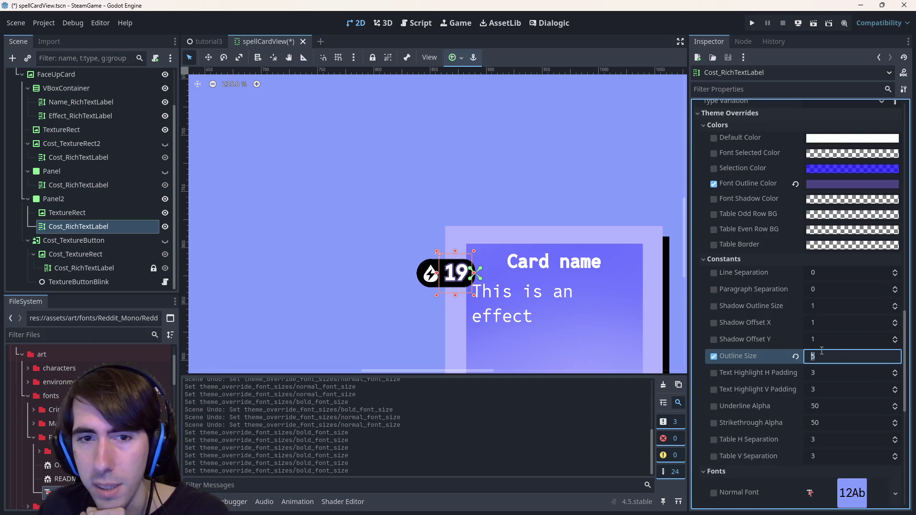
pyautogui.write('0')
pyautogui.press('Return')
pyautogui.click(843, 359)
pyautogui.write('8')
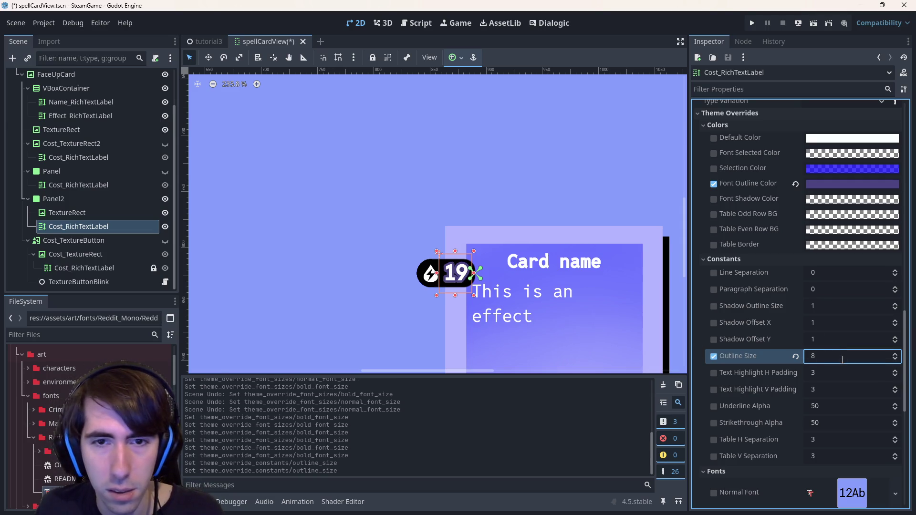
pyautogui.press('Return')
pyautogui.click(837, 358)
pyautogui.write('7')
pyautogui.press('Return')
pyautogui.click(837, 358)
pyautogui.write('5')
pyautogui.press('Return')
# - Save the card scene and run the game from the tutorial3 scene
pyautogui.hscroll(1, 382, 248)
pyautogui.hotkey('ctrl', 's')
pyautogui.click(208, 43)
pyautogui.press('F6')
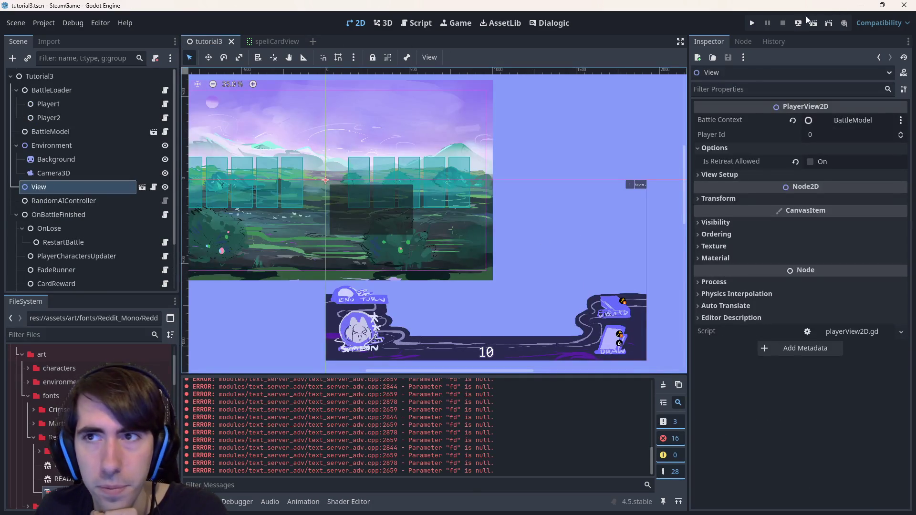
# - Return to the spellCardView scene and clear the selection
pyautogui.click(271, 41)
pyautogui.scroll(-8, 492, 266)
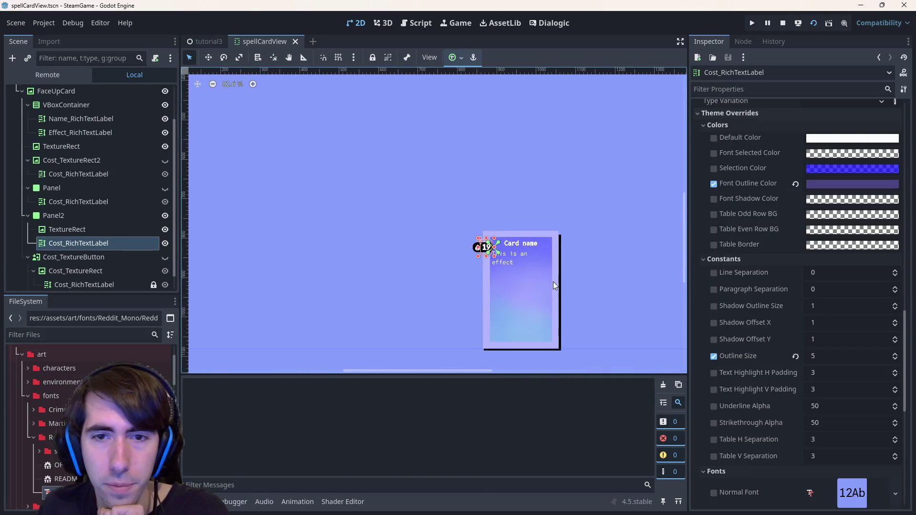
pyautogui.scroll(-1, 492, 266)
pyautogui.click(530, 255)
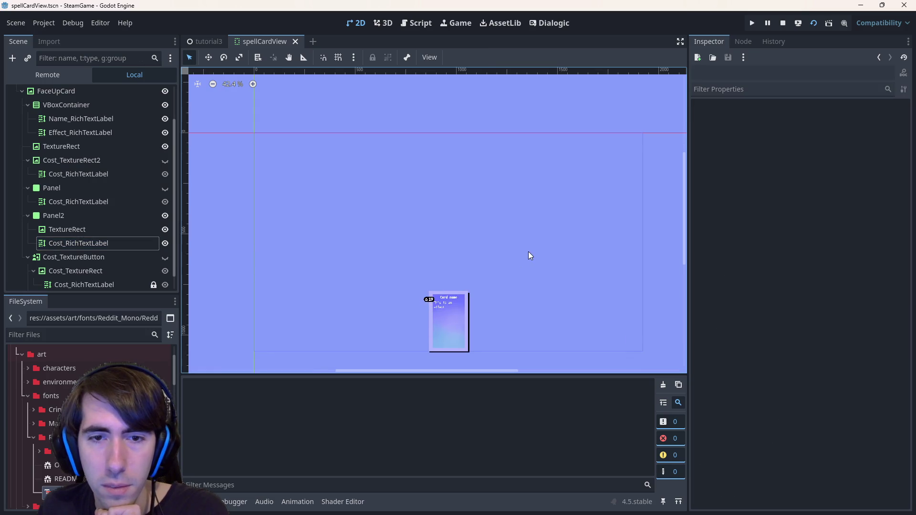
pyautogui.scroll(2, 523, 284)
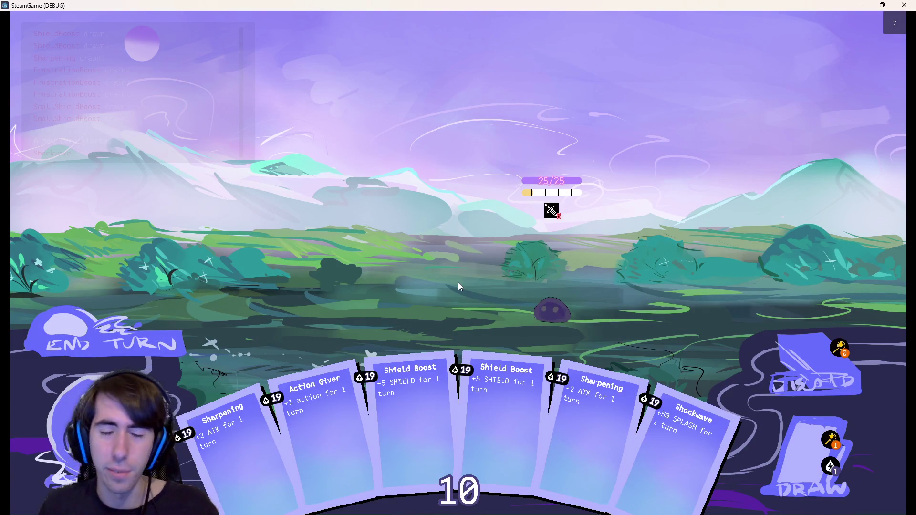
# - Lift a Shield Boost card, then deploy the character and two slimes onto the battlefield
pyautogui.moveTo(462, 396)
pyautogui.mouseDown()
pyautogui.moveTo(476, 301)
pyautogui.moveTo(435, 233)
pyautogui.moveTo(404, 213)
pyautogui.moveTo(383, 232)
pyautogui.moveTo(386, 253)
pyautogui.moveTo(495, 276)
pyautogui.moveTo(542, 262)
pyautogui.mouseUp()
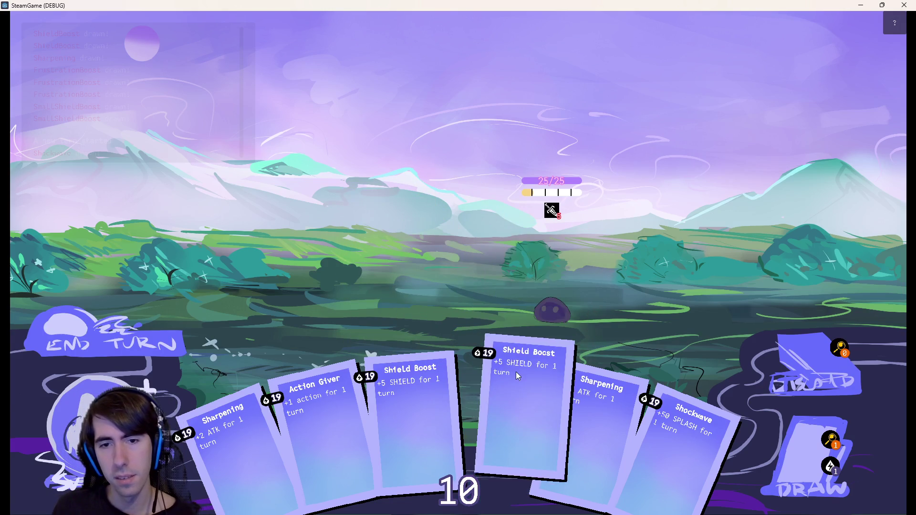
pyautogui.moveTo(494, 365)
pyautogui.mouseDown()
pyautogui.moveTo(485, 268)
pyautogui.moveTo(377, 141)
pyautogui.moveTo(448, 231)
pyautogui.moveTo(485, 368)
pyautogui.mouseUp()
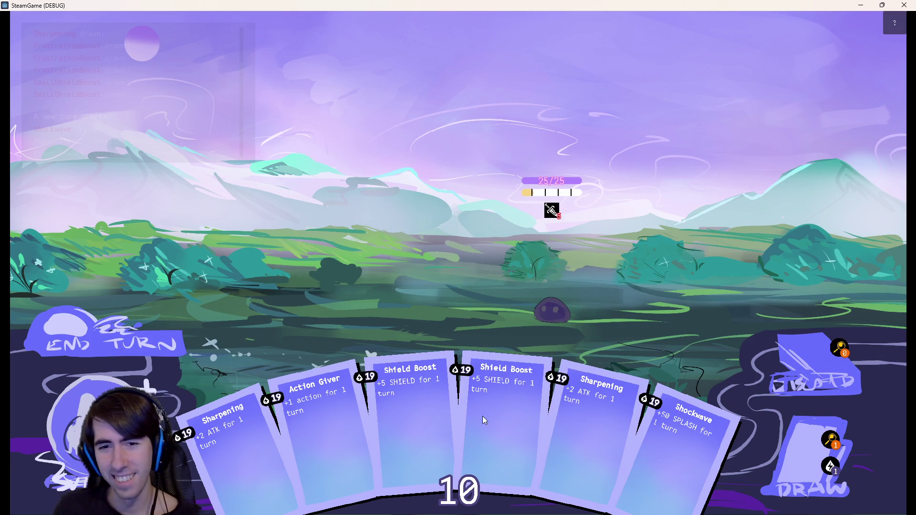
pyautogui.moveTo(362, 337)
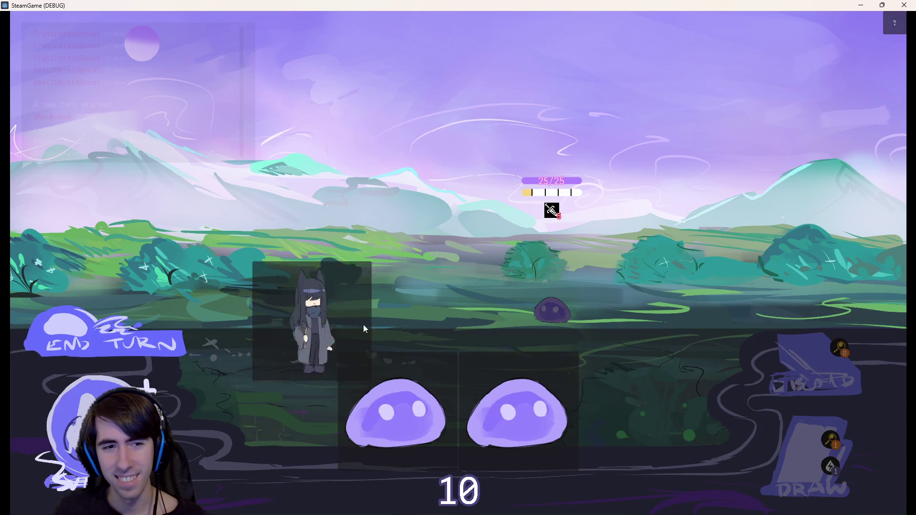
pyautogui.moveTo(363, 338); pyautogui.dragTo(400, 336)
pyautogui.moveTo(562, 409)
pyautogui.mouseDown()
pyautogui.moveTo(401, 268)
pyautogui.moveTo(373, 265)
pyautogui.mouseUp()
pyautogui.moveTo(322, 393)
pyautogui.mouseDown()
pyautogui.moveTo(261, 229)
pyautogui.moveTo(332, 285)
pyautogui.mouseUp()
pyautogui.moveTo(449, 384); pyautogui.dragTo(226, 228)
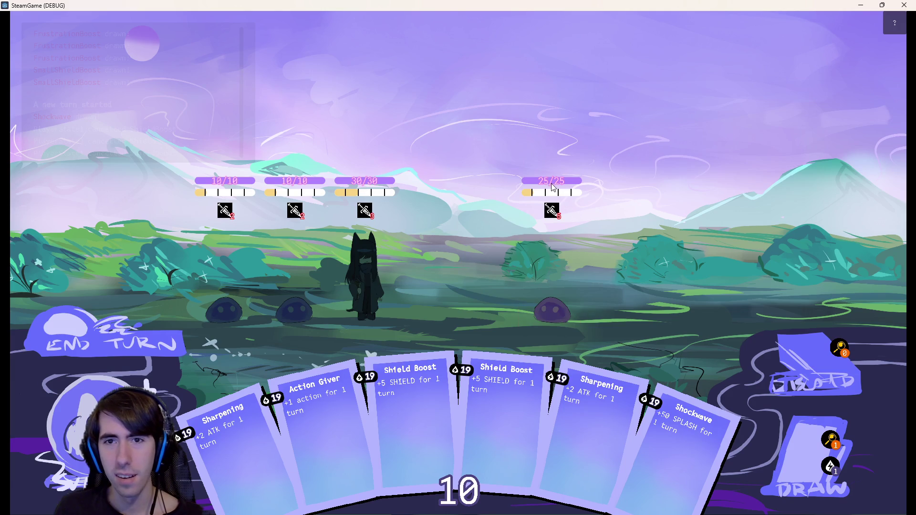
# - Check the draw pile, draw two cards, lift a Shield Boost card, and close the game
pyautogui.moveTo(557, 214)
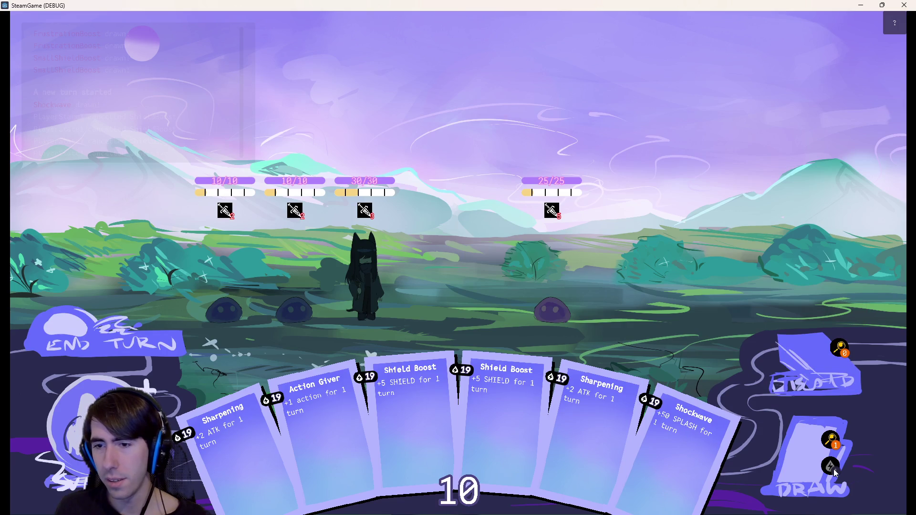
pyautogui.click(833, 445)
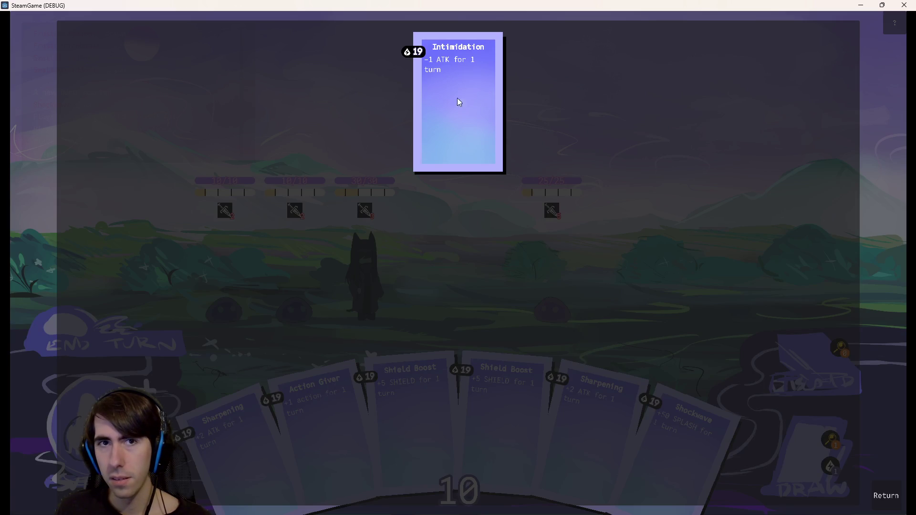
pyautogui.click(887, 494)
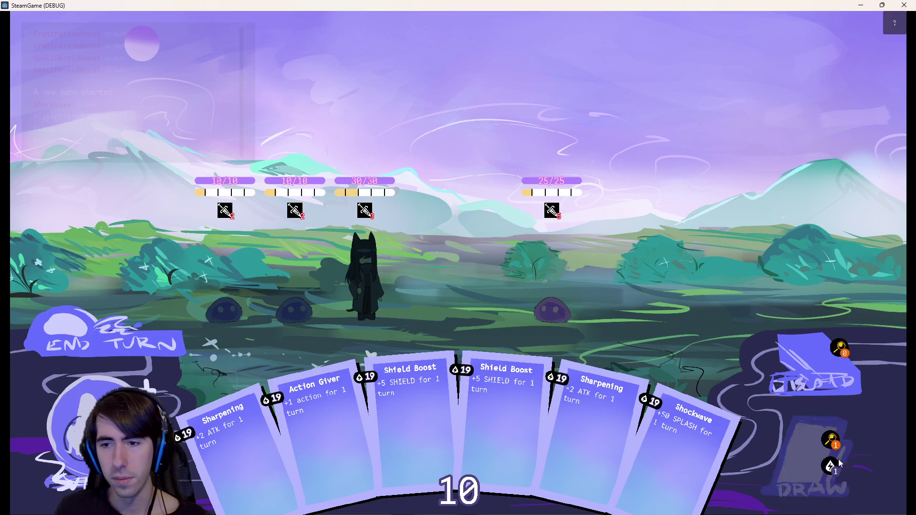
pyautogui.click(805, 465)
pyautogui.click(805, 465)
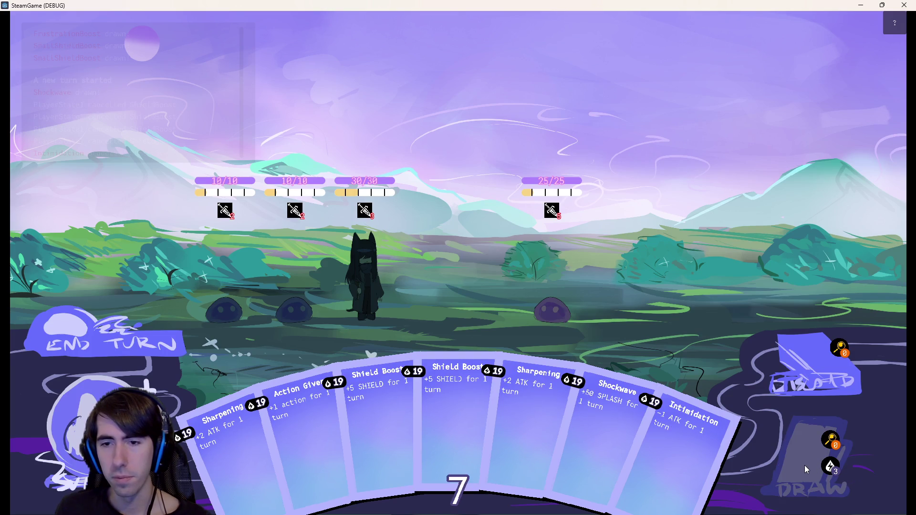
pyautogui.moveTo(412, 379)
pyautogui.mouseDown()
pyautogui.moveTo(446, 377)
pyautogui.moveTo(448, 343)
pyautogui.moveTo(394, 352)
pyautogui.mouseUp()
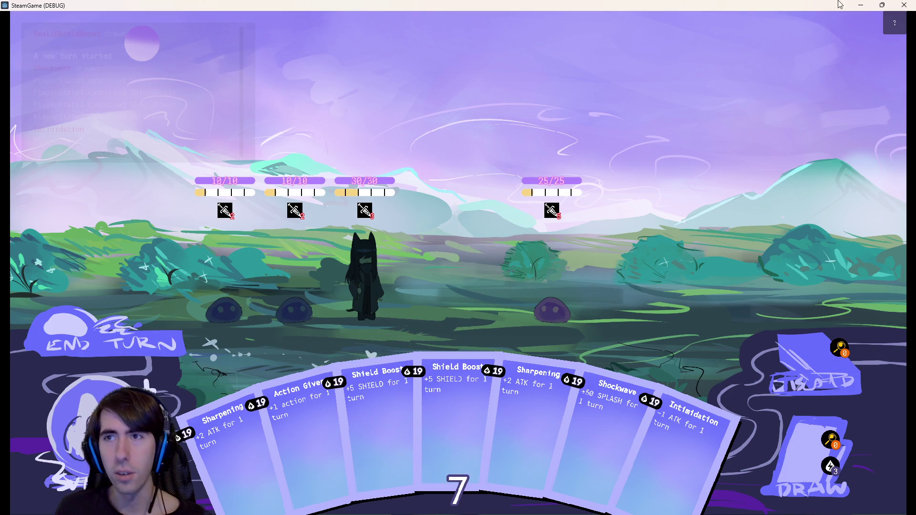
pyautogui.click(903, 5)
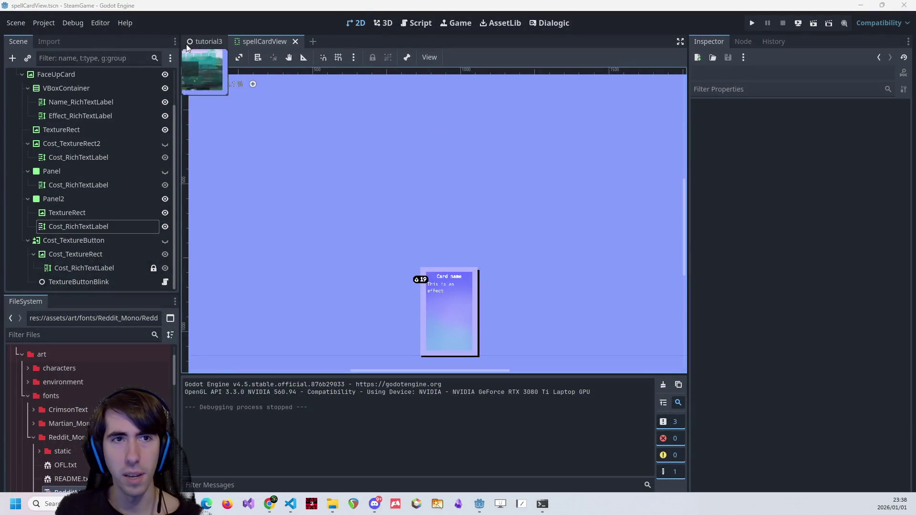
# - Assign Panel2's Cost_RichTextLabel to the AspectRatioContainer's Cost Label field
pyautogui.scroll(3, 79, 80)
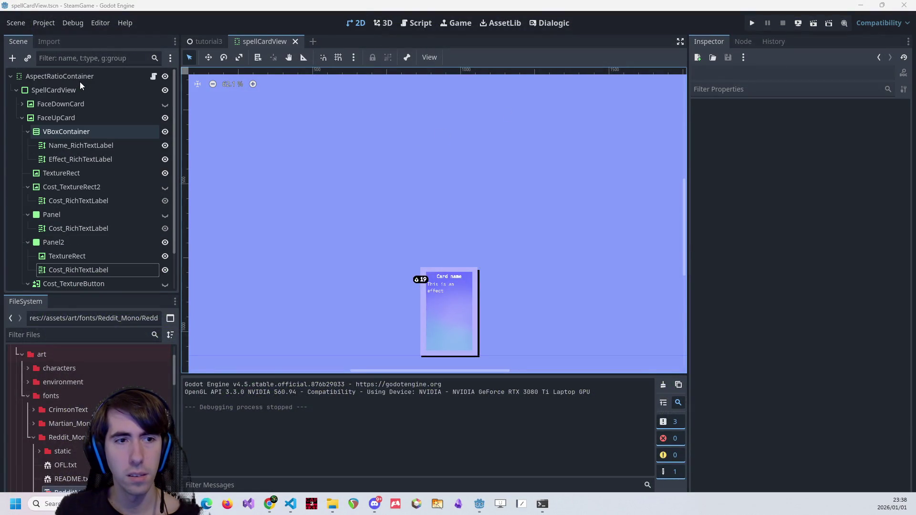
pyautogui.click(79, 81)
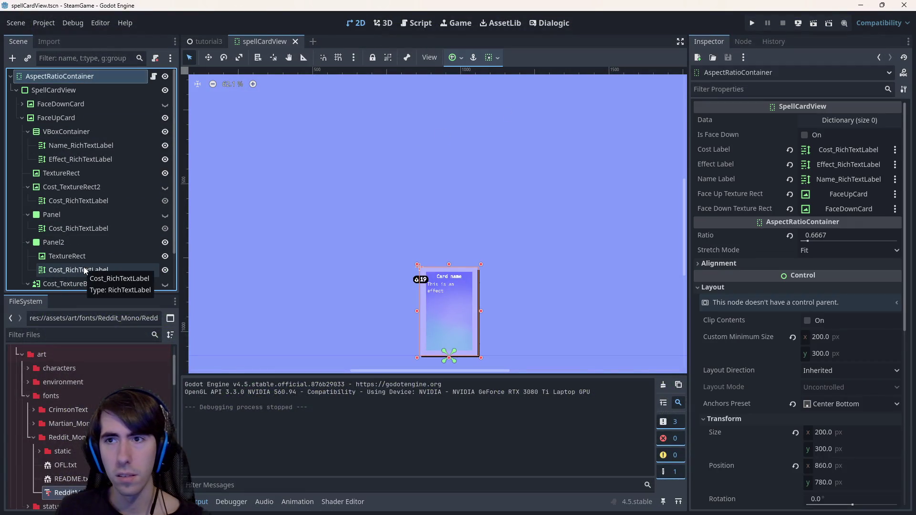
pyautogui.moveTo(84, 267)
pyautogui.mouseDown()
pyautogui.moveTo(583, 181)
pyautogui.moveTo(834, 164)
pyautogui.moveTo(830, 151)
pyautogui.mouseUp()
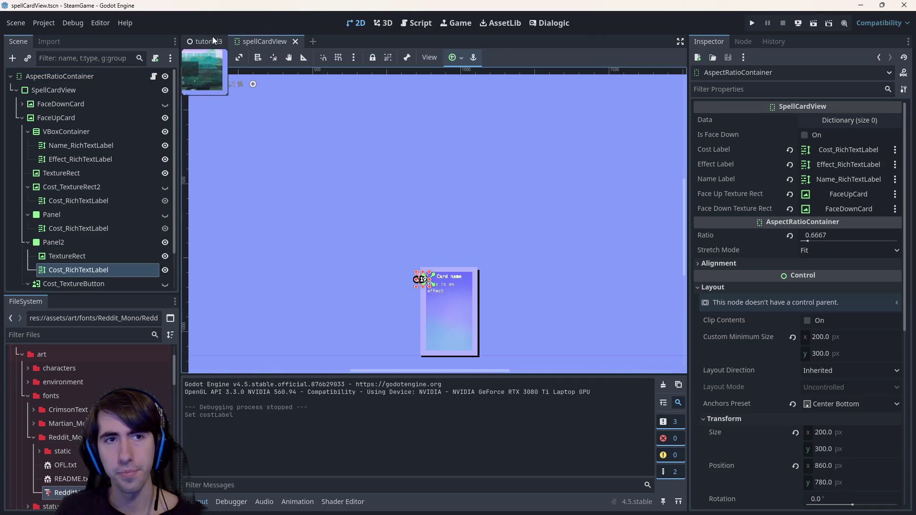
# - Run the tutorial3 scene and deploy the character and two slimes onto the battlefield
pyautogui.click(209, 41)
pyautogui.click(814, 23)
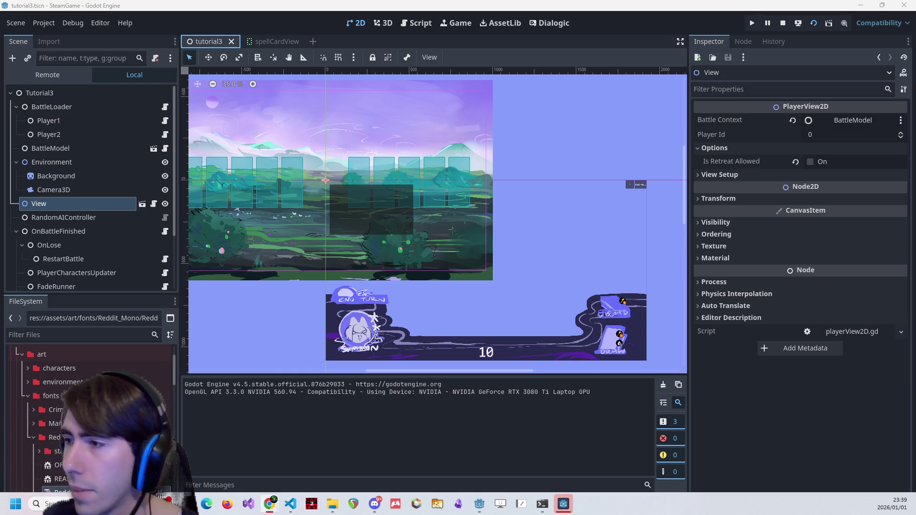
pyautogui.click(569, 494)
pyautogui.moveTo(382, 405); pyautogui.dragTo(394, 251)
pyautogui.moveTo(591, 377)
pyautogui.mouseDown()
pyautogui.moveTo(440, 220)
pyautogui.moveTo(379, 291)
pyautogui.moveTo(376, 258)
pyautogui.mouseUp()
pyautogui.moveTo(312, 390); pyautogui.dragTo(274, 284)
pyautogui.moveTo(432, 389)
pyautogui.mouseDown()
pyautogui.moveTo(223, 249)
pyautogui.moveTo(201, 250)
pyautogui.mouseUp()
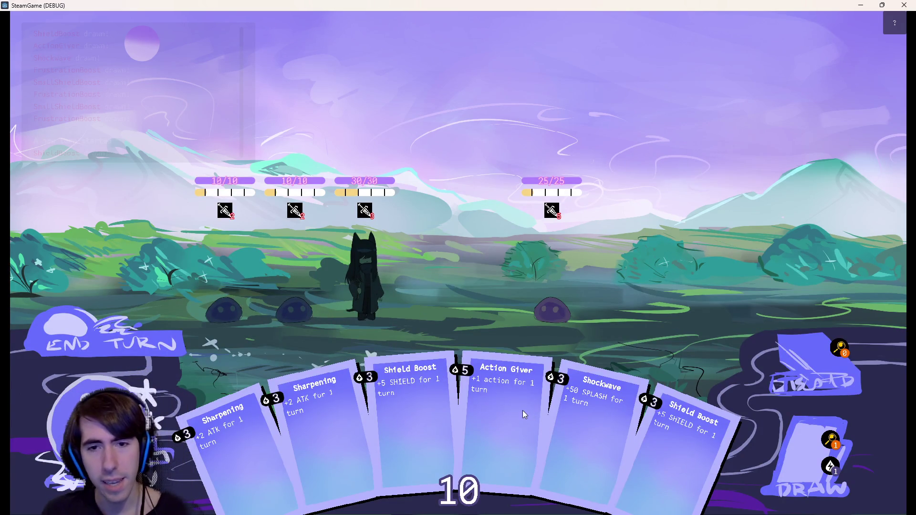
# - Check the card left in the draw pile, then draw Intimidation into the hand
pyautogui.click(832, 442)
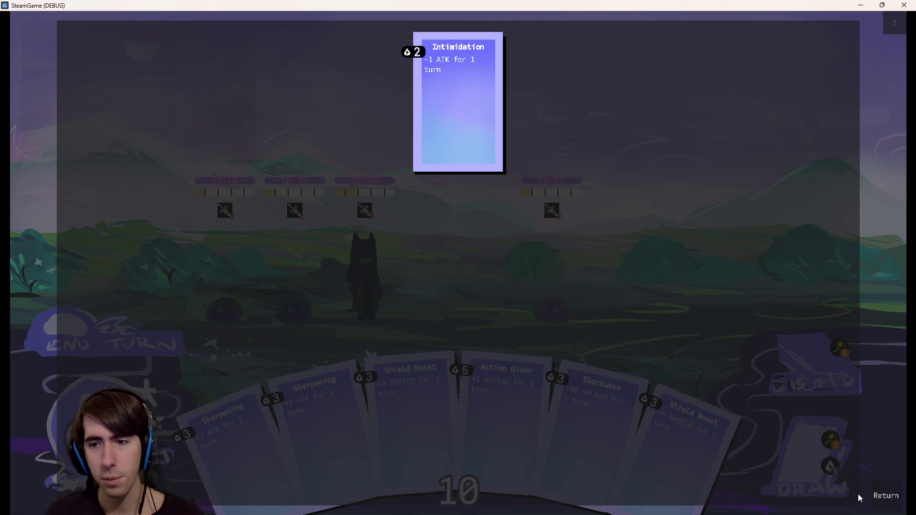
pyautogui.click(886, 497)
pyautogui.click(831, 440)
pyautogui.click(886, 496)
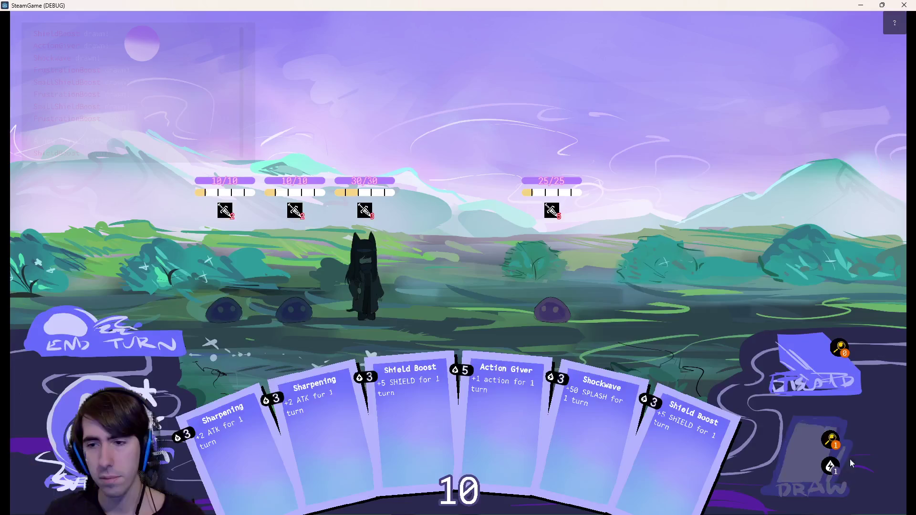
pyautogui.click(832, 440)
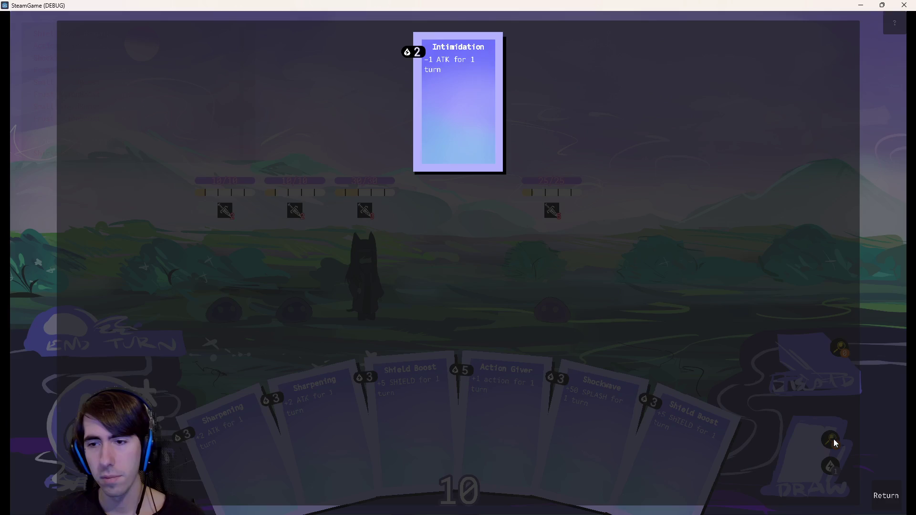
pyautogui.click(875, 504)
pyautogui.click(835, 465)
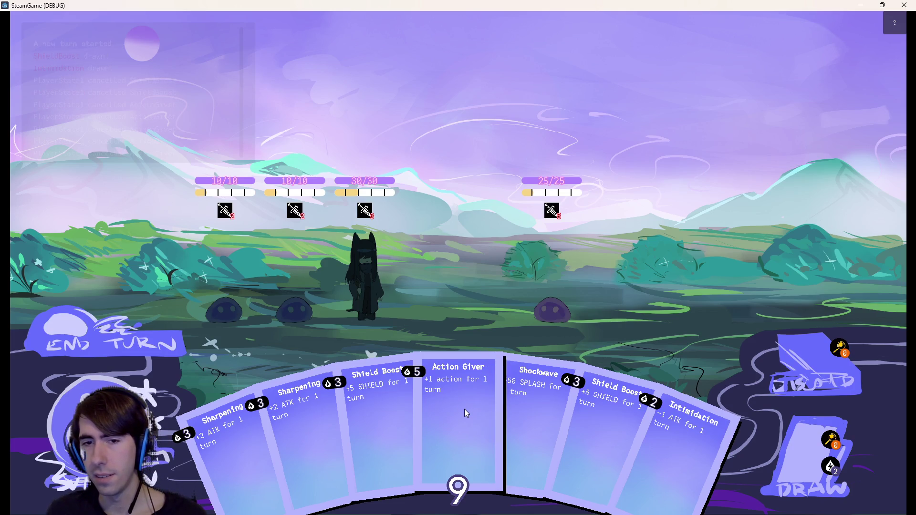
# - Test moving Action Giver, Sharpening, Intimidation and Shield Boost cards, then close the game
pyautogui.moveTo(463, 392)
pyautogui.mouseDown()
pyautogui.moveTo(417, 309)
pyautogui.moveTo(494, 399)
pyautogui.mouseUp()
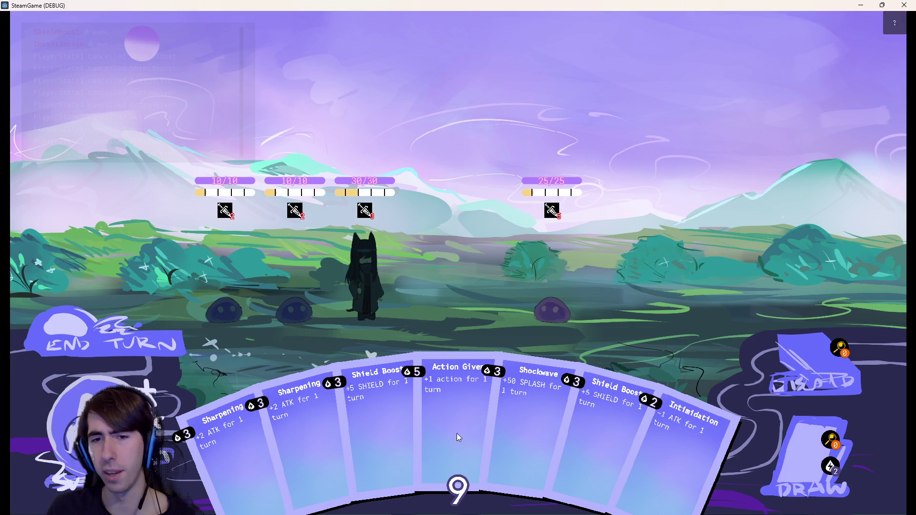
pyautogui.moveTo(299, 430)
pyautogui.mouseDown()
pyautogui.moveTo(322, 343)
pyautogui.moveTo(292, 387)
pyautogui.mouseUp()
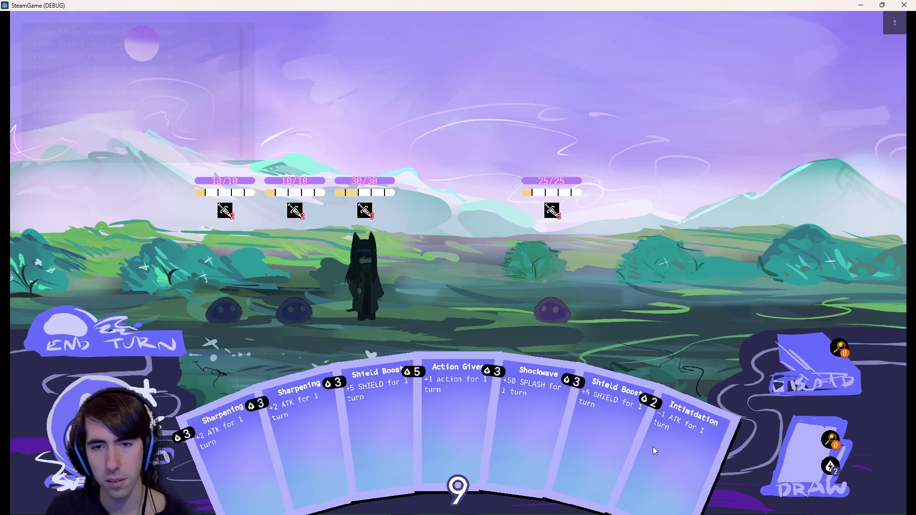
pyautogui.moveTo(646, 442)
pyautogui.mouseDown()
pyautogui.moveTo(626, 195)
pyautogui.moveTo(580, 217)
pyautogui.moveTo(549, 253)
pyautogui.moveTo(622, 382)
pyautogui.moveTo(620, 283)
pyautogui.moveTo(559, 284)
pyautogui.moveTo(372, 247)
pyautogui.moveTo(601, 403)
pyautogui.moveTo(756, 443)
pyautogui.mouseUp()
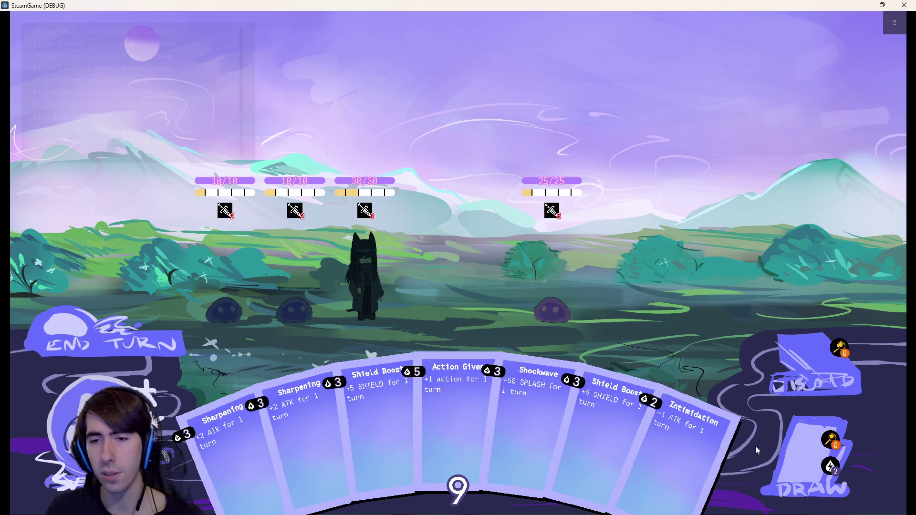
pyautogui.moveTo(645, 431)
pyautogui.mouseDown()
pyautogui.moveTo(634, 262)
pyautogui.moveTo(733, 128)
pyautogui.moveTo(711, 174)
pyautogui.moveTo(534, 160)
pyautogui.moveTo(413, 137)
pyautogui.moveTo(511, 180)
pyautogui.moveTo(701, 183)
pyautogui.moveTo(508, 176)
pyautogui.mouseUp()
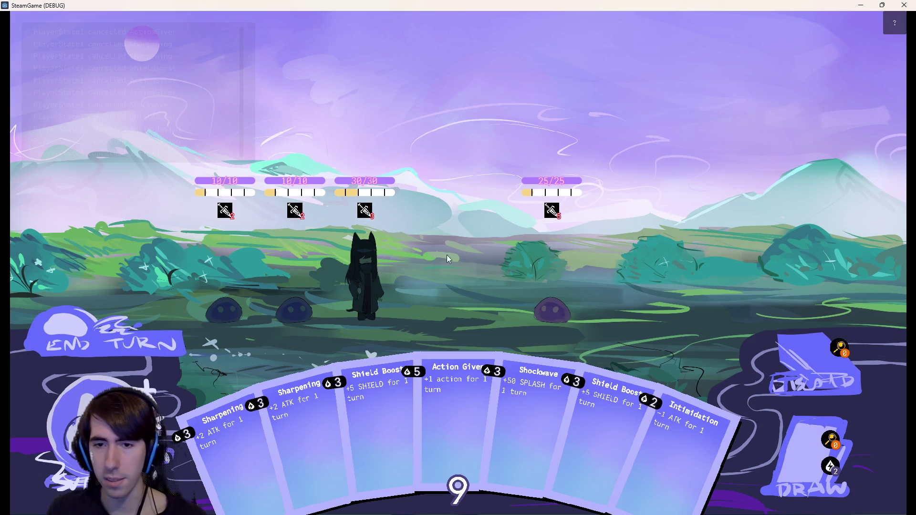
pyautogui.moveTo(597, 397); pyautogui.dragTo(618, 245)
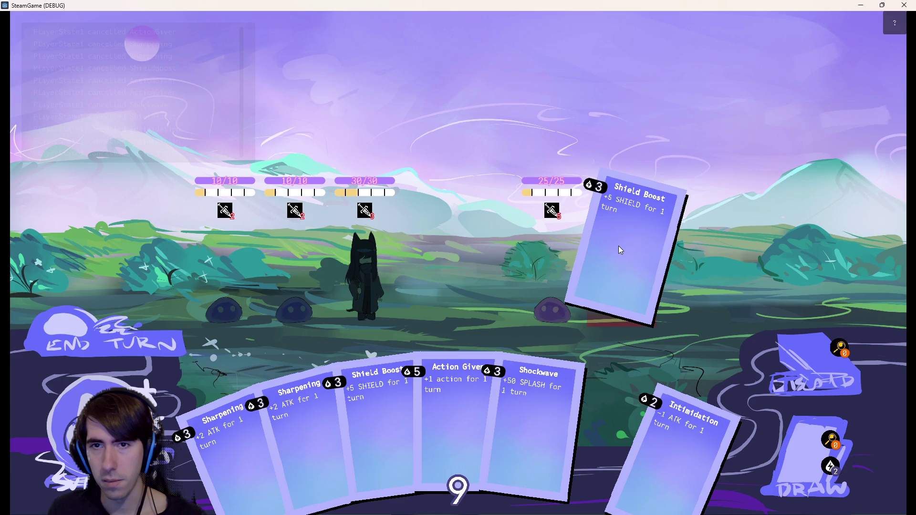
pyautogui.moveTo(619, 246); pyautogui.dragTo(619, 245)
pyautogui.click(905, 4)
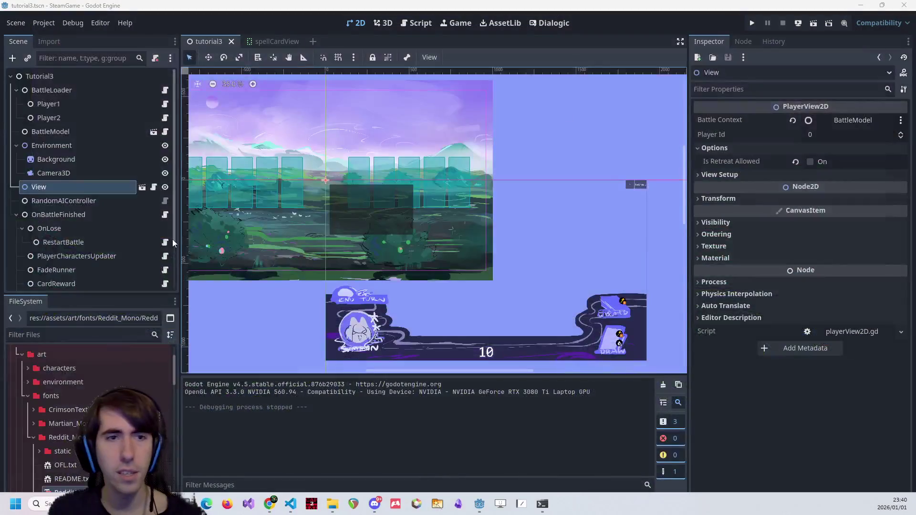
# - Open the spellCardView scene and locate Cost_TextureRect2 in the Scene tree
pyautogui.click(265, 43)
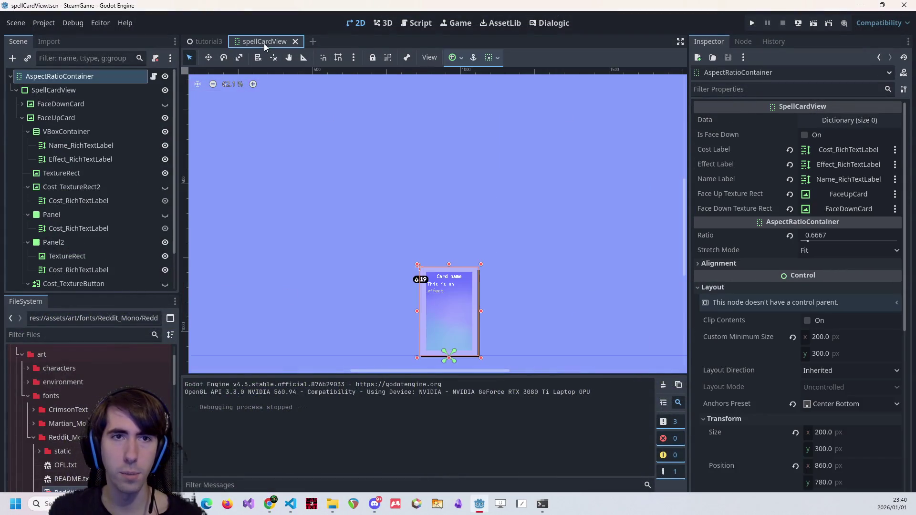
pyautogui.scroll(5, 443, 302)
pyautogui.click(480, 300)
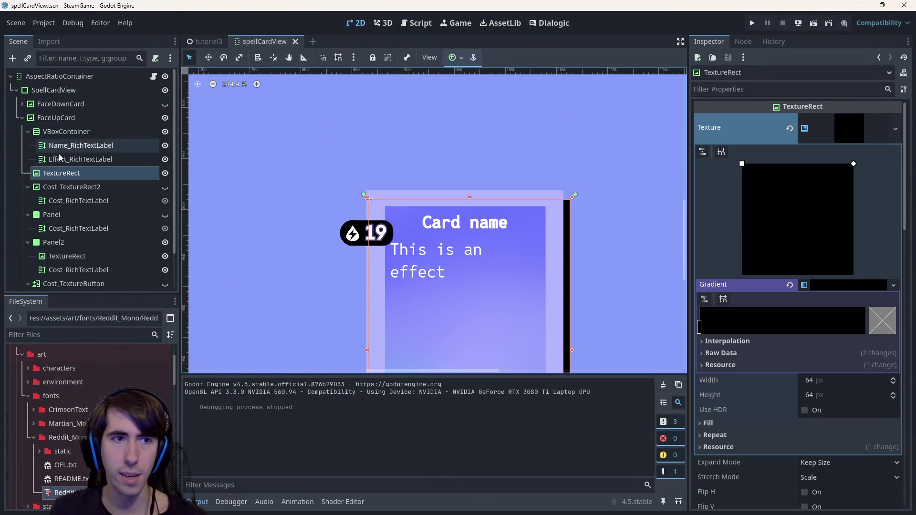
pyautogui.click(28, 131)
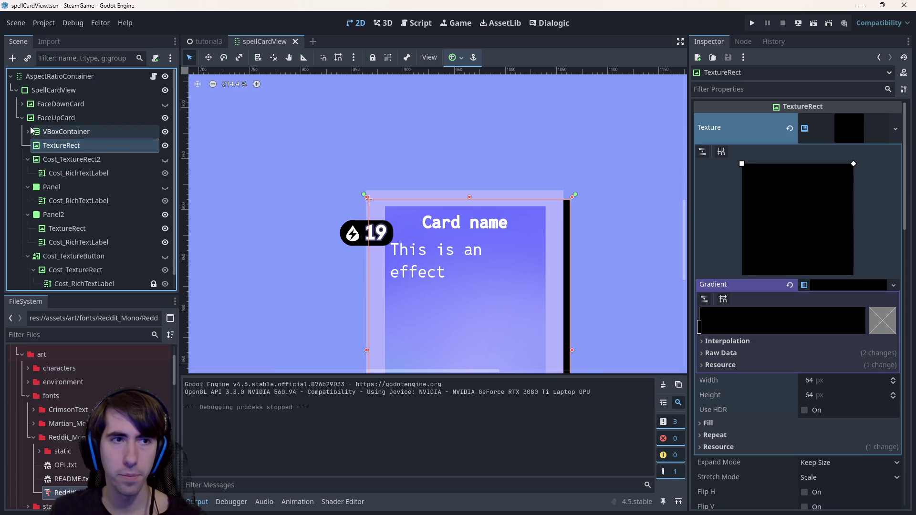
pyautogui.click(56, 117)
pyautogui.click(86, 132)
pyautogui.scroll(-2, 374, 282)
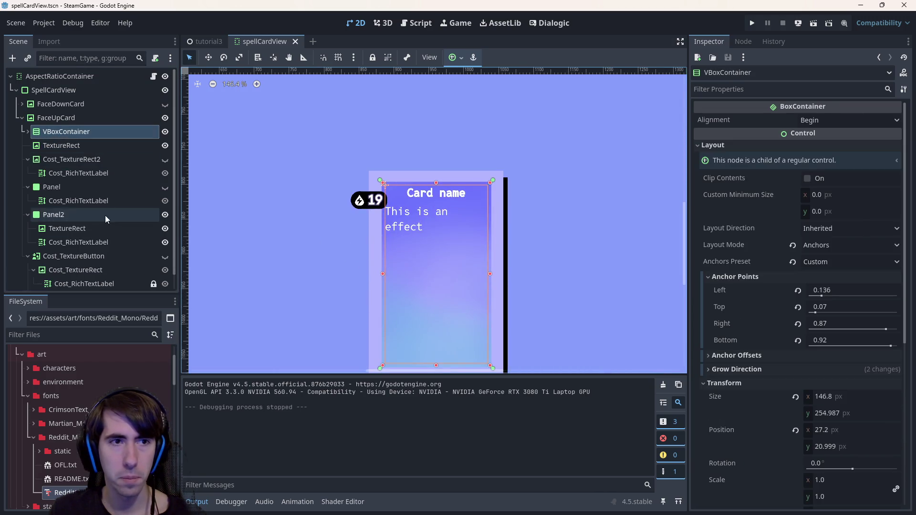
pyautogui.click(133, 159)
# - Compare the Cost_TextureRect2 badge, then delete the unused node
pyautogui.click(167, 164)
pyautogui.click(168, 163)
pyautogui.press('Up')
pyautogui.press('Down')
pyautogui.press('Delete')
pyautogui.press('Return')
# - Compare the Panel and Panel2 cost badges, then delete the redundant Panel node
pyautogui.click(125, 160)
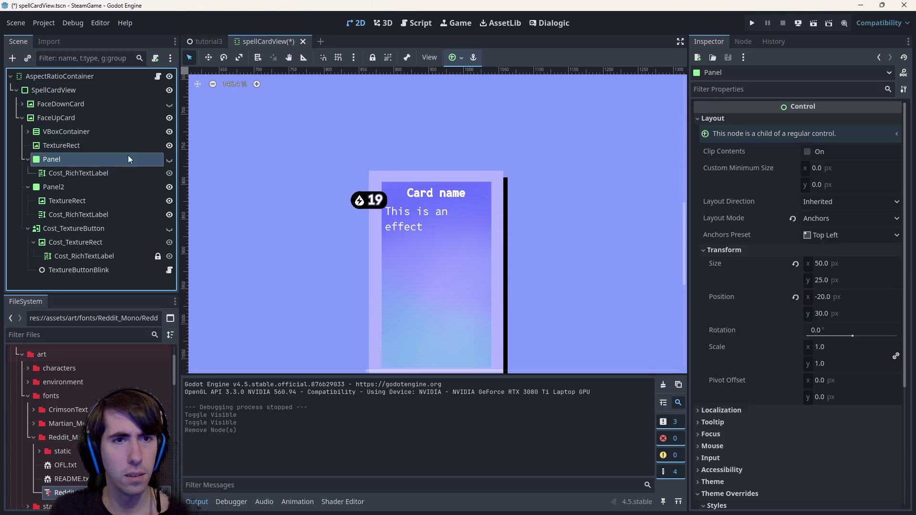
pyautogui.click(167, 161)
pyautogui.click(167, 161)
pyautogui.click(119, 148)
pyautogui.click(118, 162)
pyautogui.click(169, 159)
pyautogui.click(171, 187)
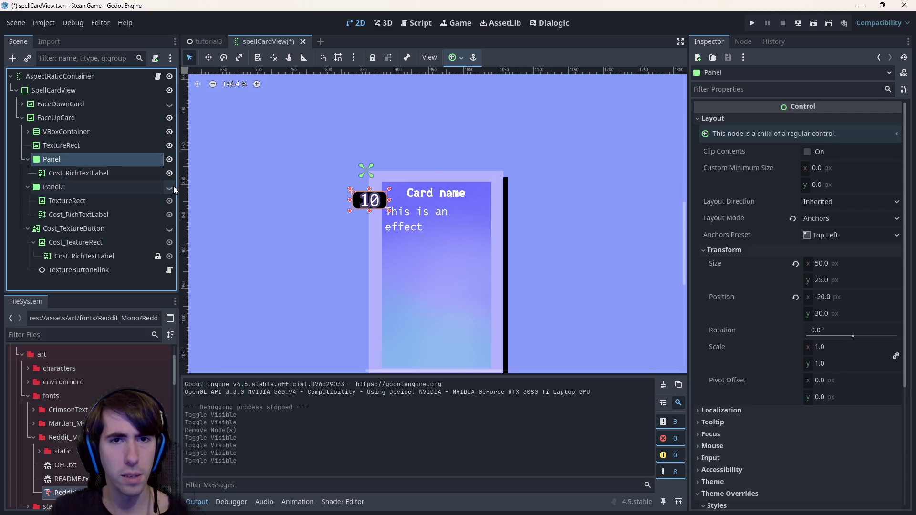
pyautogui.click(170, 186)
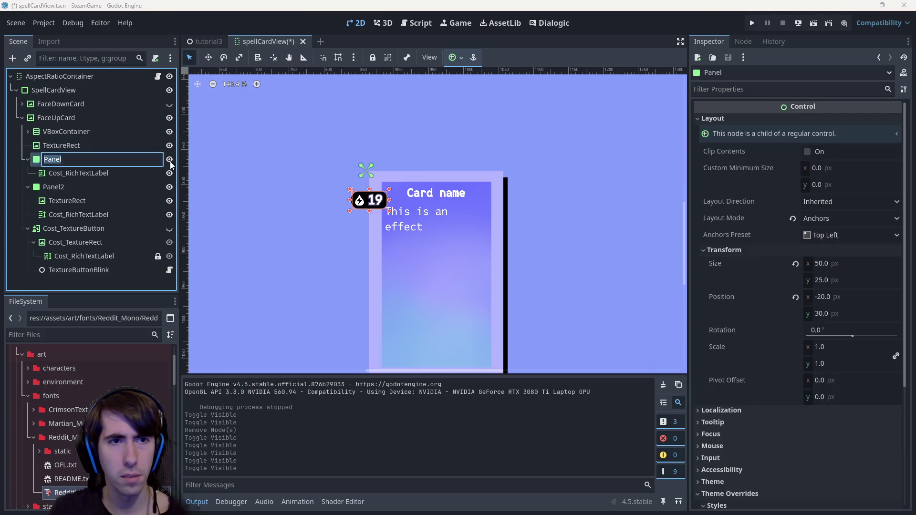
pyautogui.click(171, 163)
pyautogui.click(122, 150)
pyautogui.click(125, 162)
pyautogui.press('Delete')
pyautogui.press('Return')
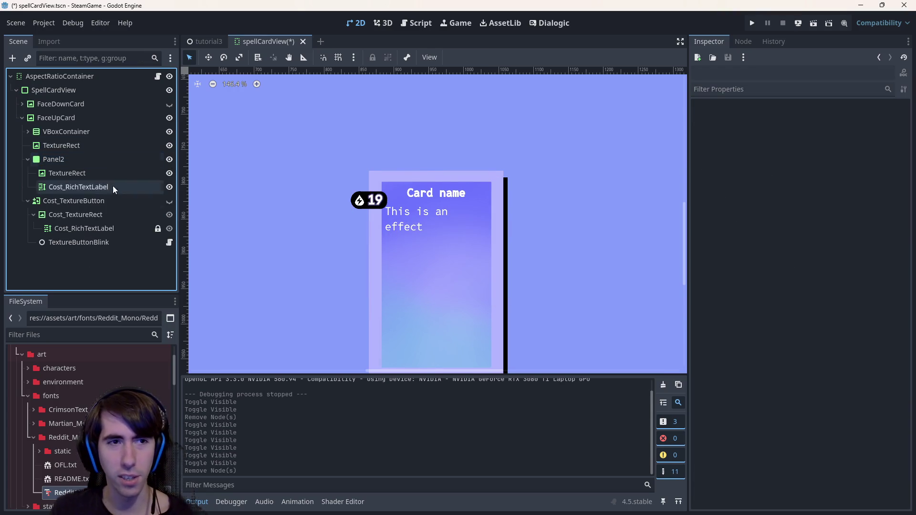
# - Inspect Cost_TextureButton and its children, toggling its visibility to compare badges
pyautogui.click(113, 199)
pyautogui.click(126, 215)
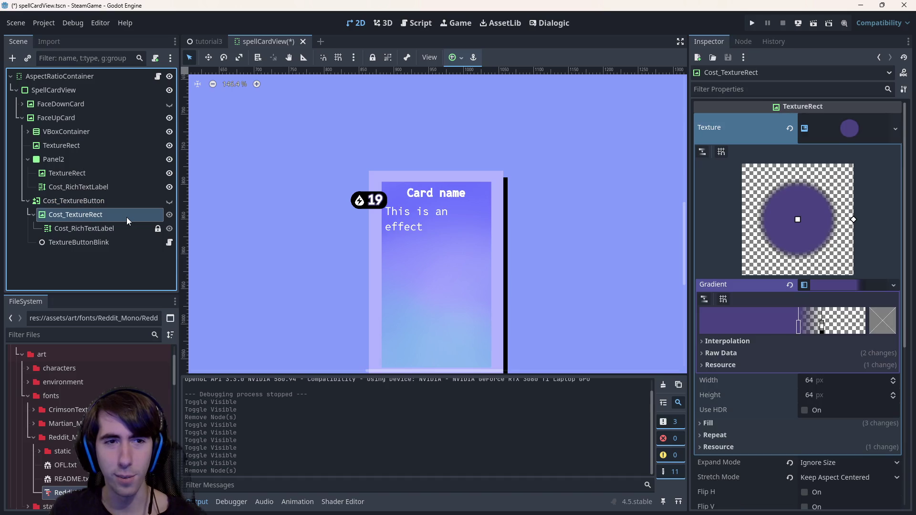
pyautogui.click(133, 229)
pyautogui.click(118, 200)
pyautogui.click(169, 203)
pyautogui.click(169, 203)
pyautogui.click(95, 187)
pyautogui.click(134, 201)
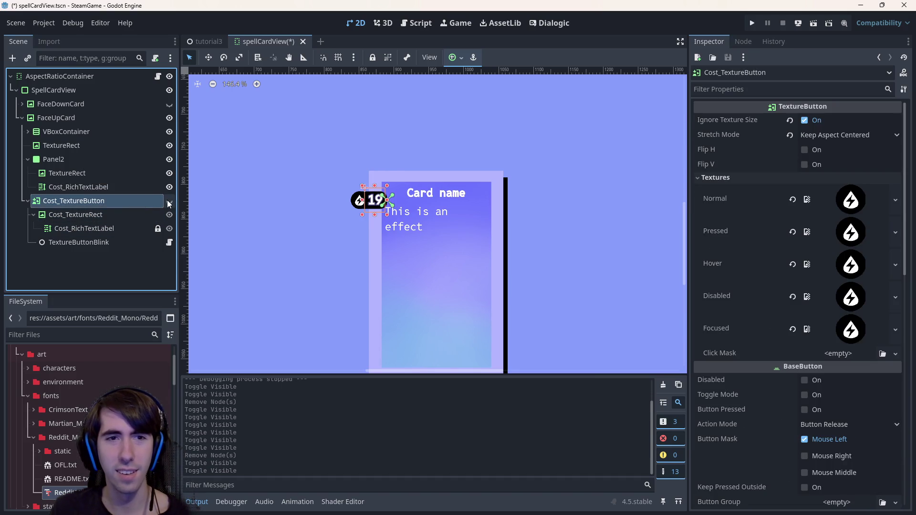
pyautogui.click(169, 202)
pyautogui.click(266, 164)
# - Hide the old Cost_TextureButton so only the 19 badge remains, and save spellCardView
pyautogui.scroll(3, 295, 201)
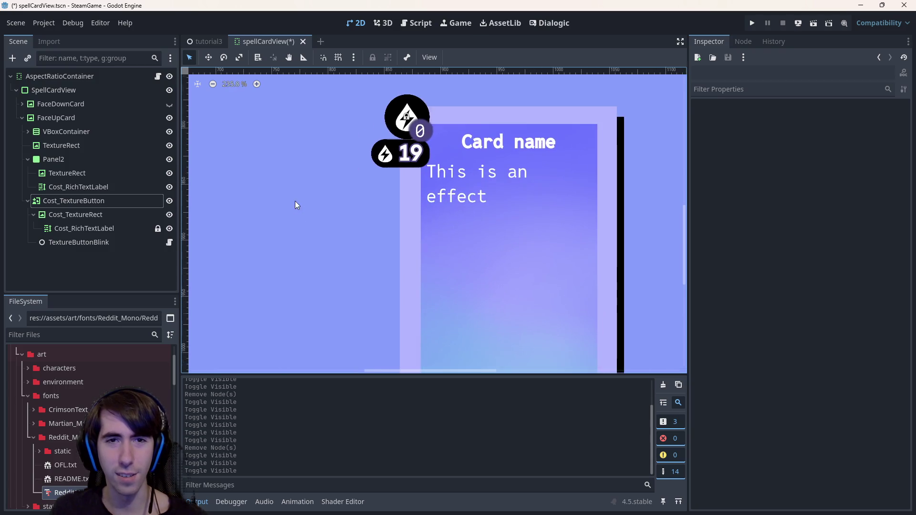
pyautogui.scroll(1, 221, 248)
pyautogui.click(170, 202)
pyautogui.click(169, 205)
pyautogui.click(169, 205)
pyautogui.click(170, 205)
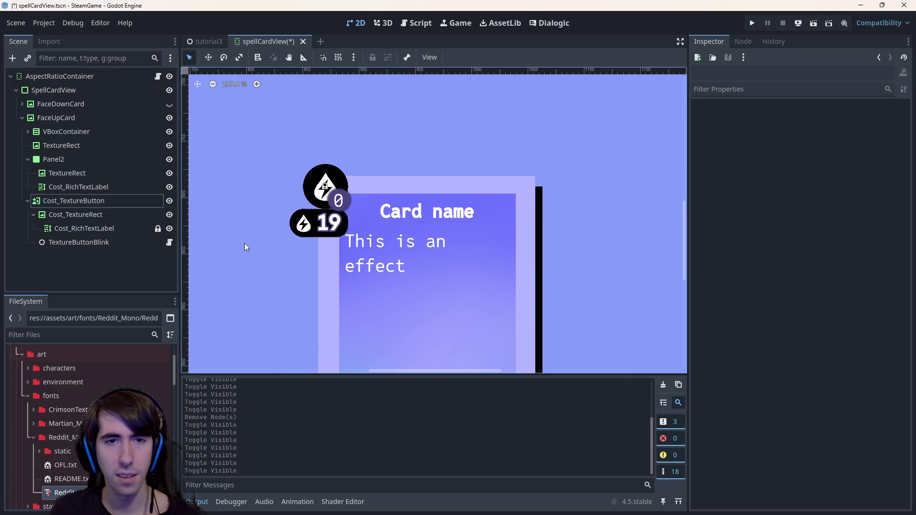
pyautogui.moveTo(261, 270); pyautogui.dragTo(293, 273)
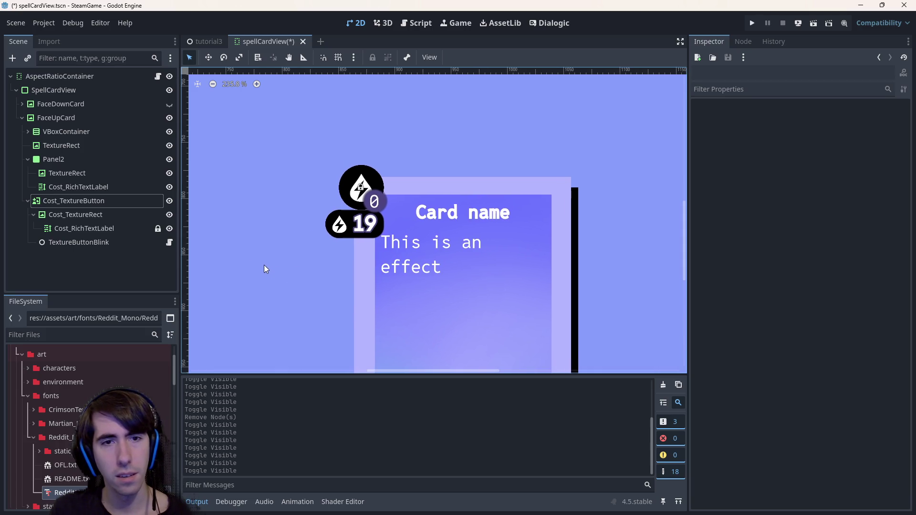
pyautogui.click(170, 201)
pyautogui.click(164, 202)
pyautogui.click(219, 212)
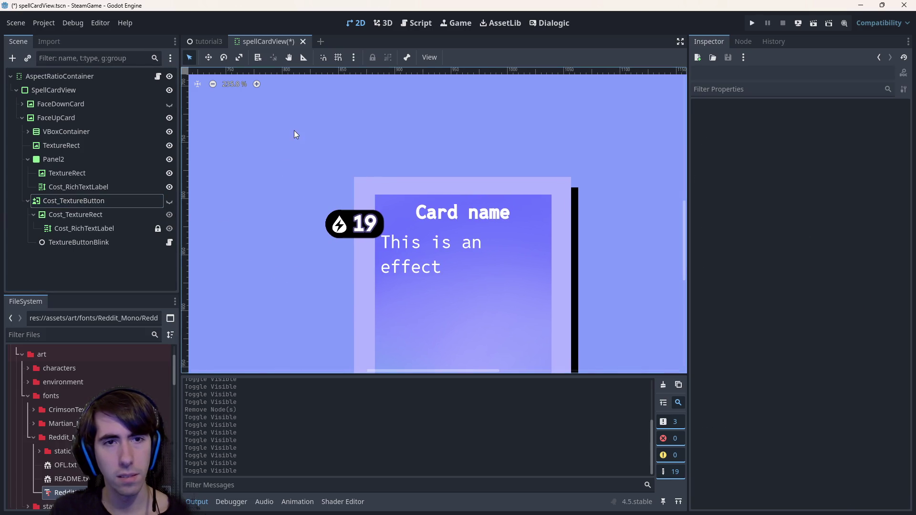
pyautogui.hotkey('ctrl', 's')
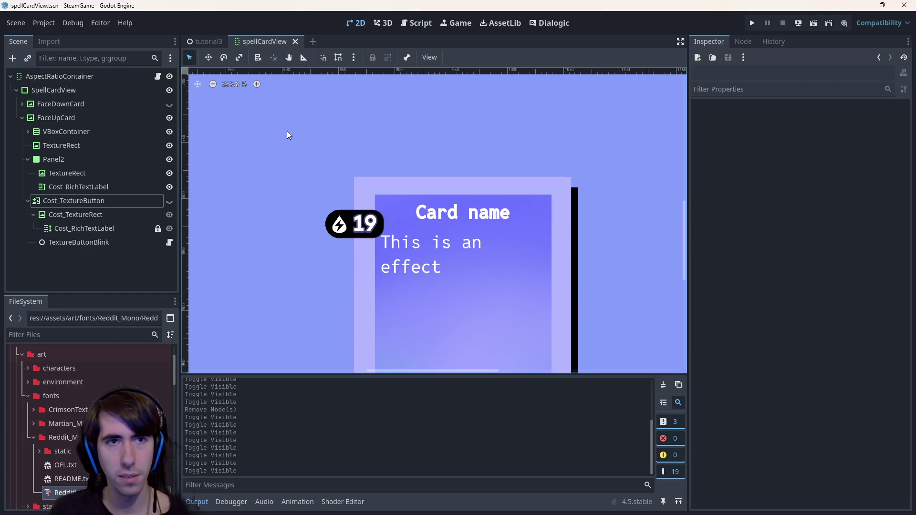
pyautogui.click(200, 44)
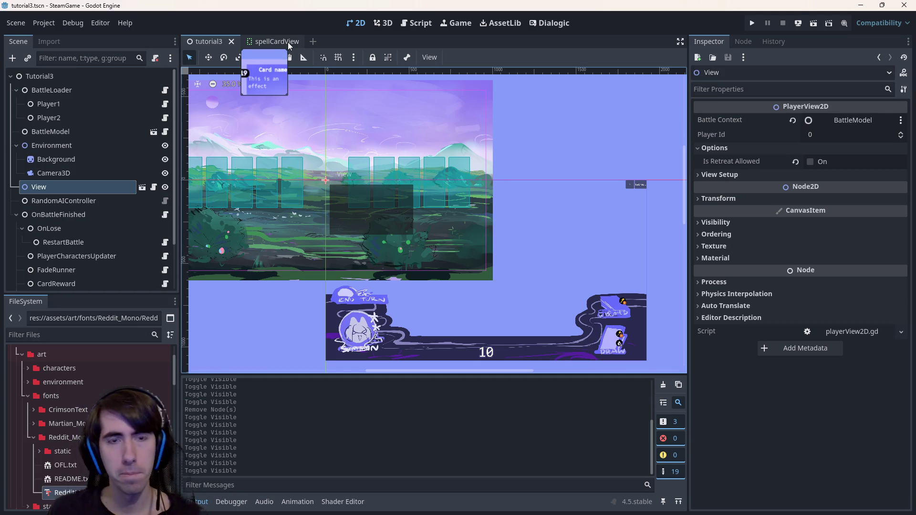
# - Compare the spell card with tutorial3 and inspect the card's background texture and the game view
pyautogui.click(257, 43)
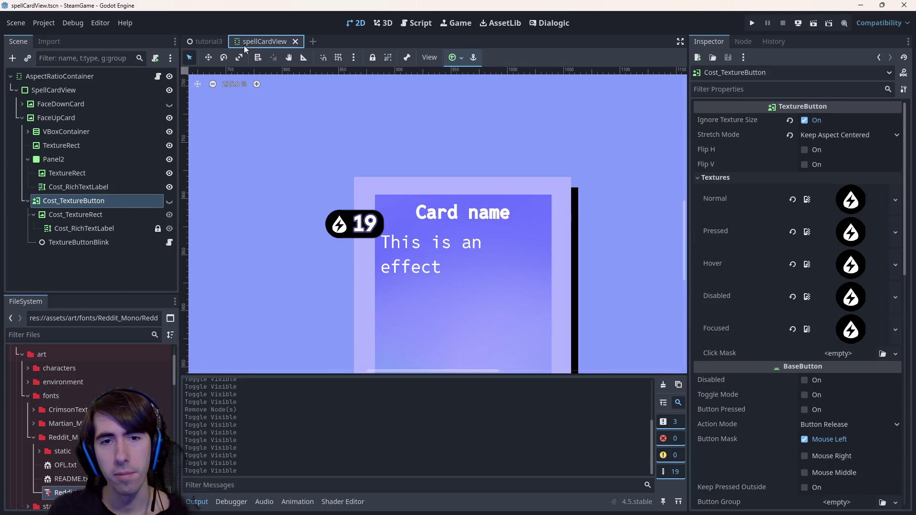
pyautogui.click(204, 45)
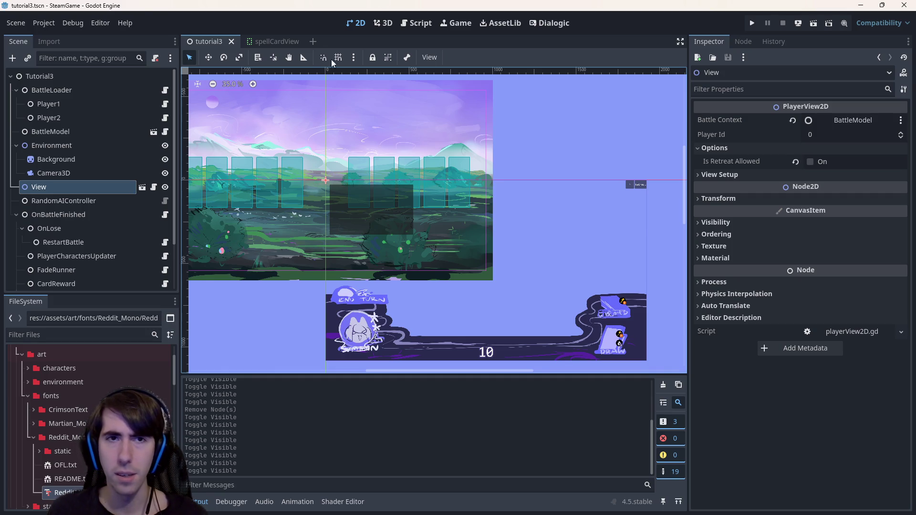
pyautogui.click(253, 41)
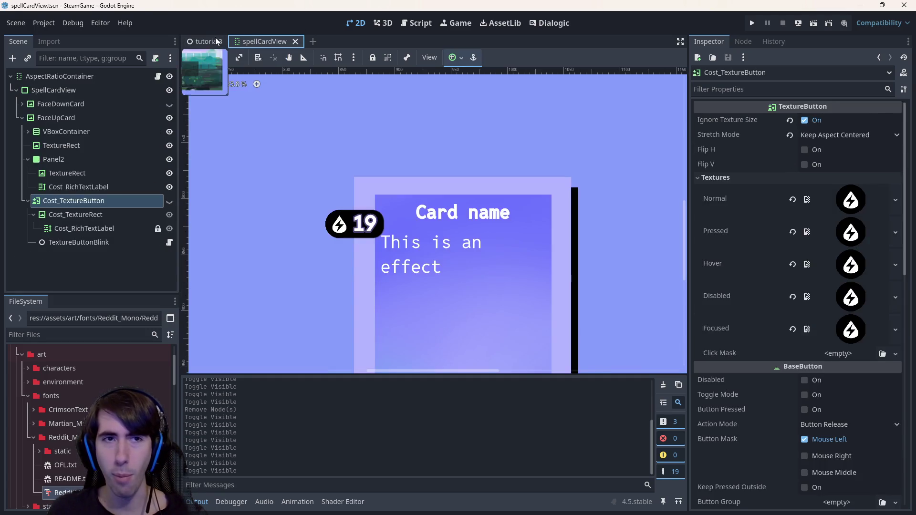
pyautogui.scroll(-1, 466, 247)
pyautogui.scroll(1, 465, 247)
pyautogui.click(461, 245)
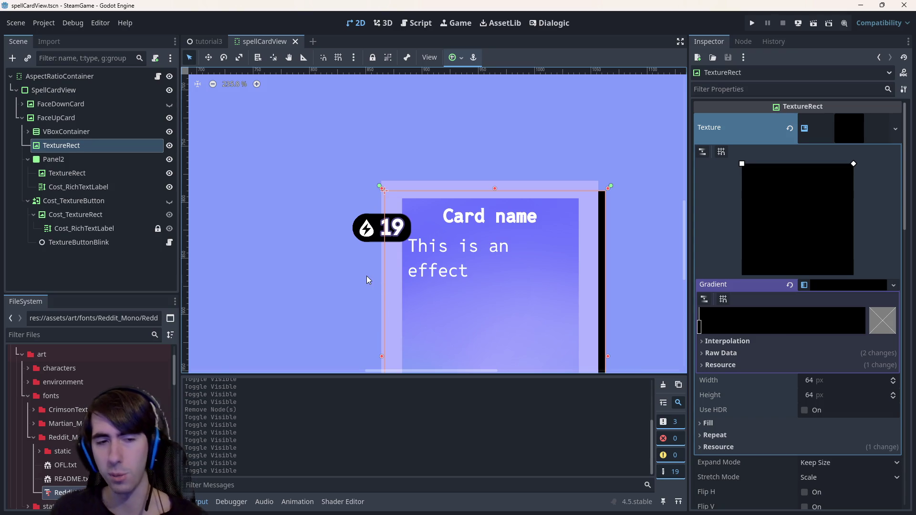
pyautogui.scroll(6, 449, 287)
pyautogui.scroll(-5, 474, 234)
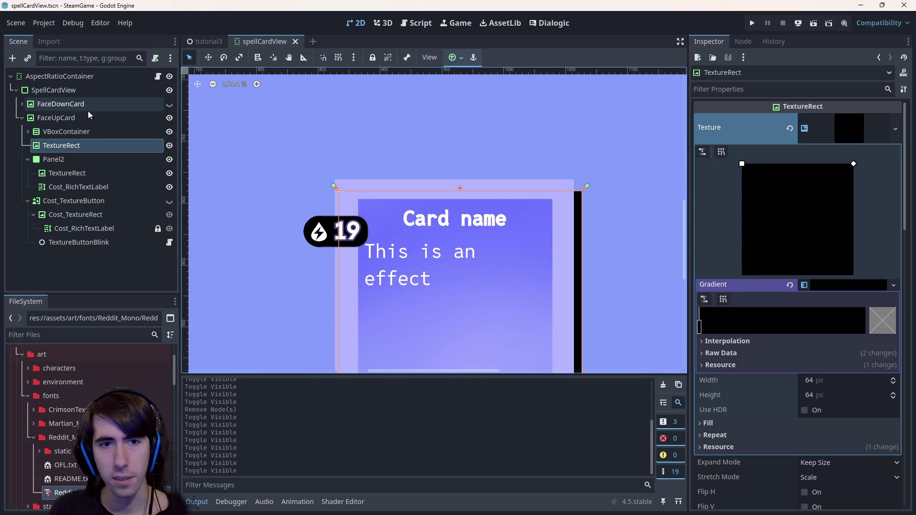
pyautogui.click(454, 22)
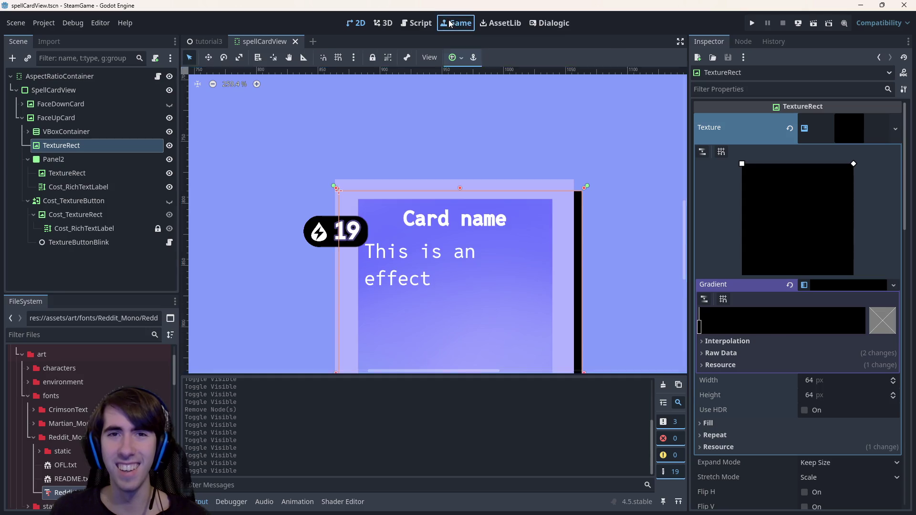
pyautogui.click(357, 23)
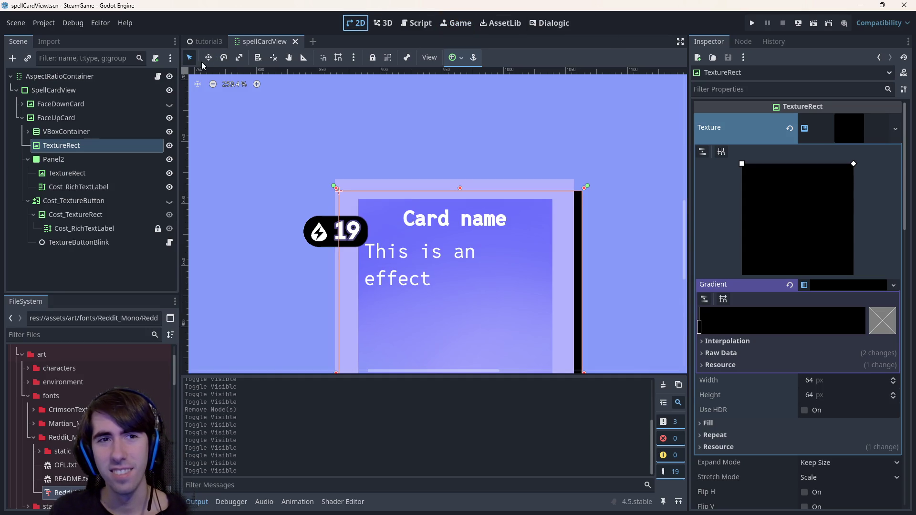
# - Select the spell card's cost badge icon and zoom in on it, ending on tutorial3
pyautogui.click(206, 41)
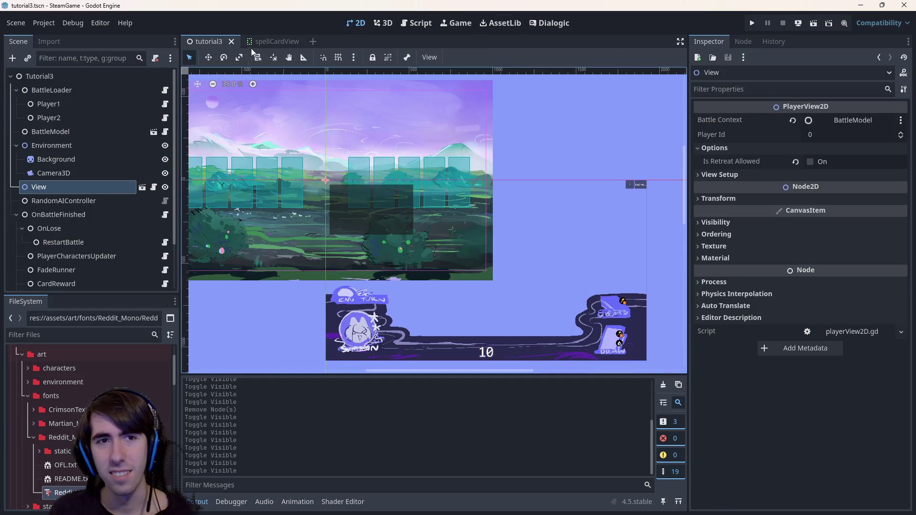
pyautogui.click(263, 41)
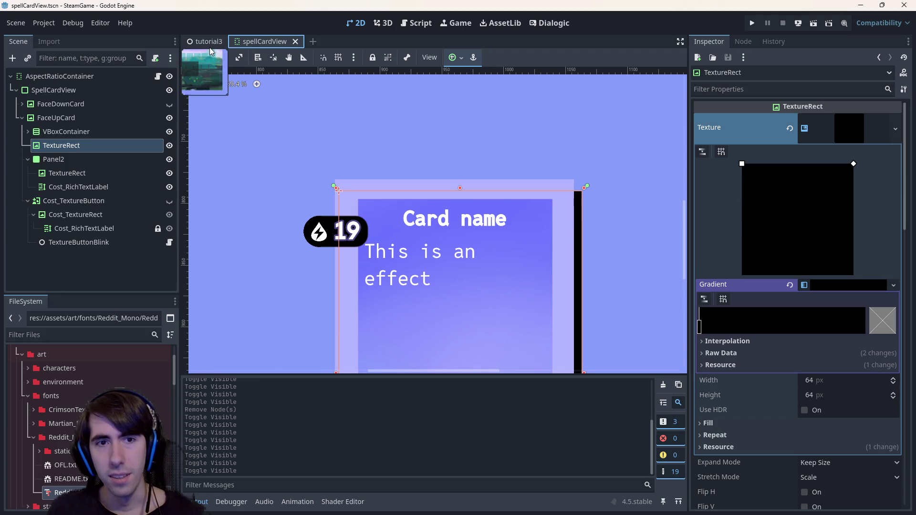
pyautogui.scroll(8, 365, 227)
pyautogui.click(366, 228)
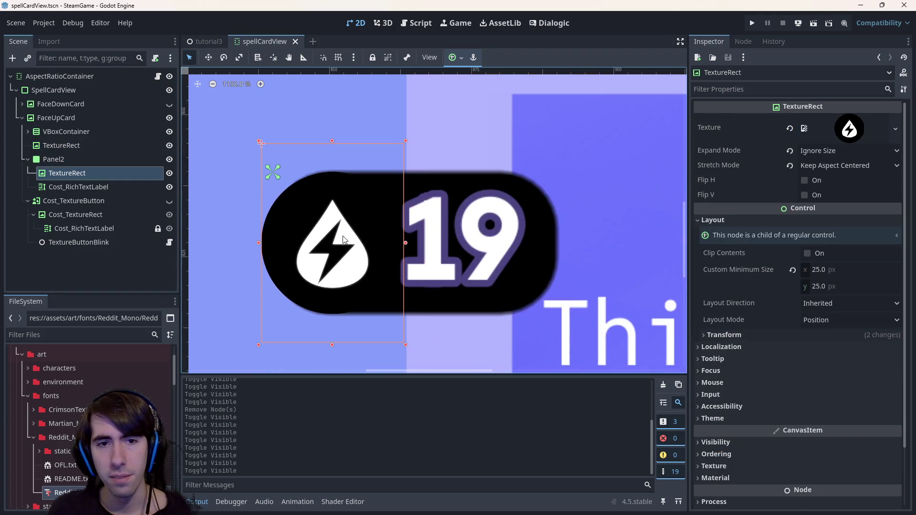
pyautogui.scroll(8, 342, 243)
pyautogui.scroll(-10, 317, 252)
pyautogui.scroll(3, 360, 235)
pyautogui.scroll(-3, 482, 327)
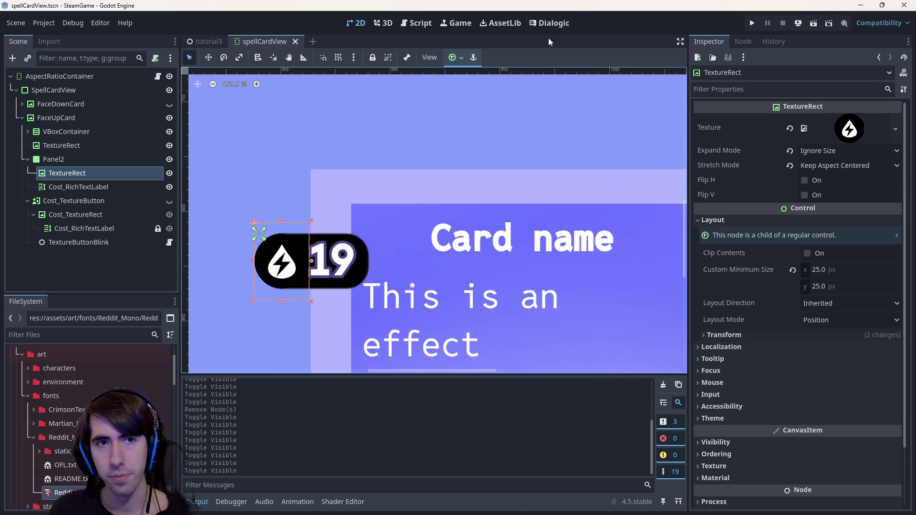
pyautogui.click(210, 42)
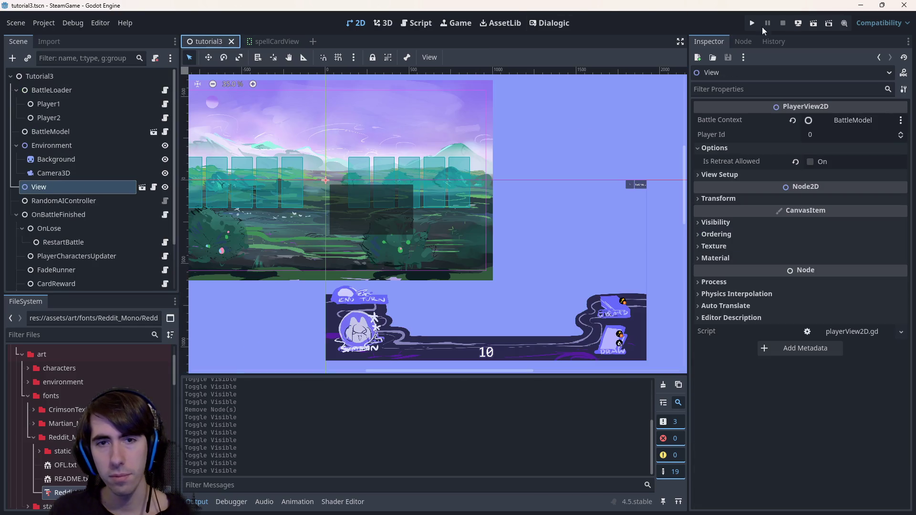
# - Run the game, lift Shield Boost, draw a card and check the draw pile
pyautogui.click(814, 23)
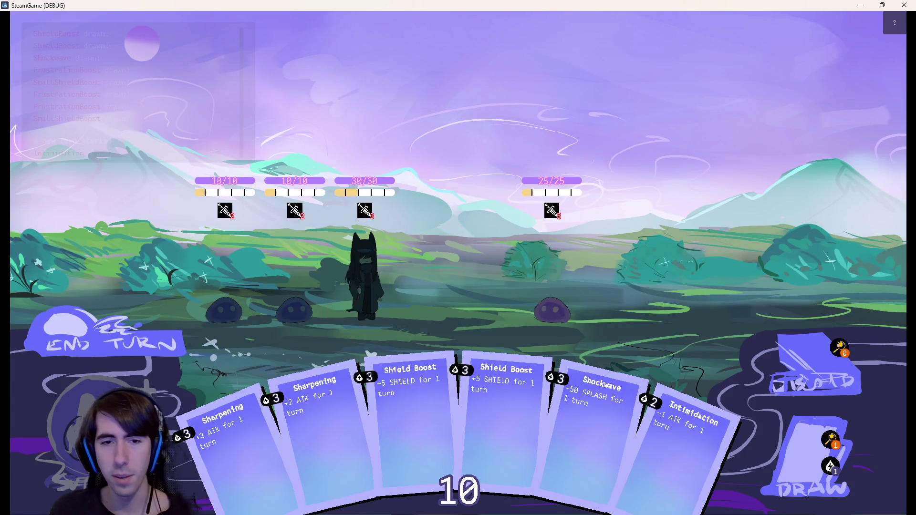
pyautogui.moveTo(401, 353)
pyautogui.mouseDown()
pyautogui.moveTo(359, 268)
pyautogui.moveTo(258, 258)
pyautogui.moveTo(368, 255)
pyautogui.moveTo(474, 387)
pyautogui.moveTo(353, 268)
pyautogui.moveTo(485, 400)
pyautogui.mouseUp()
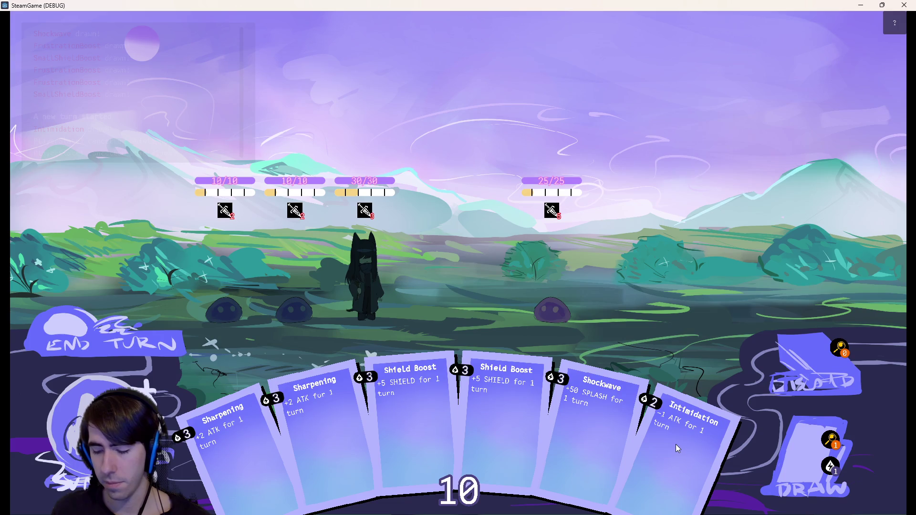
pyautogui.click(803, 453)
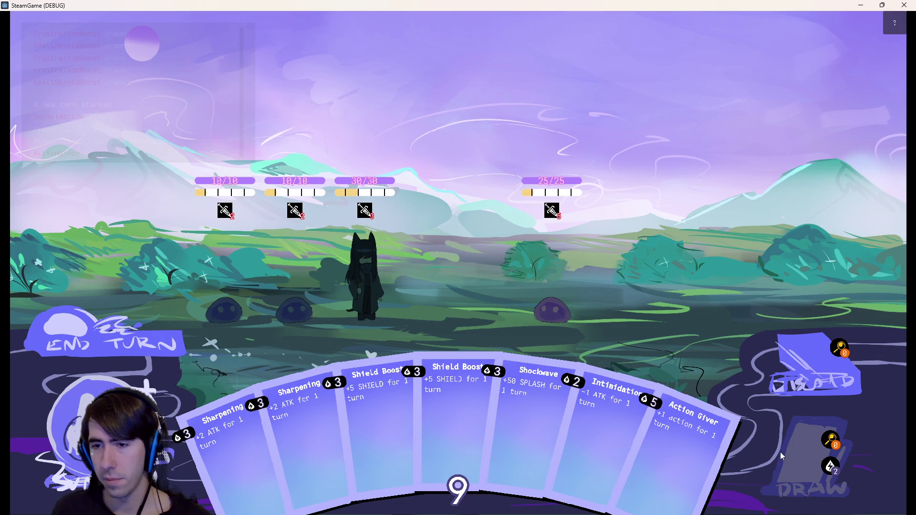
pyautogui.click(817, 432)
pyautogui.click(893, 496)
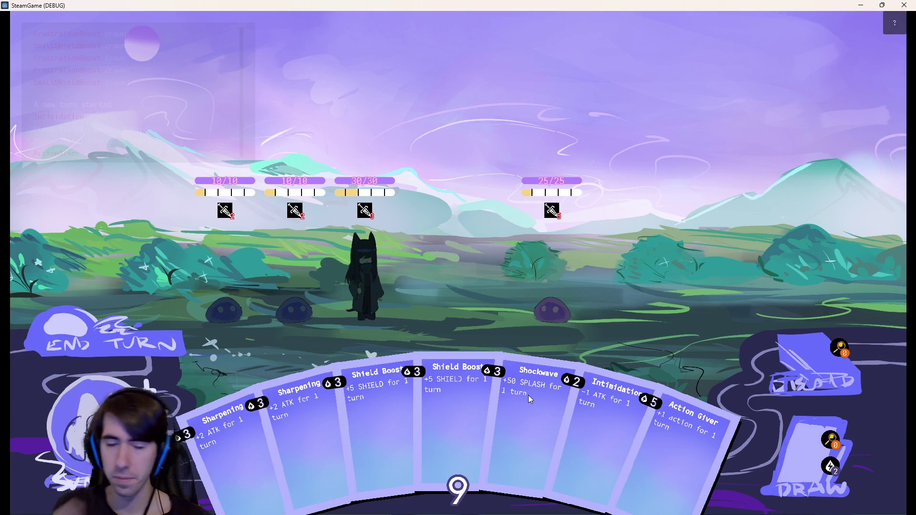
# - Lift Shockwave out of the hand and back, then shrink the game window
pyautogui.moveTo(529, 395)
pyautogui.mouseDown()
pyautogui.moveTo(495, 387)
pyautogui.moveTo(509, 377)
pyautogui.moveTo(416, 223)
pyautogui.moveTo(459, 212)
pyautogui.moveTo(451, 217)
pyautogui.moveTo(568, 148)
pyautogui.moveTo(517, 414)
pyautogui.moveTo(458, 273)
pyautogui.mouseUp()
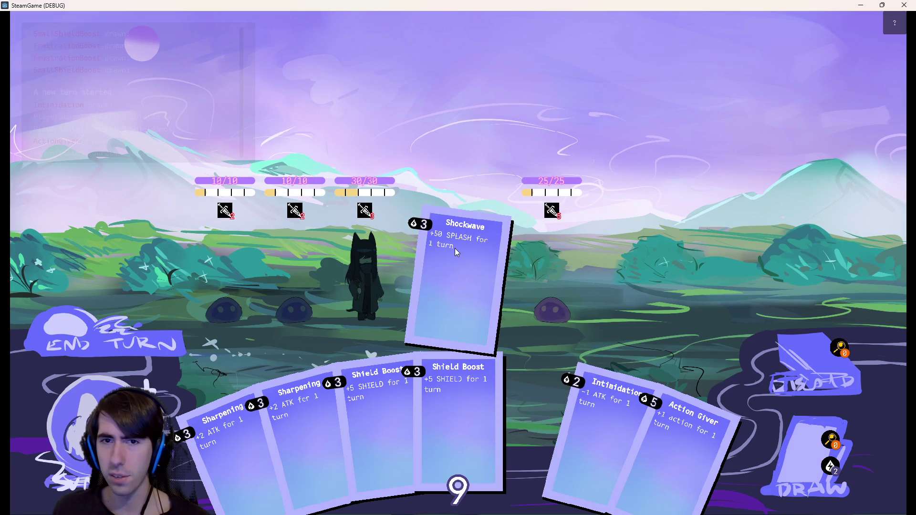
pyautogui.click(455, 248)
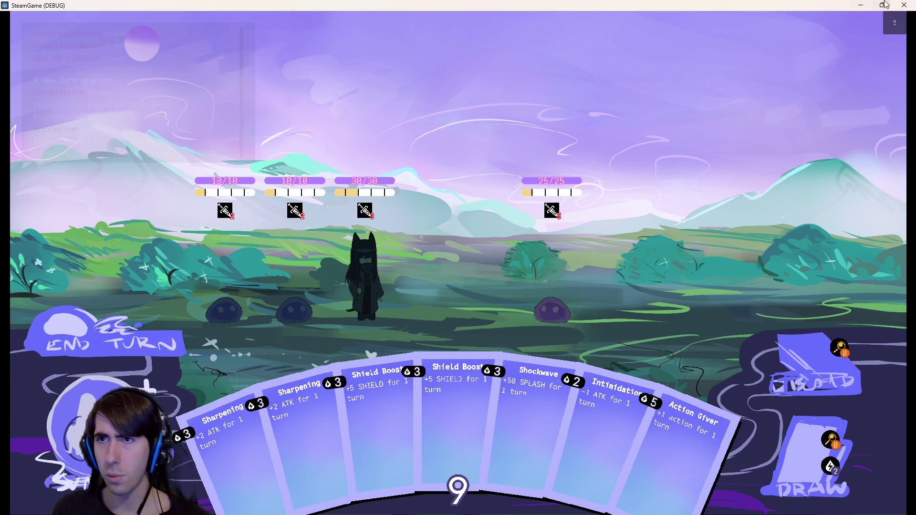
pyautogui.moveTo(611, 5)
pyautogui.mouseDown()
pyautogui.moveTo(611, 33)
pyautogui.moveTo(915, 163)
pyautogui.mouseUp()
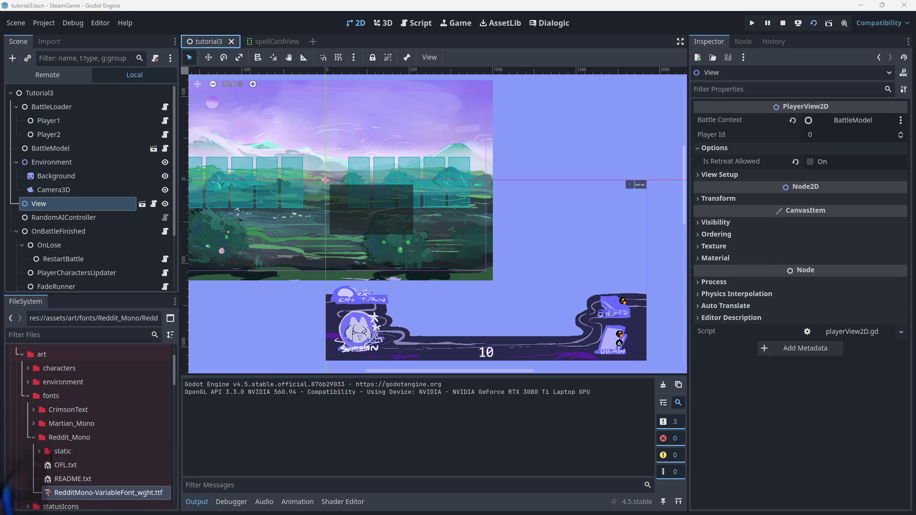
# - Close the running game and leave the renderer set to Compatibility
pyautogui.hotkey('alt', 'Tab')
pyautogui.press('super+Up')
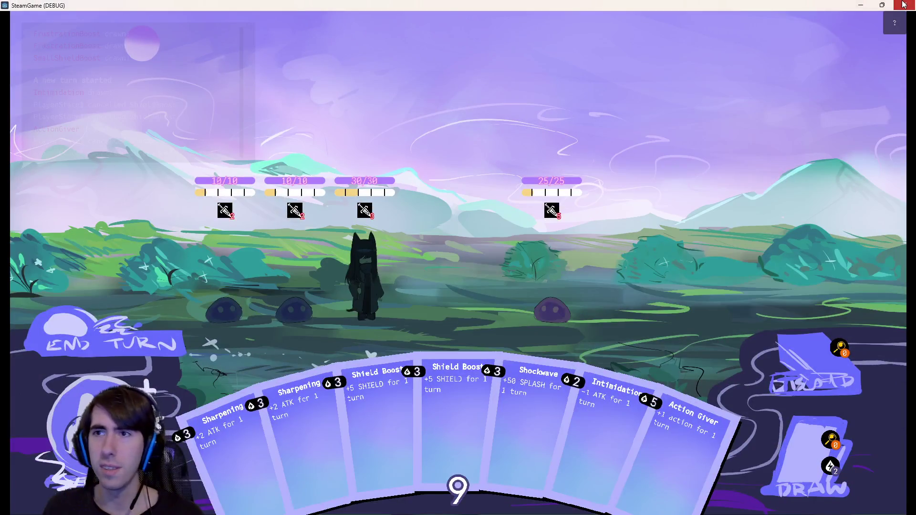
pyautogui.click(904, 5)
pyautogui.click(893, 23)
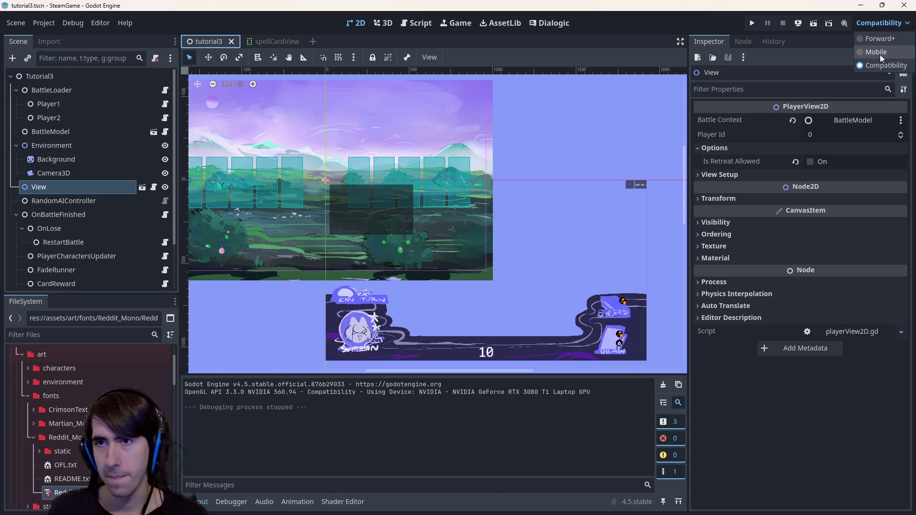
pyautogui.press('Escape')
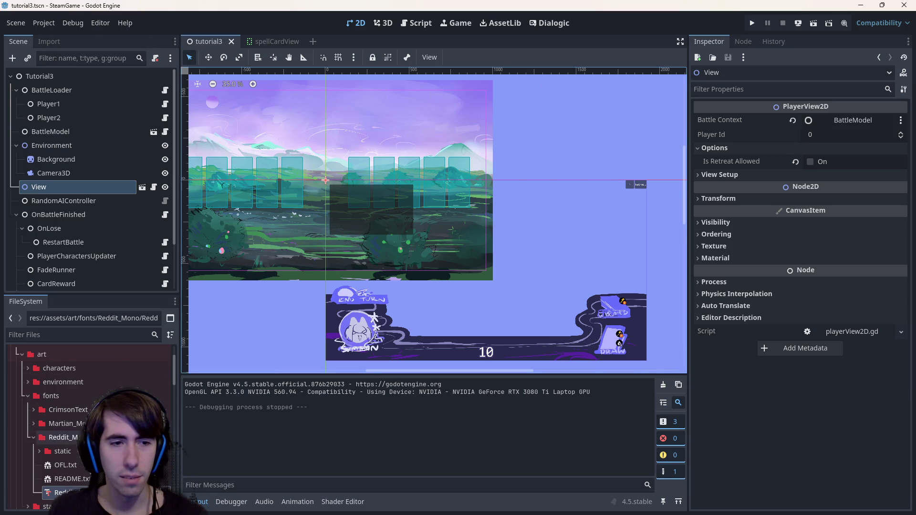
# - Collapse the Reddit_Mono folder and show the CrimsonText font folder in File Explorer
pyautogui.click(34, 437)
pyautogui.click(65, 423)
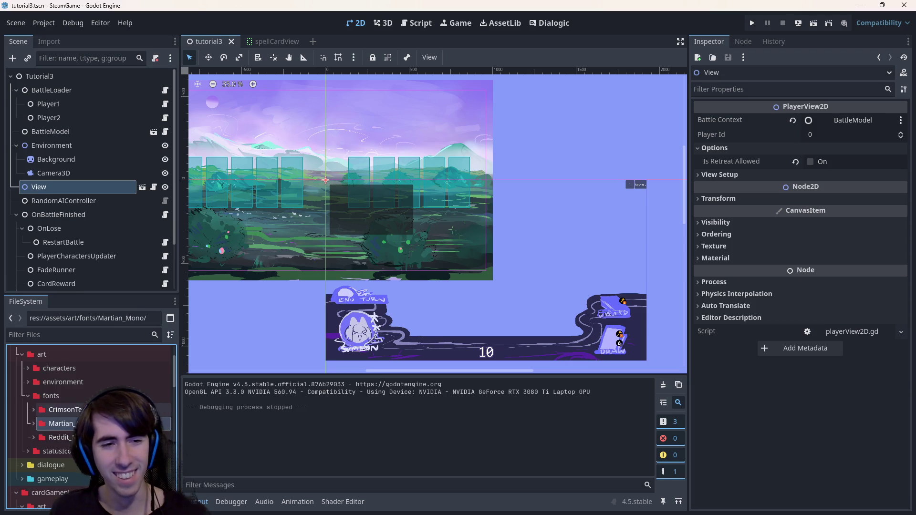
pyautogui.rightClick(85, 409)
pyautogui.click(119, 508)
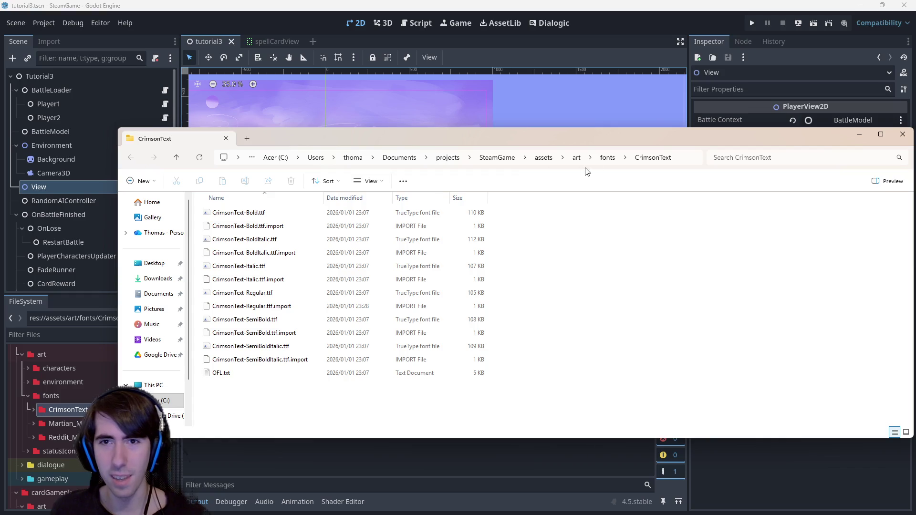
# - Delete the CrimsonText and Martian_Mono folders from the fonts directory and return to Godot
pyautogui.click(605, 159)
pyautogui.click(335, 228)
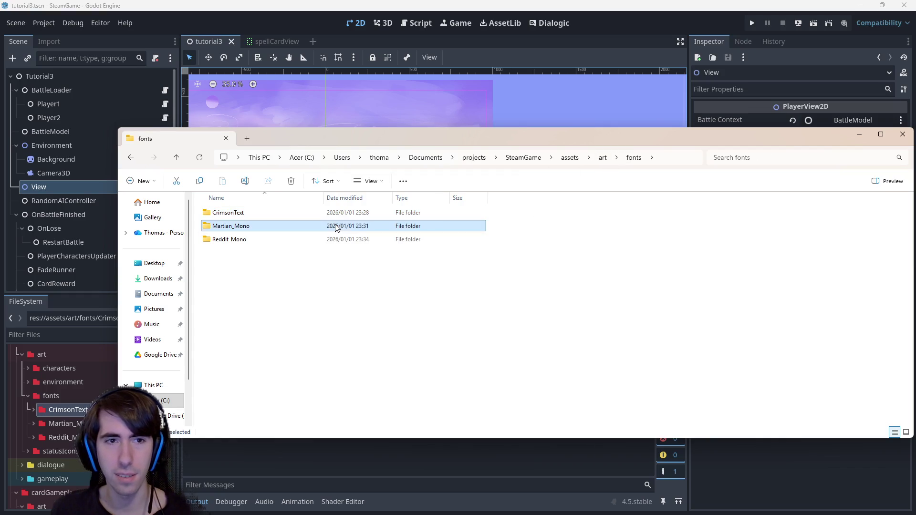
pyautogui.keyDown('ctrl'); pyautogui.click(319, 216); pyautogui.keyUp('ctrl')
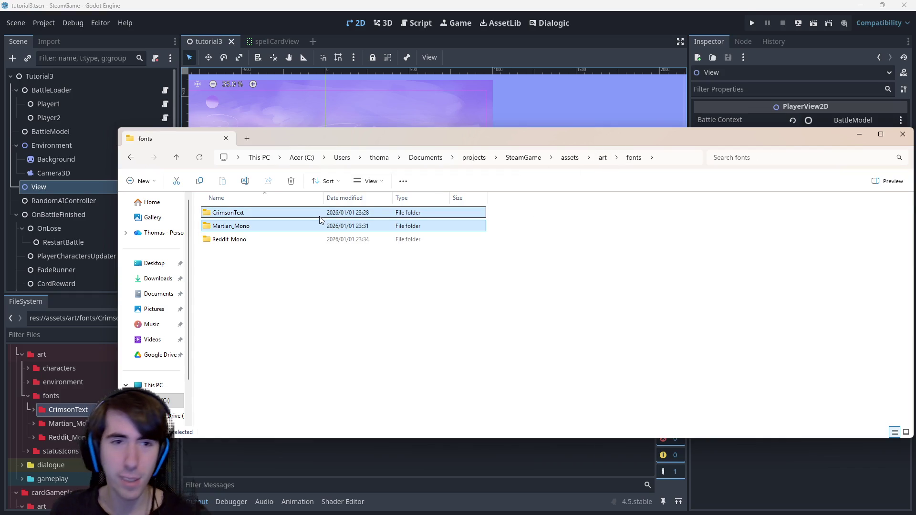
pyautogui.press('Delete')
pyautogui.moveTo(512, 133); pyautogui.dragTo(466, 125)
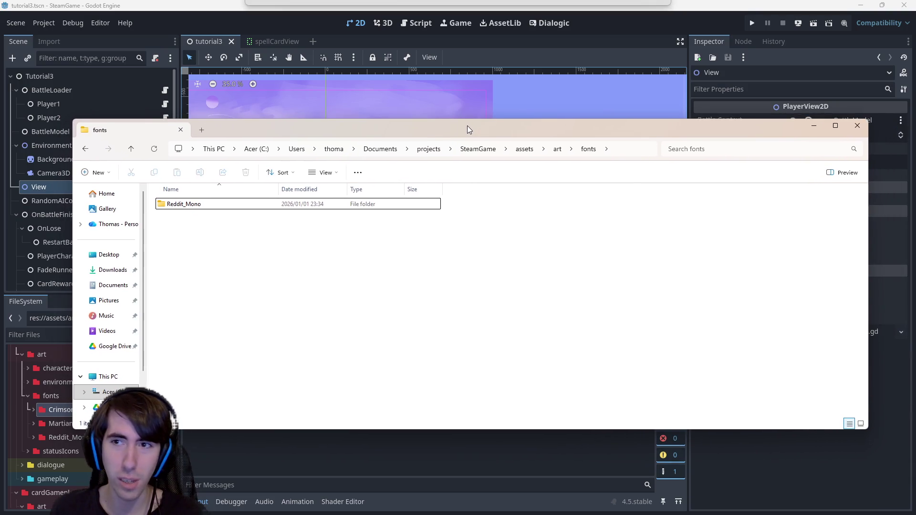
pyautogui.hotkey('alt', 'Tab')
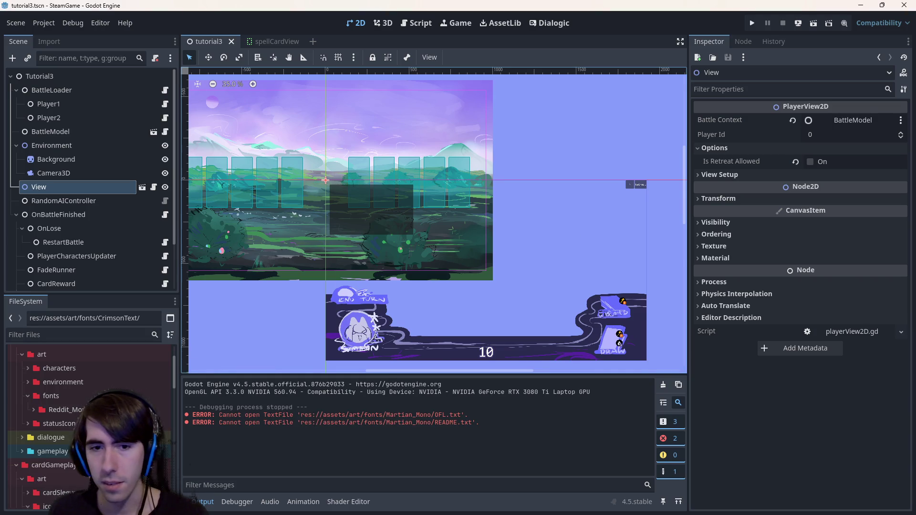
# - Run git status, stage all changes with git add ., and review the staged files
pyautogui.hotkey('alt', 'Tab')
pyautogui.write('gt')
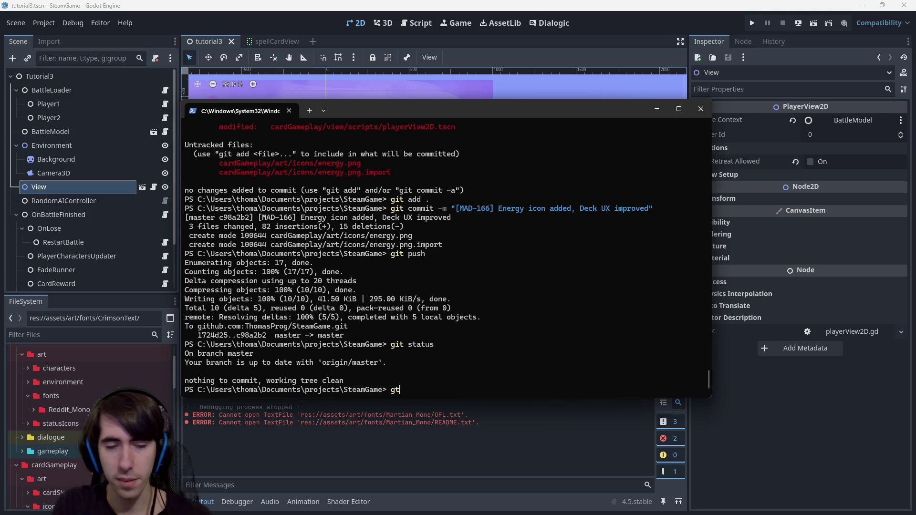
pyautogui.press('BackSpace')
pyautogui.write('it status')
pyautogui.press('Return')
pyautogui.write('git add .')
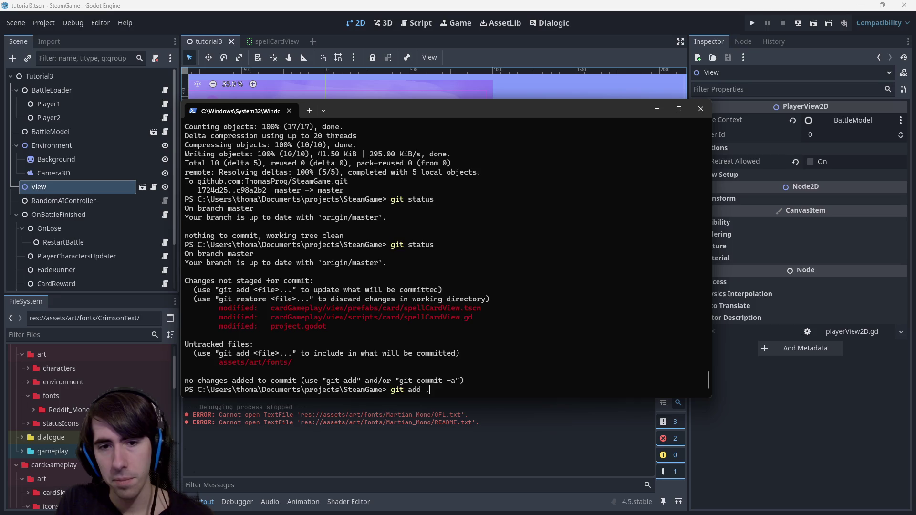
pyautogui.press('Return')
pyautogui.write('git status')
pyautogui.press('Return')
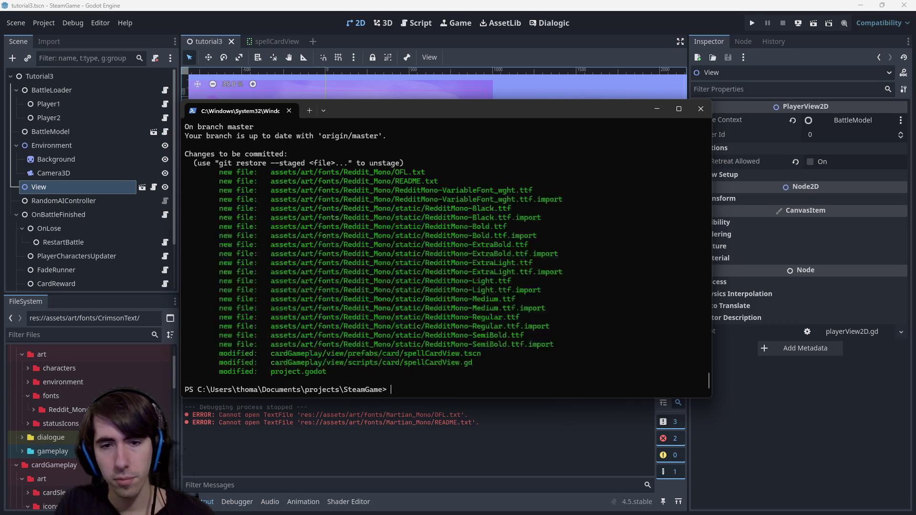
pyautogui.moveTo(340, 195)
pyautogui.mouseDown()
pyautogui.moveTo(363, 258)
pyautogui.moveTo(391, 261)
pyautogui.mouseUp()
pyautogui.click(391, 262)
pyautogui.moveTo(372, 113)
pyautogui.mouseDown()
pyautogui.moveTo(713, 123)
pyautogui.moveTo(353, 151)
pyautogui.mouseUp()
pyautogui.click(386, 4)
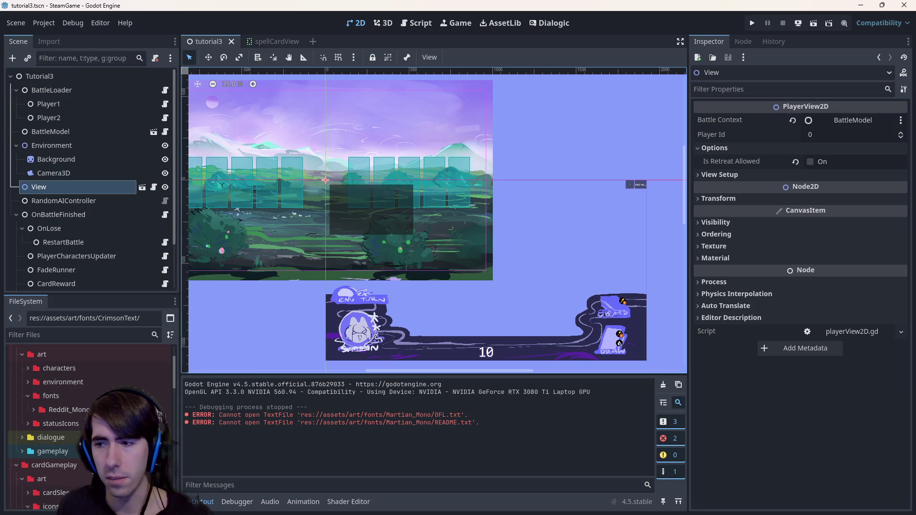
# - Start a git commit -m with the '[MAD-' ticket prefix inside the message quotes
pyautogui.hotkey('alt', 'Tab')
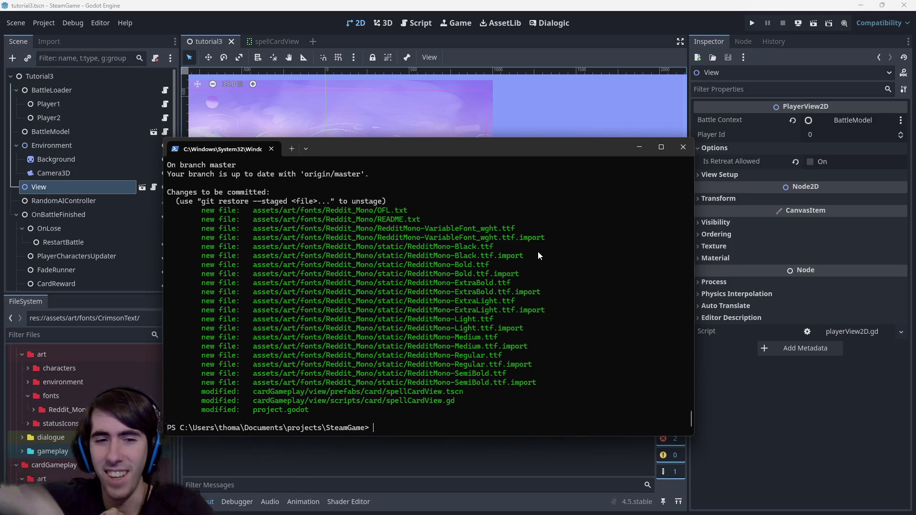
pyautogui.write('git status')
pyautogui.hotkey('ctrl', 'BackSpace')
pyautogui.write('ad')
pyautogui.press('BackSpace')
pyautogui.press('BackSpace')
pyautogui.write('commit -m ""')
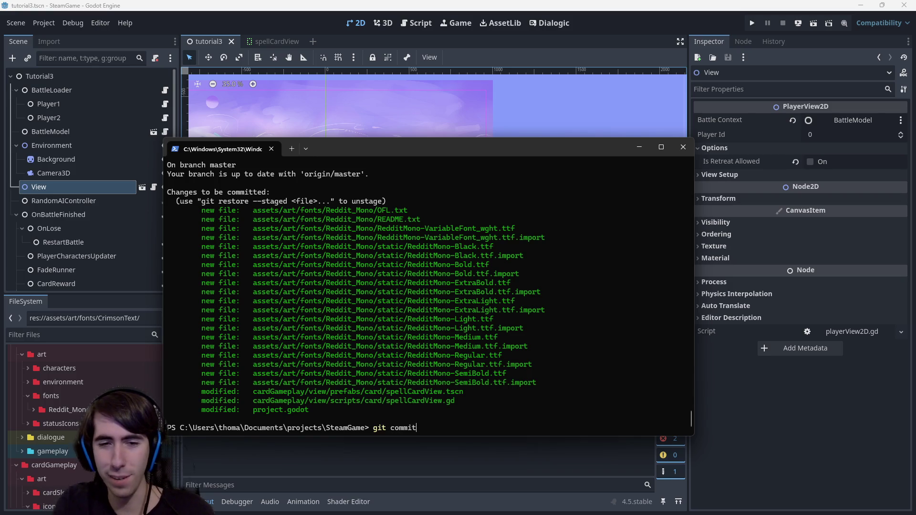
pyautogui.press('Left')
pyautogui.write('[MAD-')
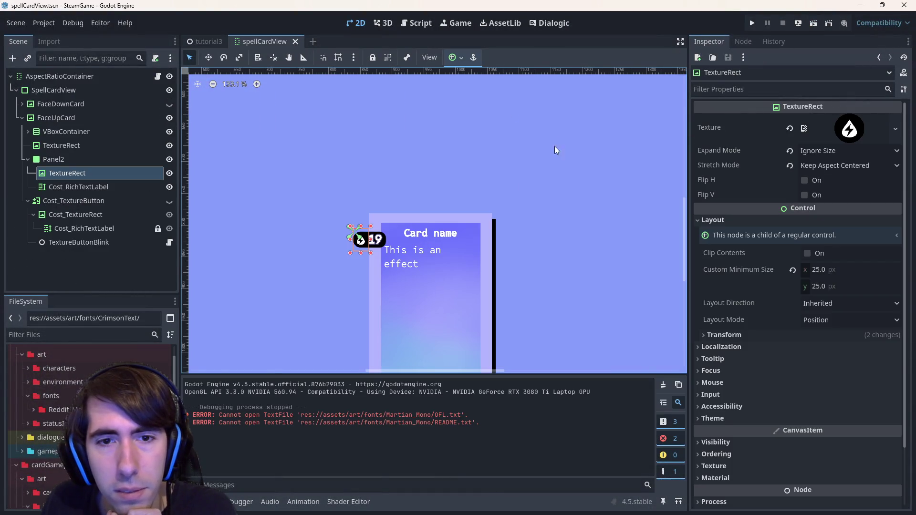
# - Preview the card scene, stop it, then relaunch the game into the tutorial3 battle
pyautogui.click(808, 28)
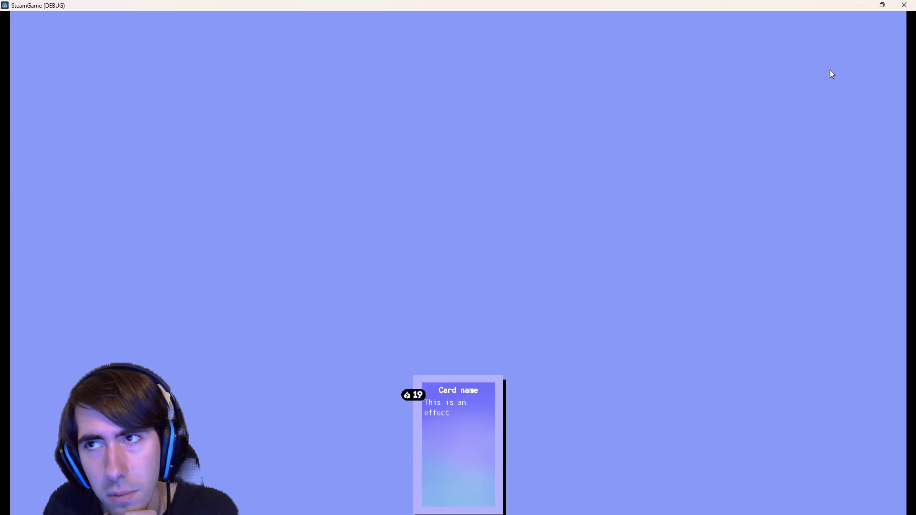
pyautogui.click(904, 5)
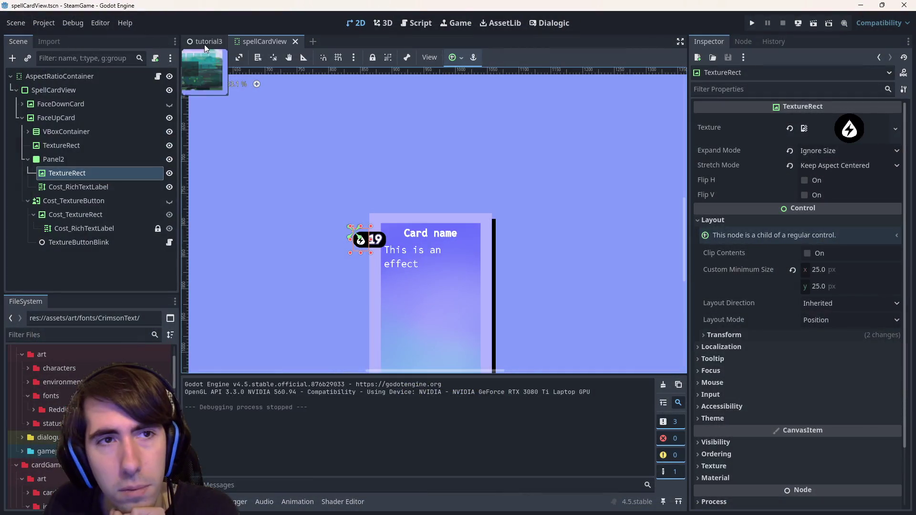
pyautogui.click(814, 23)
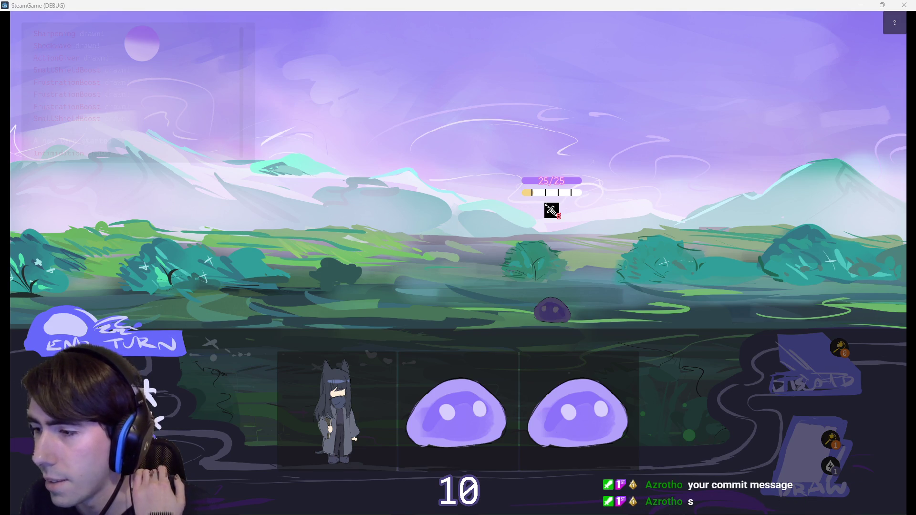
# - Scroll the terminal back to the [MAD-167] commit and inspect its message
pyautogui.hotkey('alt', 'Tab')
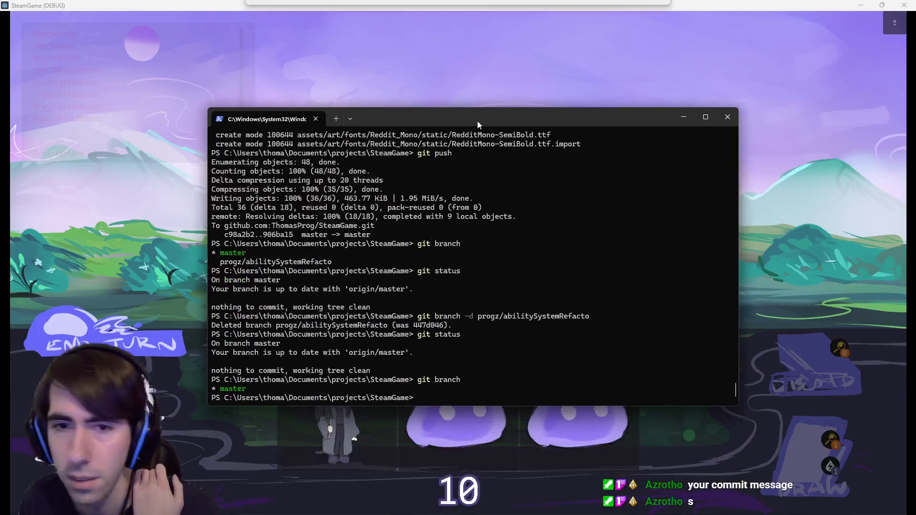
pyautogui.scroll(7, 511, 257)
pyautogui.scroll(6, 516, 258)
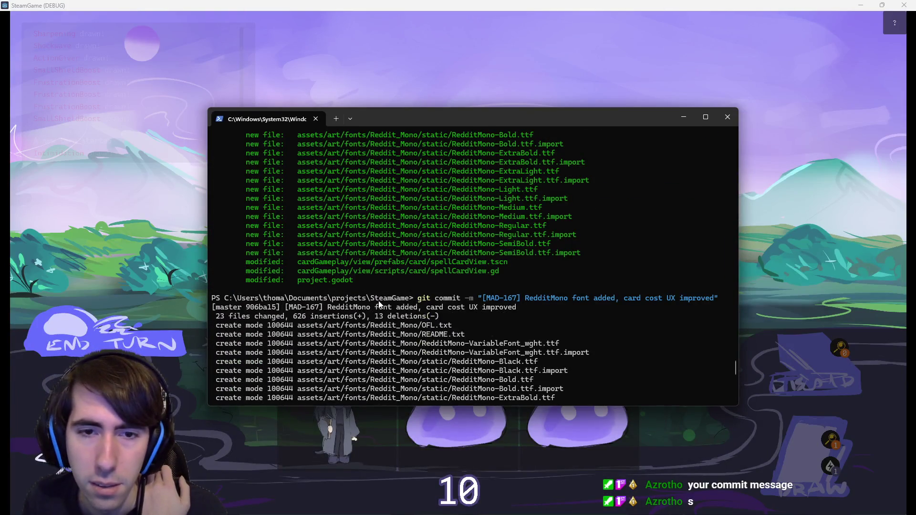
pyautogui.scroll(-13, 477, 277)
pyautogui.scroll(18, 459, 267)
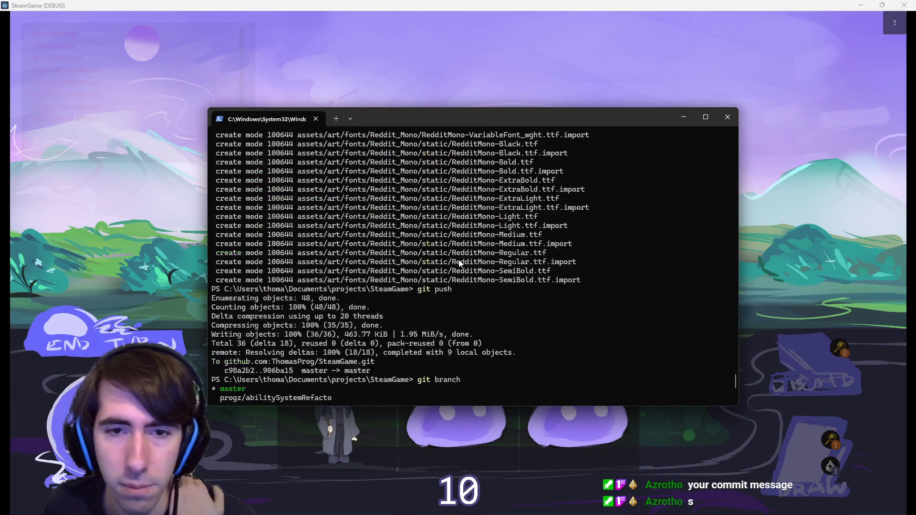
pyautogui.scroll(-4, 457, 254)
pyautogui.moveTo(479, 298); pyautogui.dragTo(714, 297)
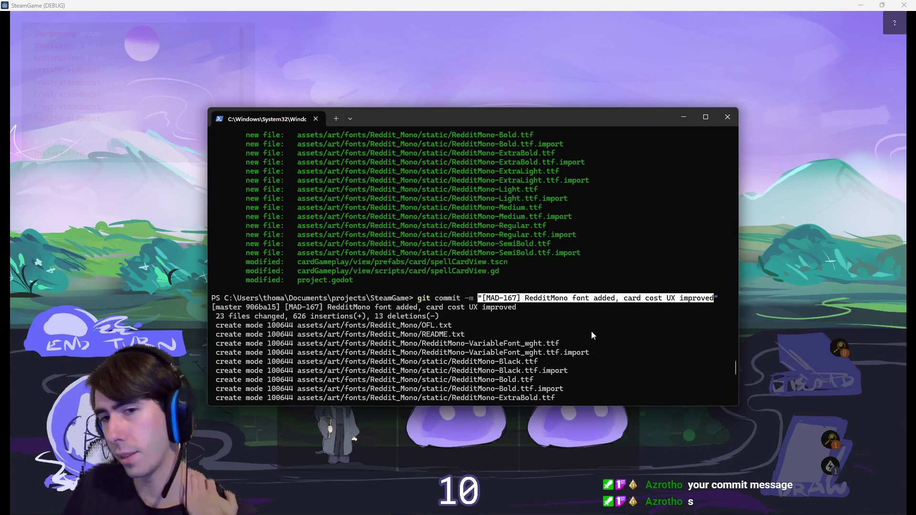
pyautogui.moveTo(482, 305)
pyautogui.mouseDown()
pyautogui.moveTo(527, 309)
pyautogui.moveTo(482, 299)
pyautogui.mouseUp()
pyautogui.click(518, 302)
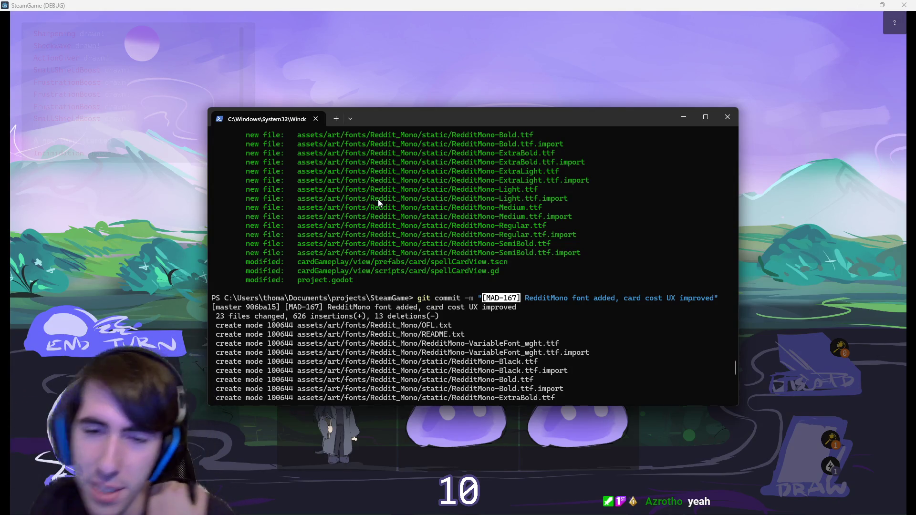
# - Copy the full [MAD-167] commit command line and switch to the GitHub board
pyautogui.moveTo(487, 298); pyautogui.dragTo(498, 299)
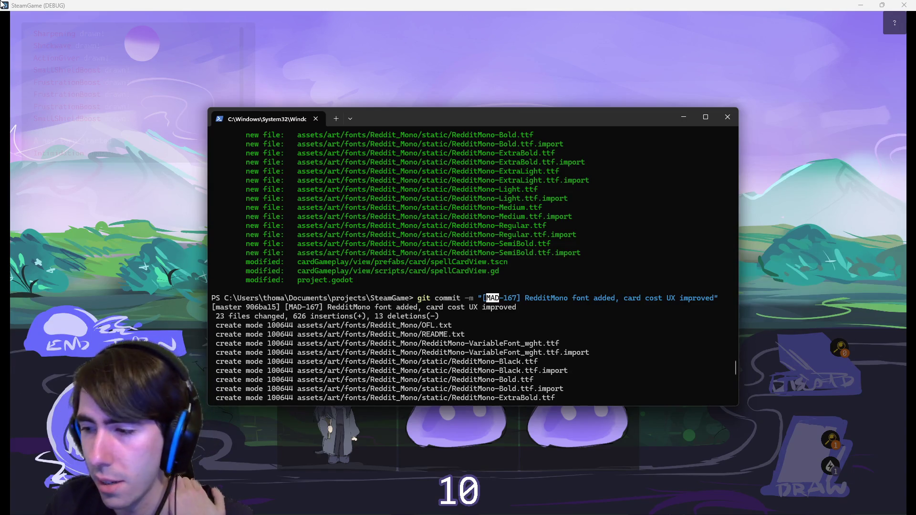
pyautogui.tripleClick(533, 293)
pyautogui.rightClick(532, 293)
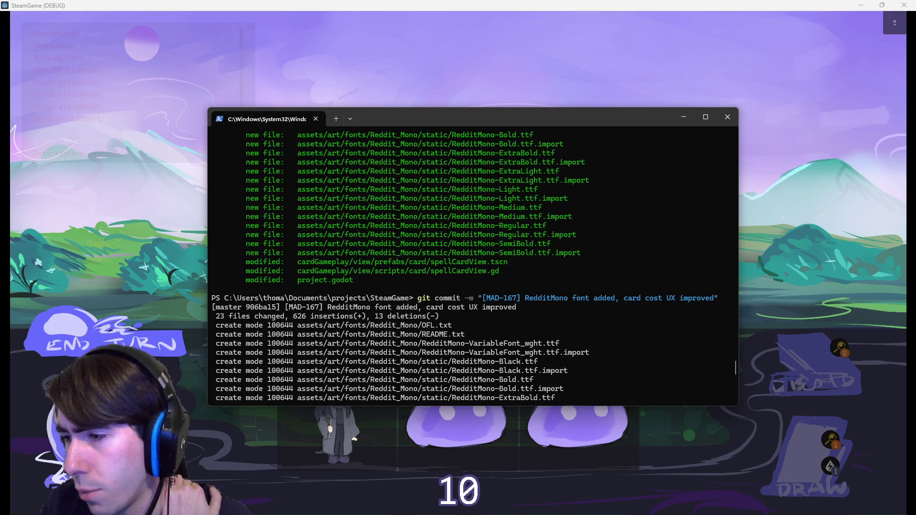
pyautogui.hotkey('alt', 'Tab')
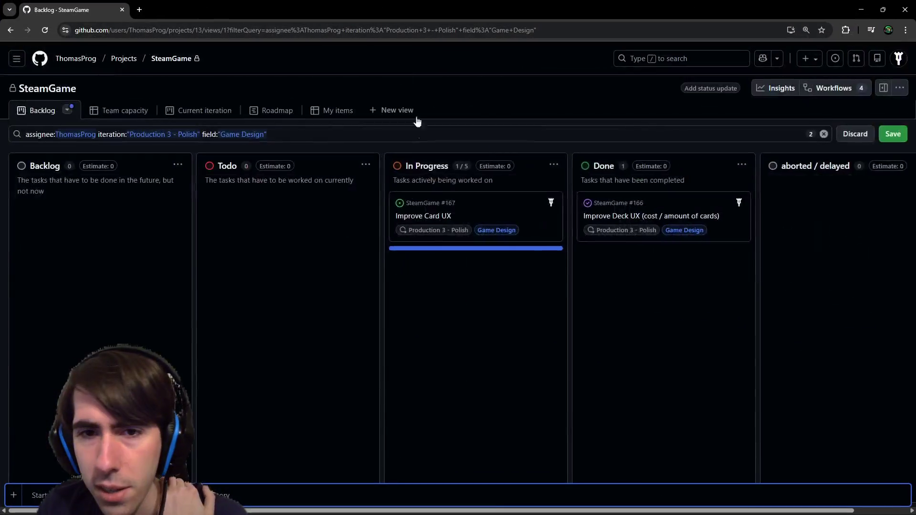
# - Review the Improve Card UX #167 issue's number and description, then close it
pyautogui.click(449, 215)
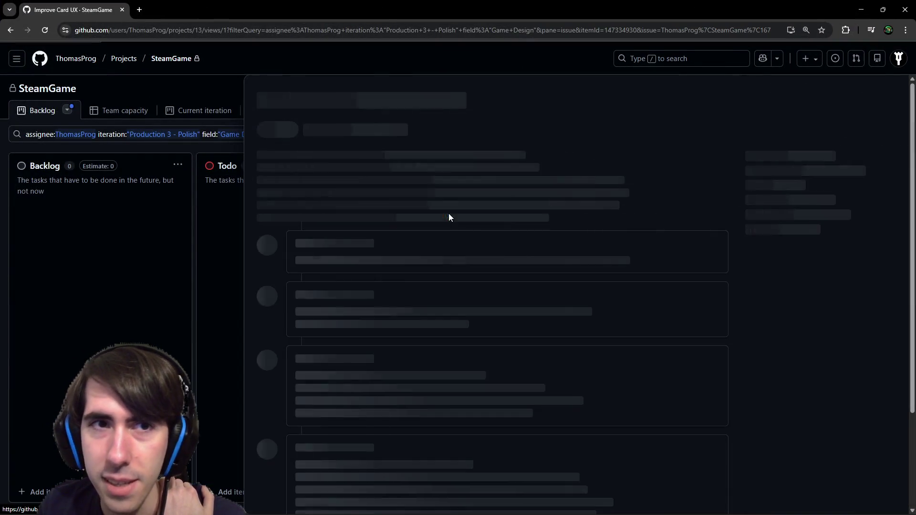
pyautogui.moveTo(418, 114); pyautogui.dragTo(387, 101)
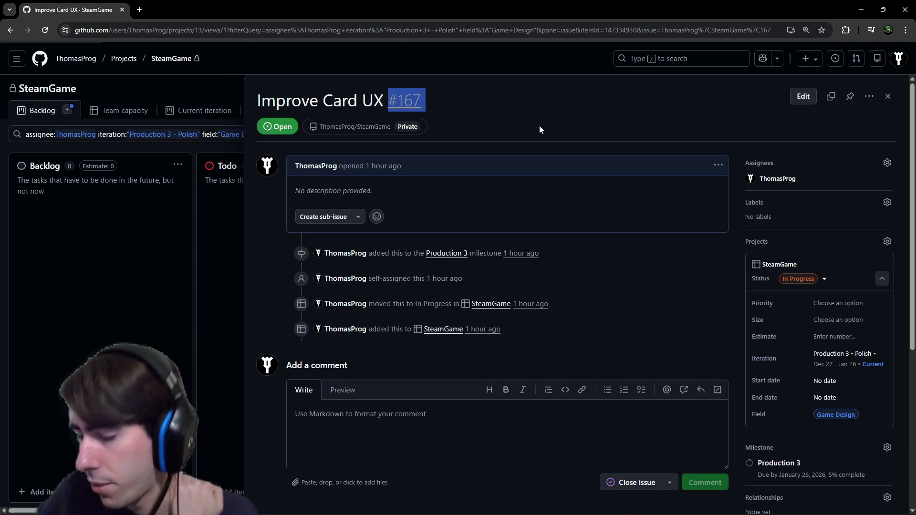
pyautogui.tripleClick(321, 187)
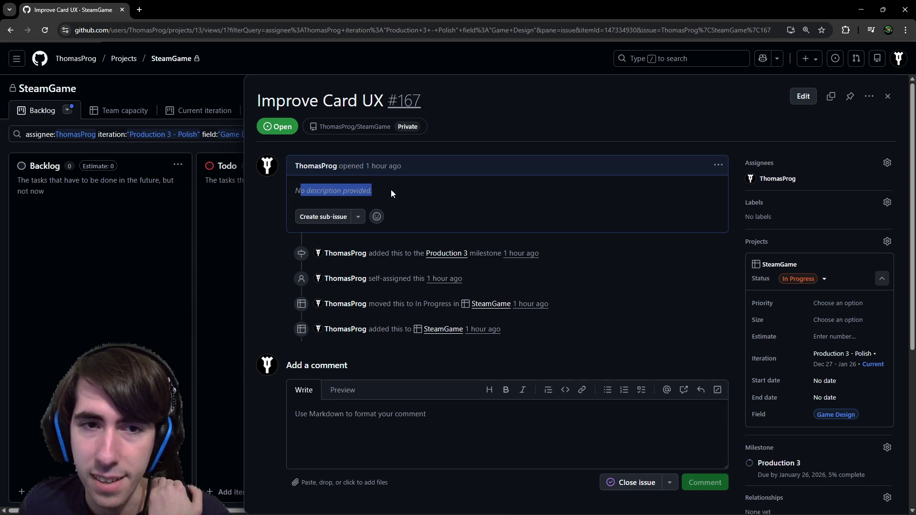
pyautogui.click(177, 227)
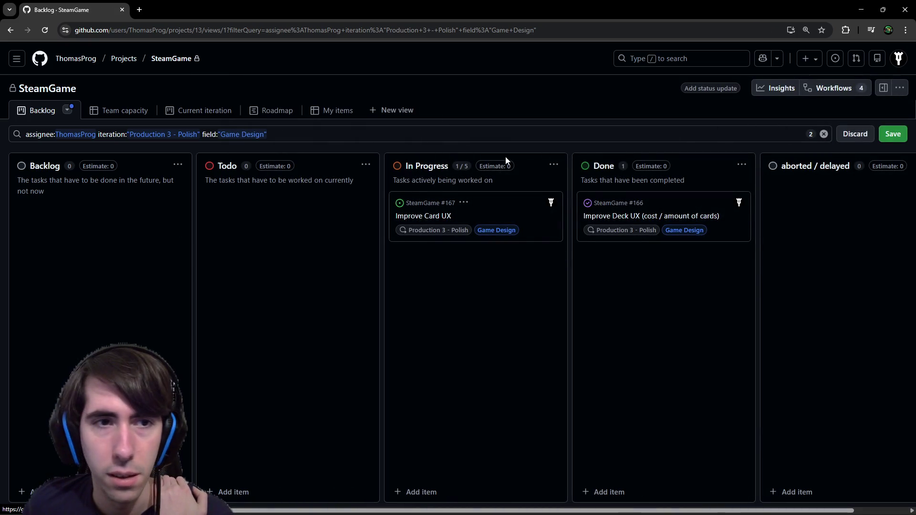
# - Remove the extra iteration filters so all assigned cards show on the board
pyautogui.moveTo(290, 135); pyautogui.dragTo(102, 145)
pyautogui.write('it')
pyautogui.press('BackSpace')
pyautogui.press('BackSpace')
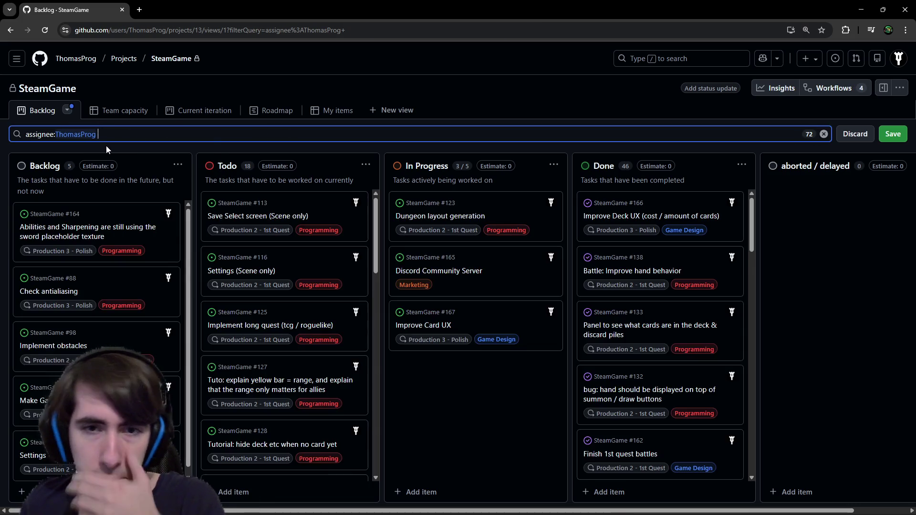
pyautogui.scroll(-20, 583, 373)
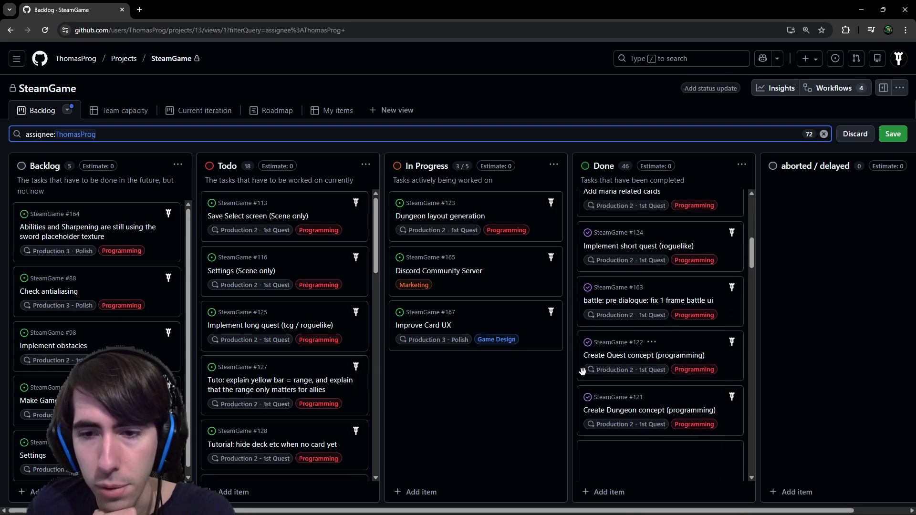
pyautogui.scroll(10, 686, 334)
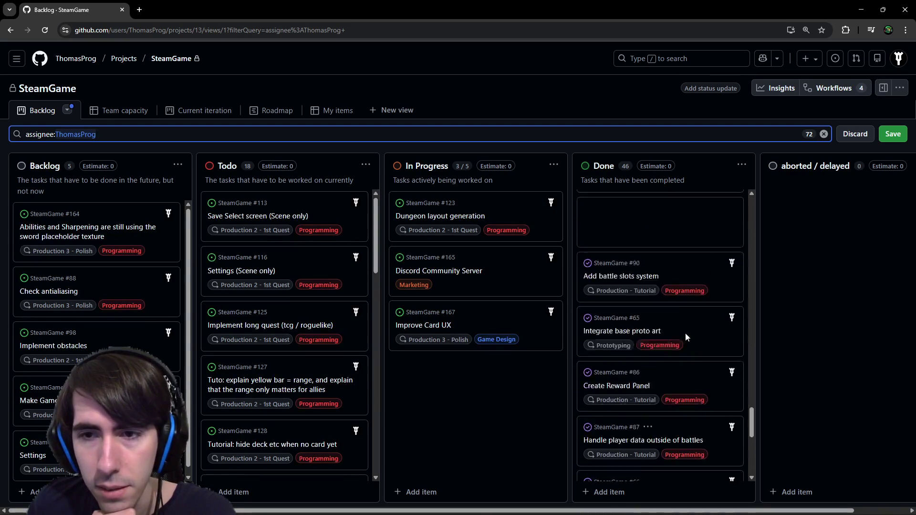
# - Read the shield bug issue #107, close it, and restore the browser to a smaller window
pyautogui.click(662, 261)
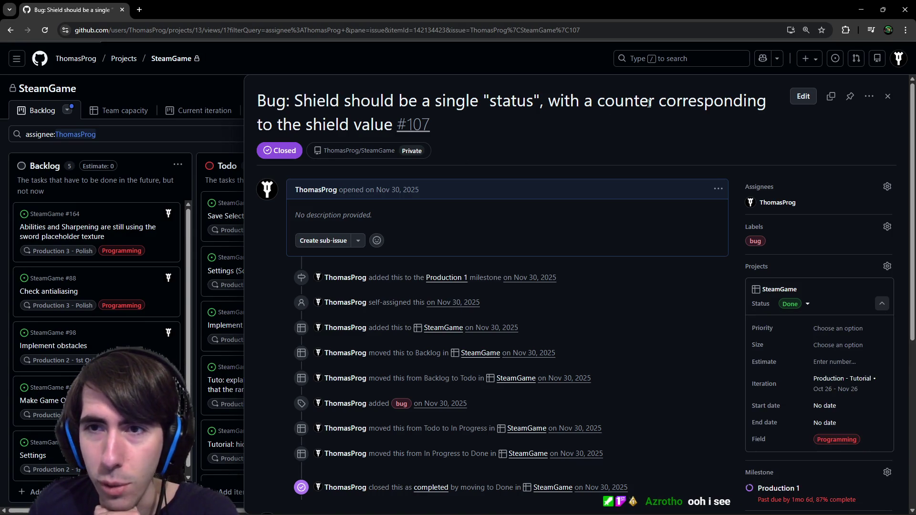
pyautogui.scroll(-2, 601, 143)
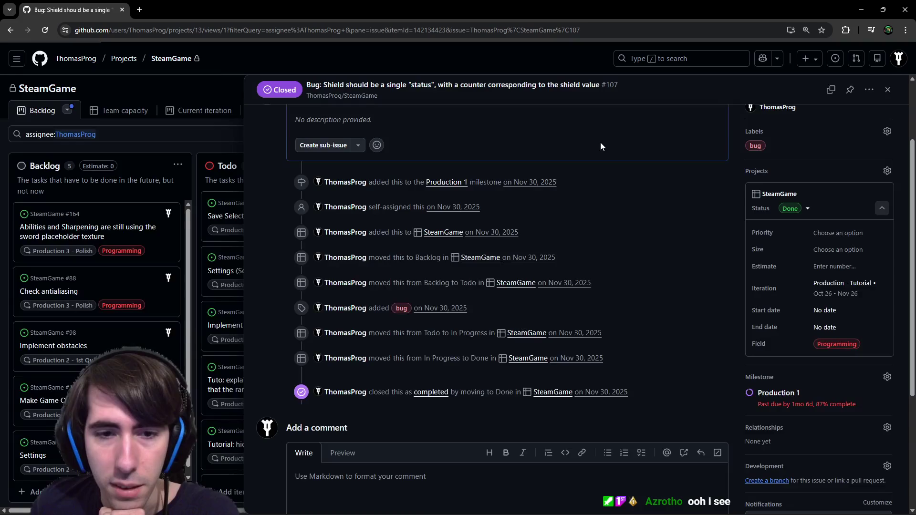
pyautogui.scroll(-3, 600, 142)
pyautogui.scroll(5, 619, 167)
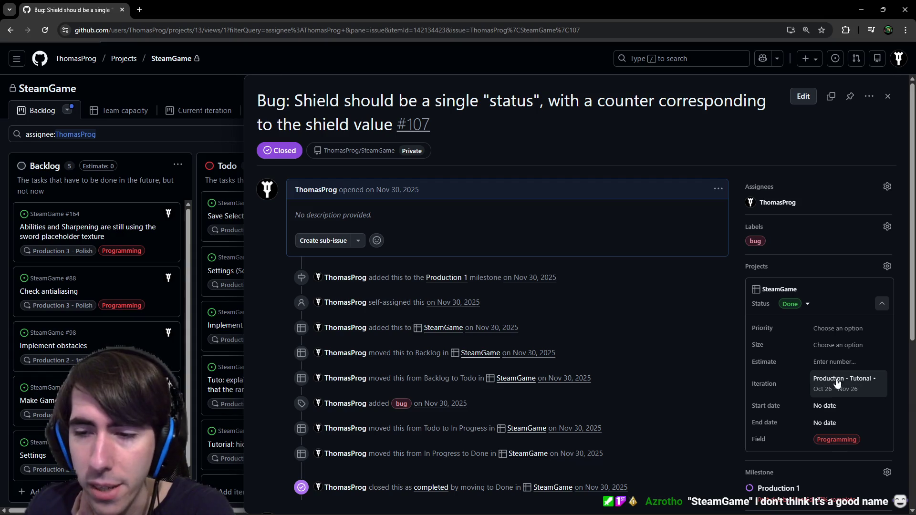
pyautogui.click(234, 76)
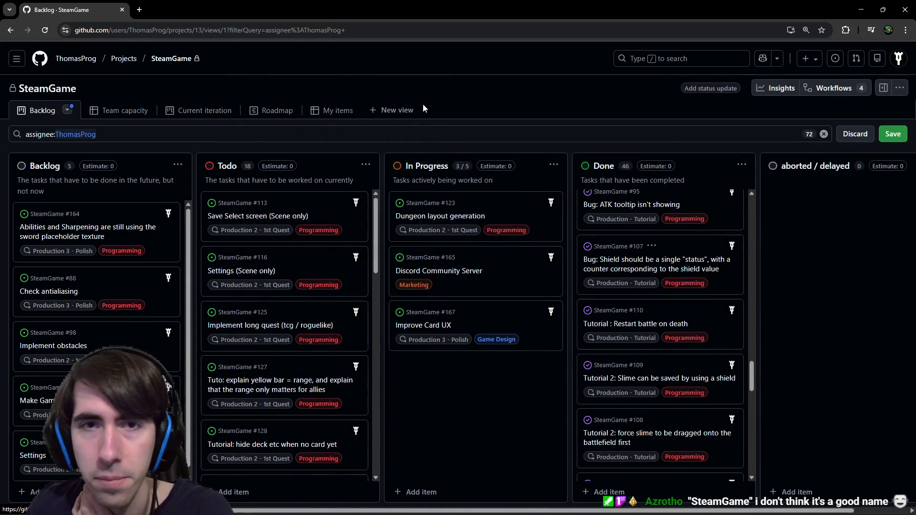
pyautogui.moveTo(573, 9)
pyautogui.mouseDown()
pyautogui.moveTo(621, 16)
pyautogui.moveTo(634, 47)
pyautogui.moveTo(906, 215)
pyautogui.mouseUp()
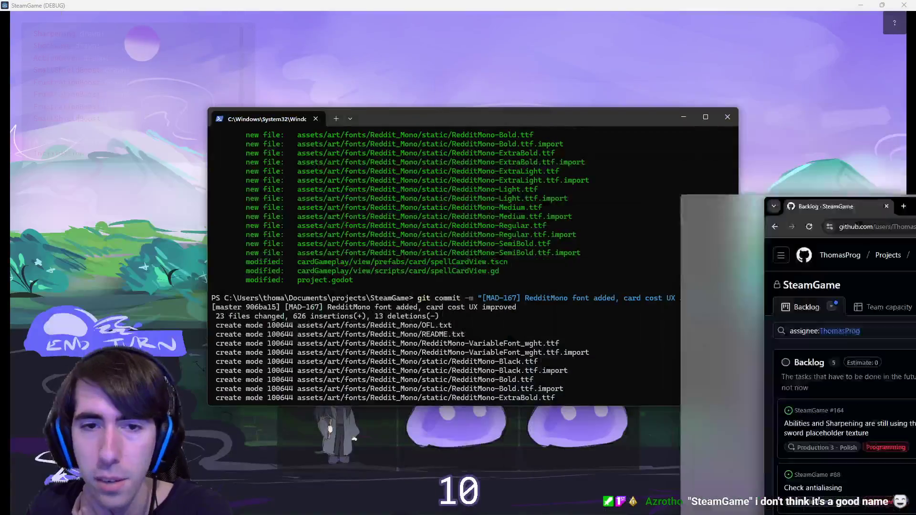
# - Play Sharpening on the hero and Intimidation on the right-hand enemy
pyautogui.click(562, 62)
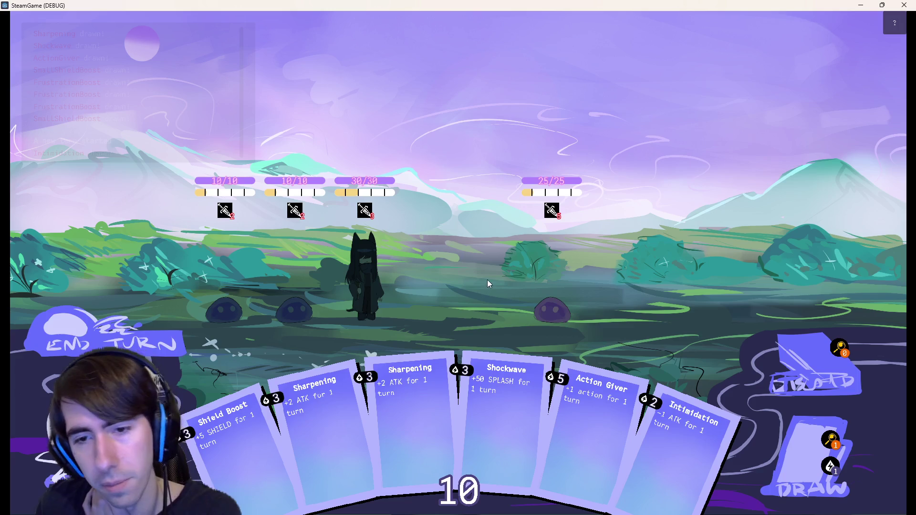
pyautogui.moveTo(508, 414)
pyautogui.mouseDown()
pyautogui.moveTo(465, 281)
pyautogui.moveTo(442, 245)
pyautogui.mouseUp()
pyautogui.moveTo(459, 396)
pyautogui.mouseDown()
pyautogui.moveTo(420, 327)
pyautogui.moveTo(438, 243)
pyautogui.moveTo(362, 269)
pyautogui.mouseUp()
pyautogui.moveTo(659, 474)
pyautogui.mouseDown()
pyautogui.moveTo(447, 366)
pyautogui.moveTo(548, 308)
pyautogui.mouseUp()
pyautogui.moveTo(542, 218)
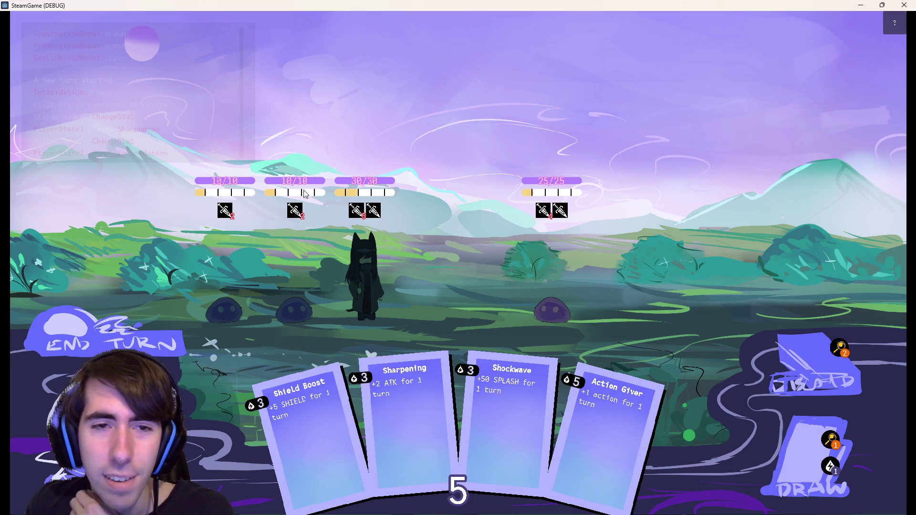
pyautogui.moveTo(301, 219)
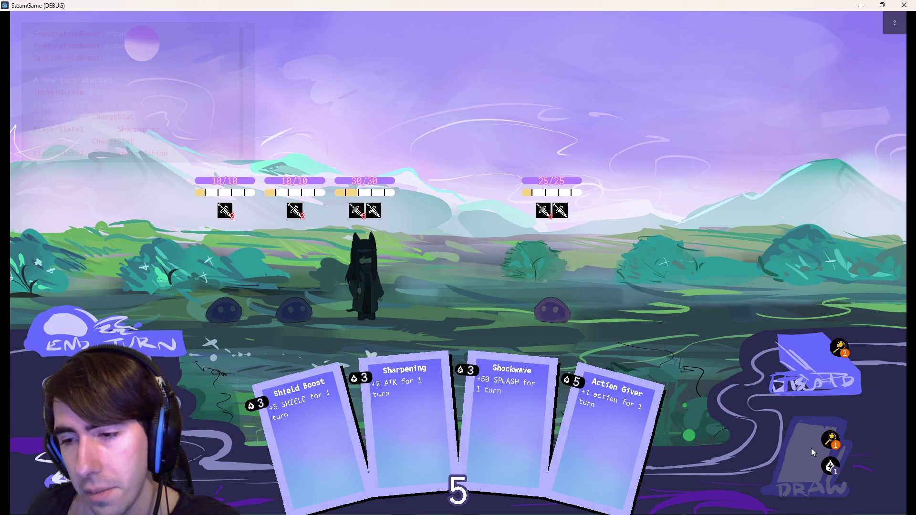
# - Draw a second Shield Boost, test-lift Shield Boost and Shockwave, then close the game
pyautogui.click(816, 433)
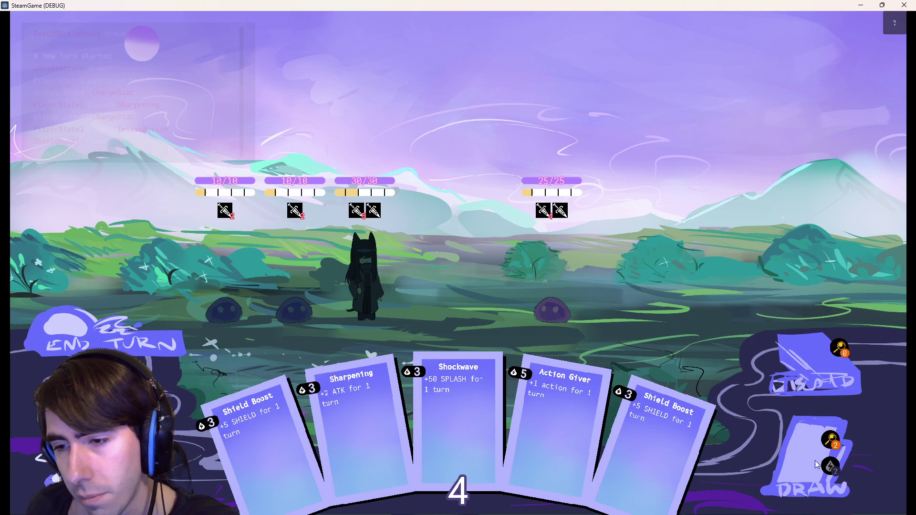
pyautogui.moveTo(654, 453)
pyautogui.mouseDown()
pyautogui.moveTo(452, 252)
pyautogui.moveTo(357, 288)
pyautogui.moveTo(622, 457)
pyautogui.mouseUp()
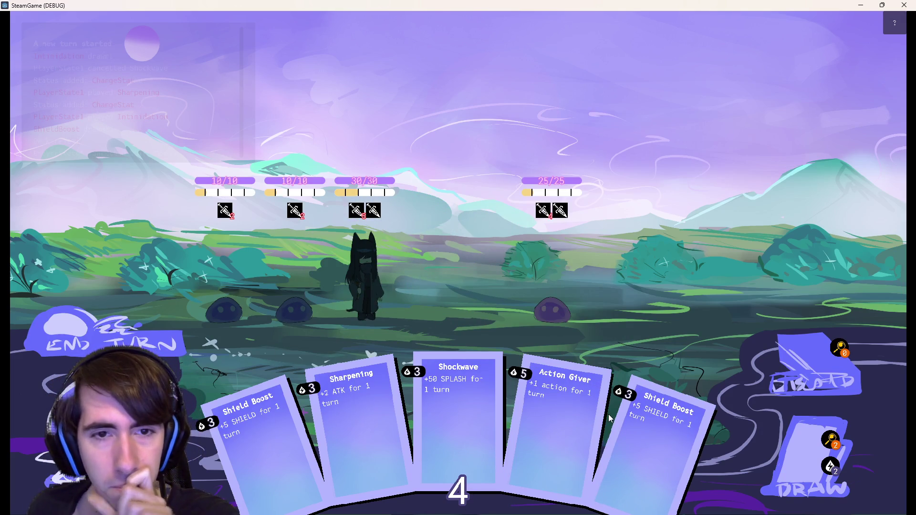
pyautogui.moveTo(204, 130)
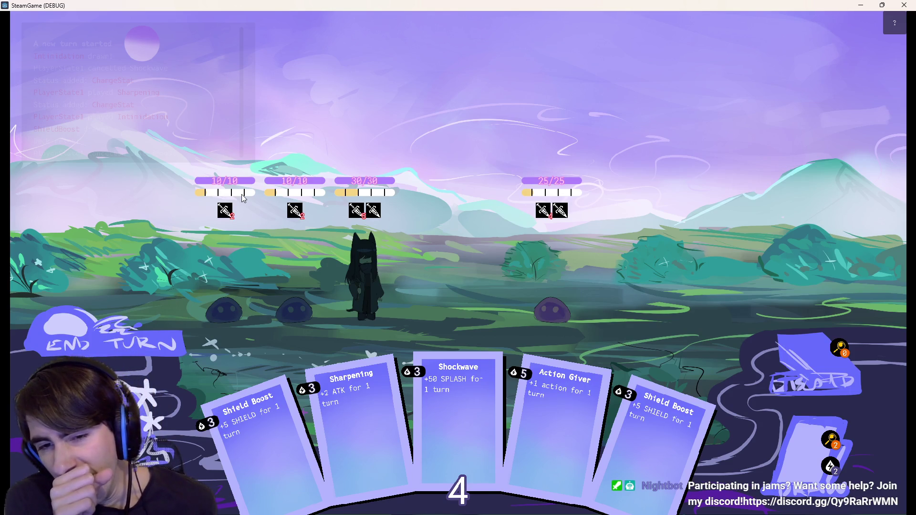
pyautogui.moveTo(489, 400)
pyautogui.mouseDown()
pyautogui.moveTo(480, 303)
pyautogui.moveTo(489, 404)
pyautogui.mouseUp()
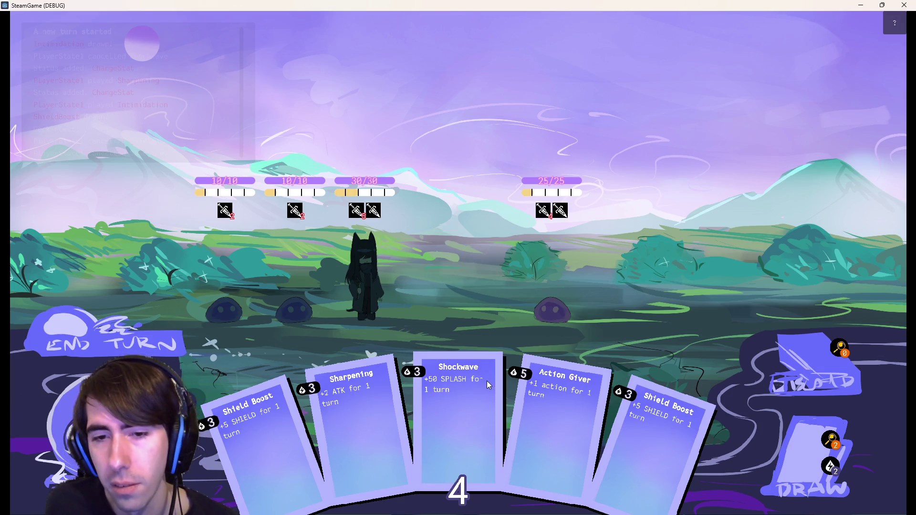
pyautogui.moveTo(480, 384)
pyautogui.mouseDown()
pyautogui.moveTo(474, 327)
pyautogui.moveTo(448, 282)
pyautogui.moveTo(466, 391)
pyautogui.moveTo(480, 393)
pyautogui.moveTo(482, 413)
pyautogui.moveTo(471, 371)
pyautogui.moveTo(474, 389)
pyautogui.mouseUp()
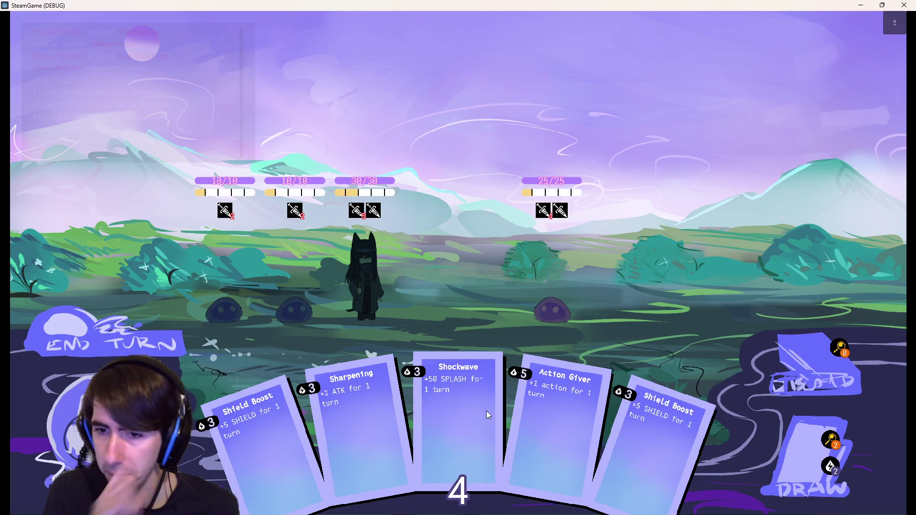
pyautogui.moveTo(464, 406)
pyautogui.mouseDown()
pyautogui.moveTo(435, 271)
pyautogui.moveTo(469, 436)
pyautogui.moveTo(456, 387)
pyautogui.moveTo(465, 411)
pyautogui.mouseUp()
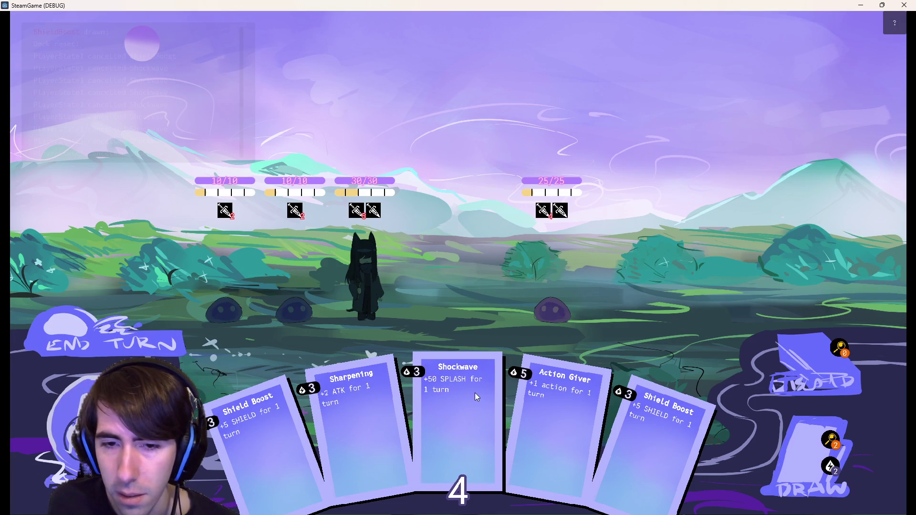
pyautogui.click(904, 6)
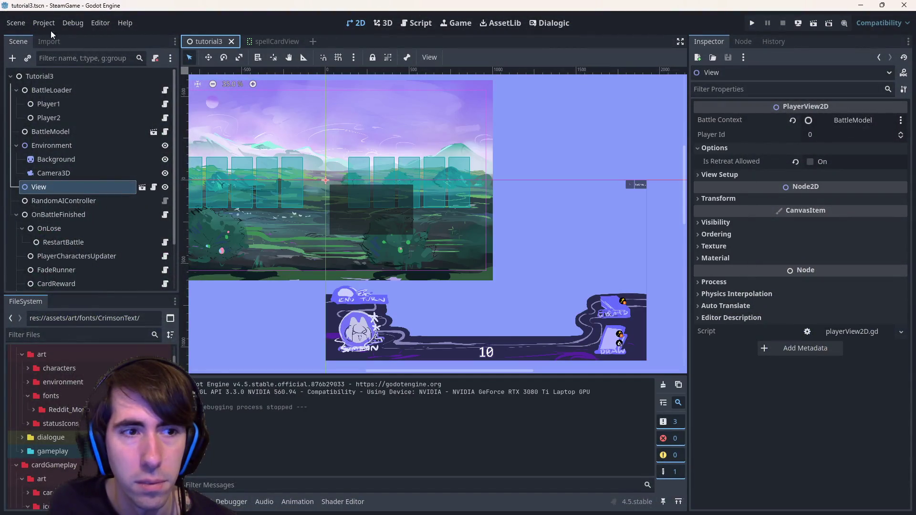
# - Reimport RedditMono-VariableFont_wght.ttf with Antialiasing None, Hinting None and Subpixel Positioning Disabled
pyautogui.doubleClick(60, 409)
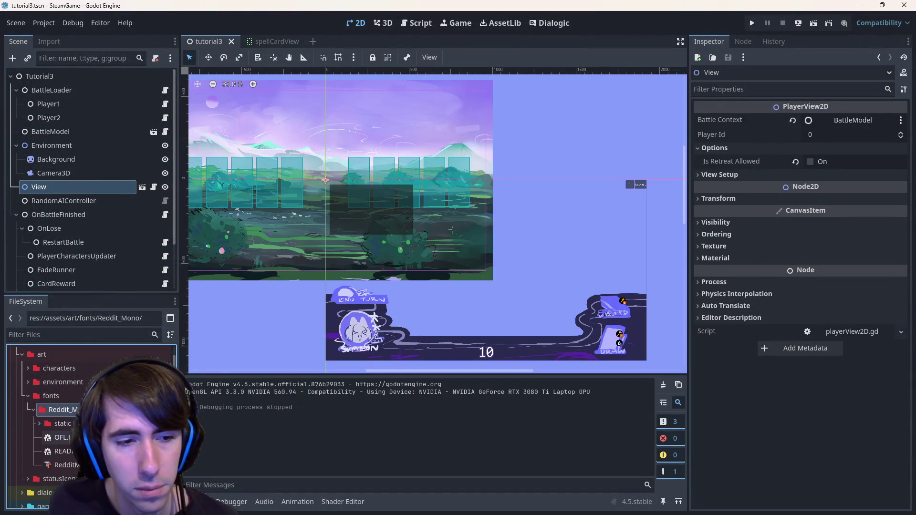
pyautogui.doubleClick(65, 465)
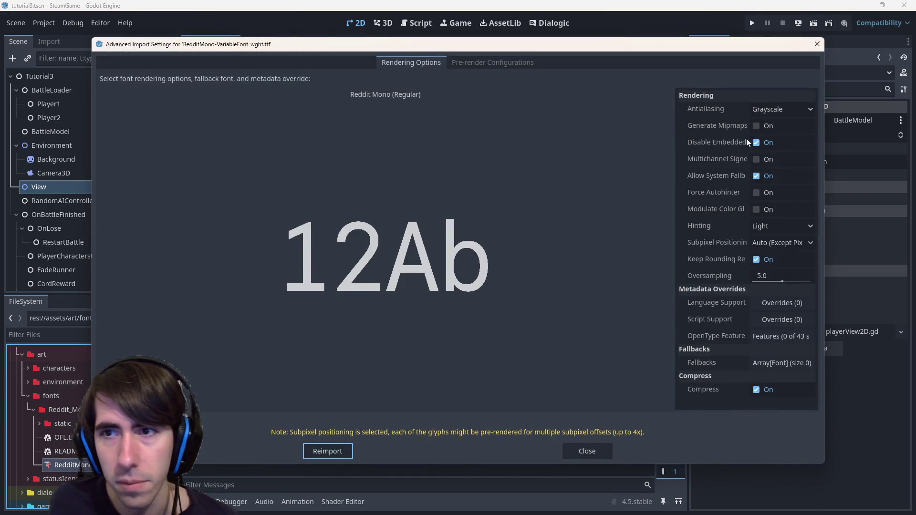
pyautogui.click(773, 109)
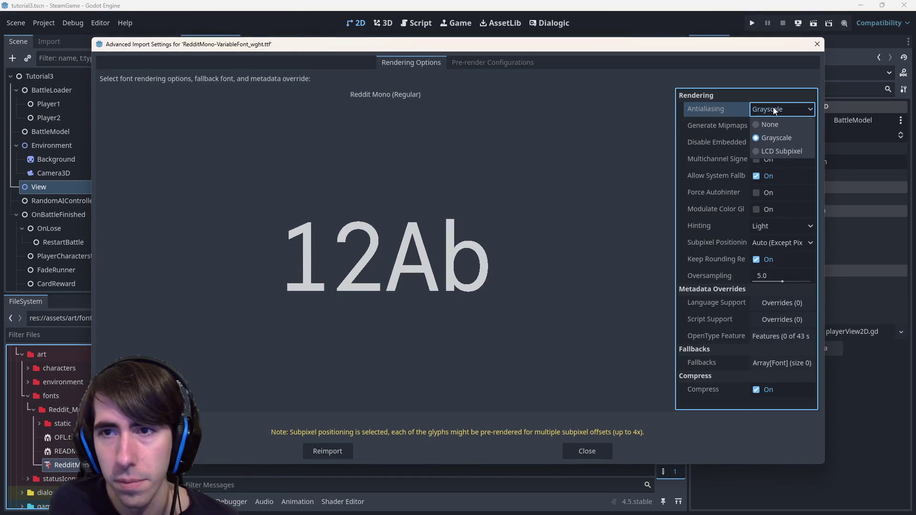
pyautogui.click(777, 125)
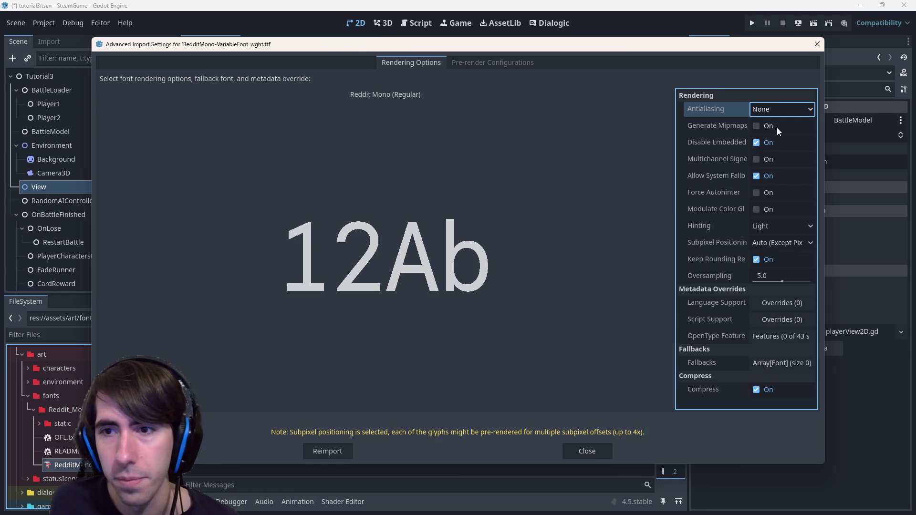
pyautogui.click(790, 226)
pyautogui.click(789, 236)
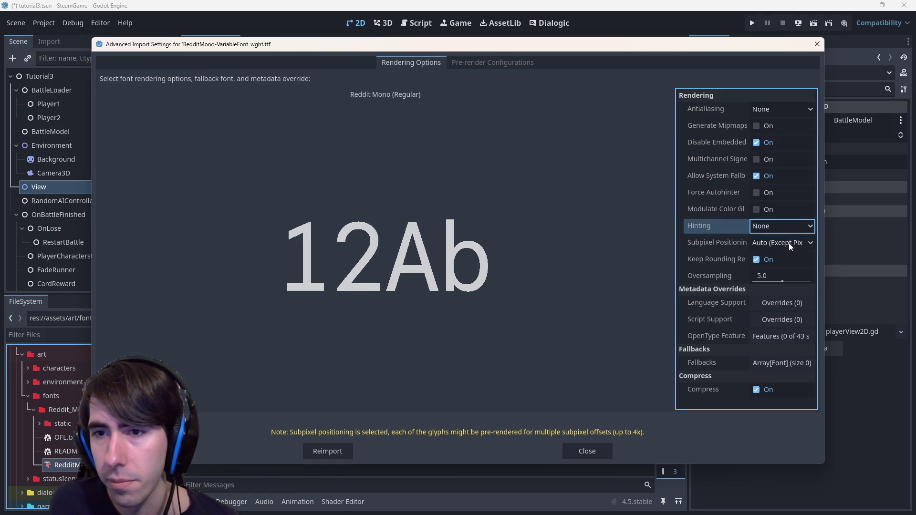
pyautogui.click(789, 243)
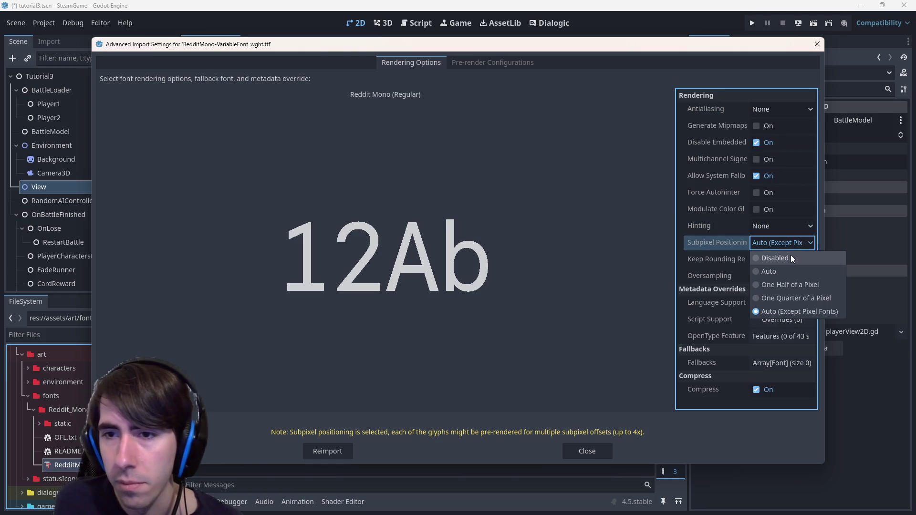
pyautogui.click(791, 258)
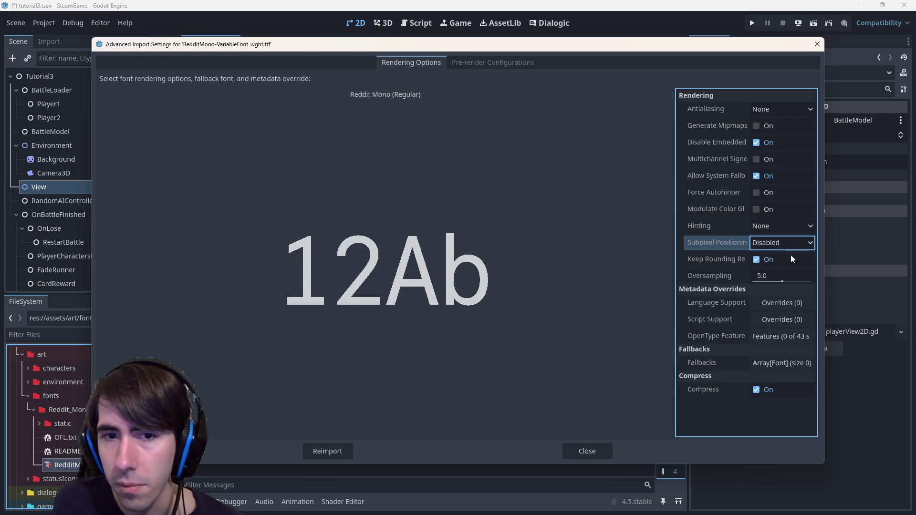
pyautogui.click(339, 457)
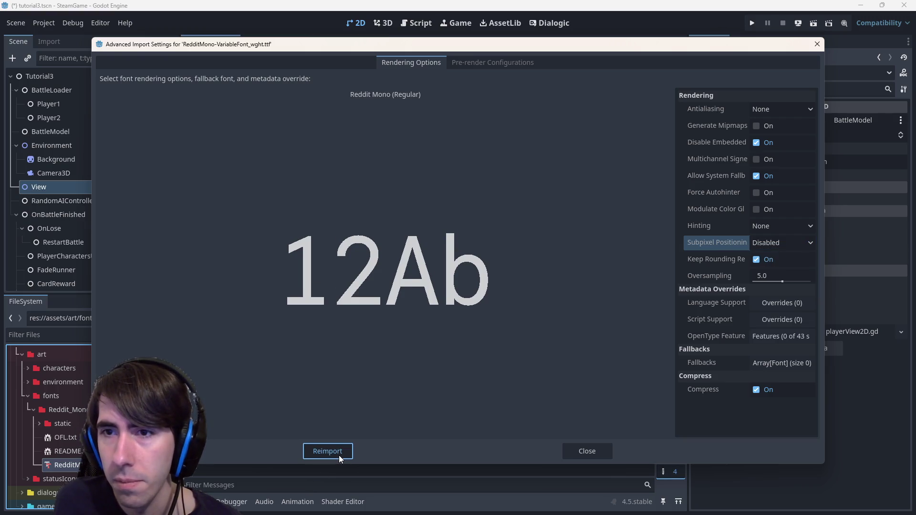
pyautogui.click(327, 452)
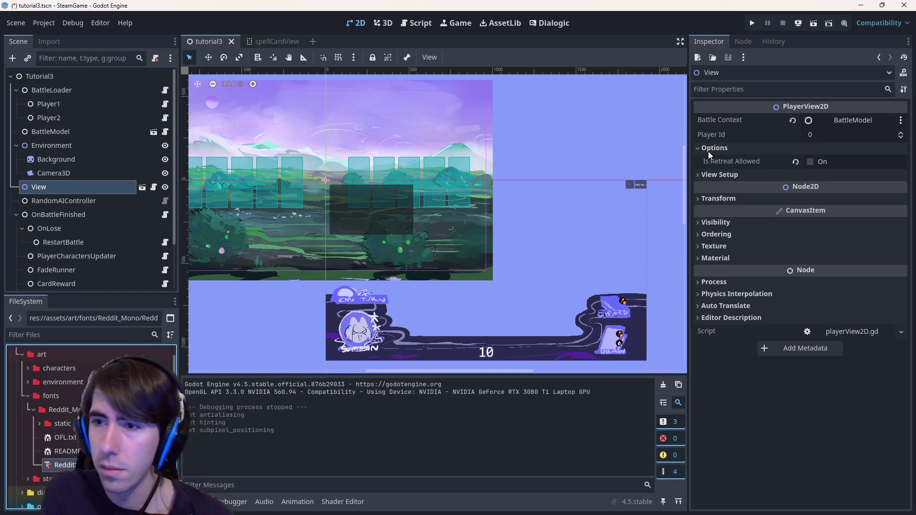
# - Save and run the game, deploy the hero, play Sharpening on it, then close the game
pyautogui.click(814, 23)
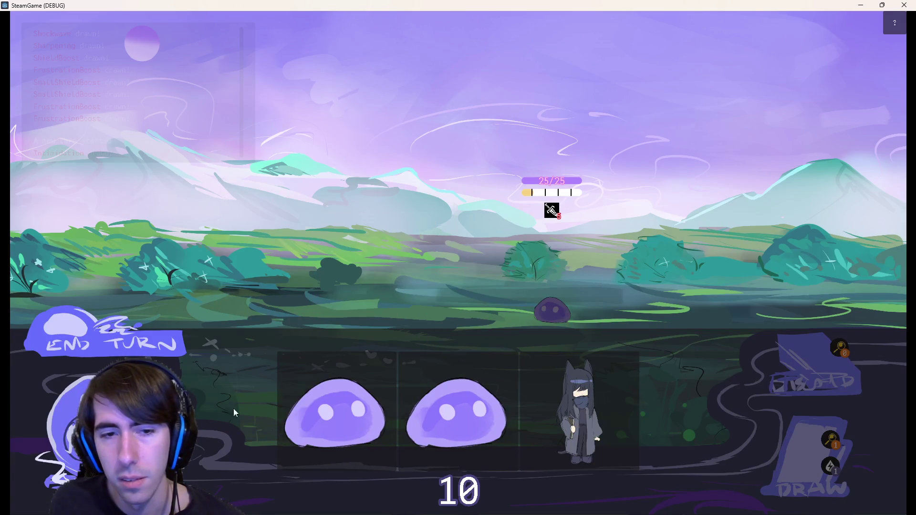
pyautogui.moveTo(590, 420)
pyautogui.mouseDown()
pyautogui.moveTo(367, 268)
pyautogui.moveTo(367, 277)
pyautogui.mouseUp()
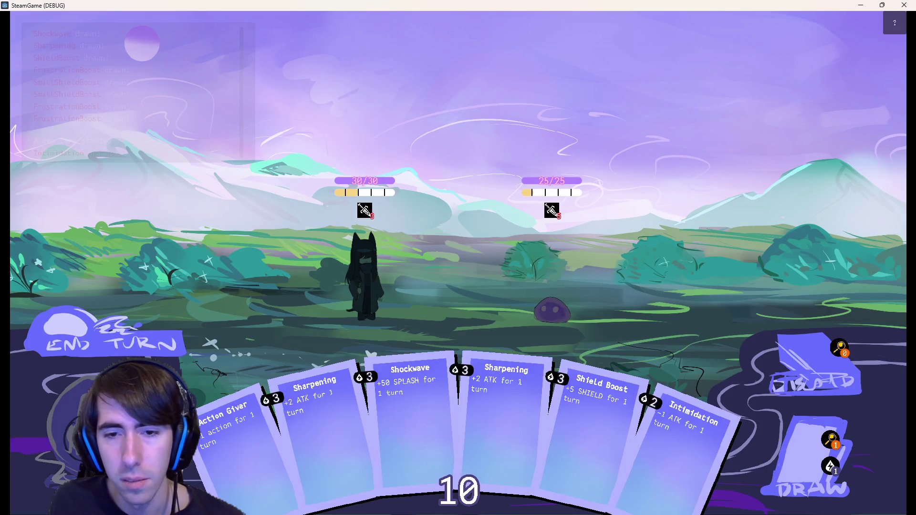
pyautogui.moveTo(511, 396)
pyautogui.mouseDown()
pyautogui.moveTo(565, 321)
pyautogui.moveTo(553, 297)
pyautogui.moveTo(342, 285)
pyautogui.moveTo(367, 277)
pyautogui.mouseUp()
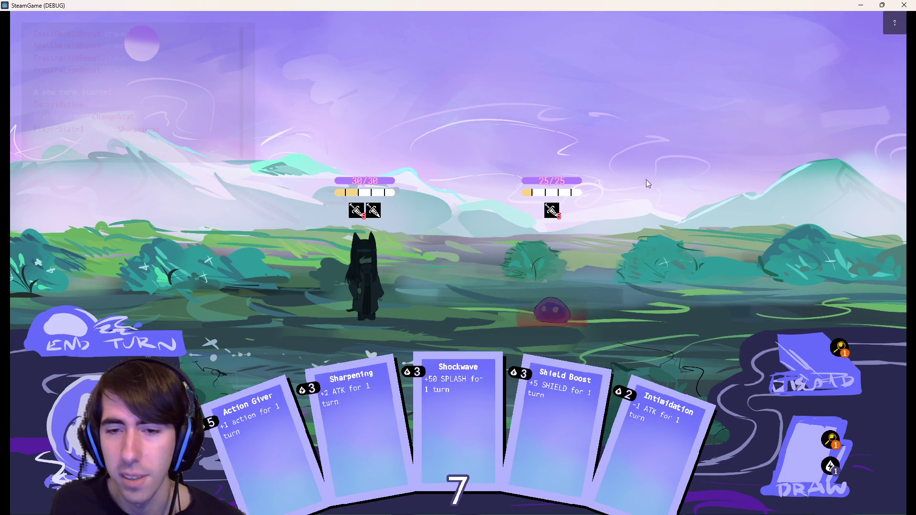
pyautogui.click(904, 4)
pyautogui.click(43, 22)
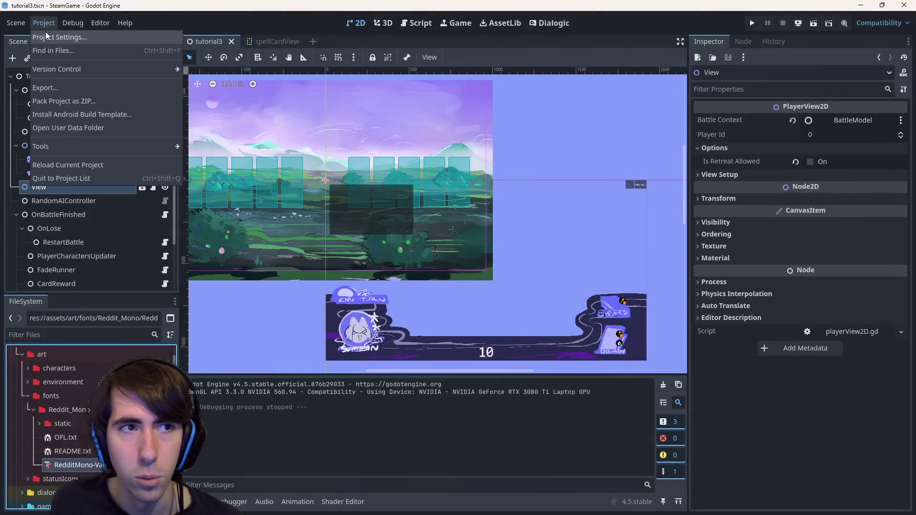
# - Open Project Settings and browse through the settings categories
pyautogui.click(45, 33)
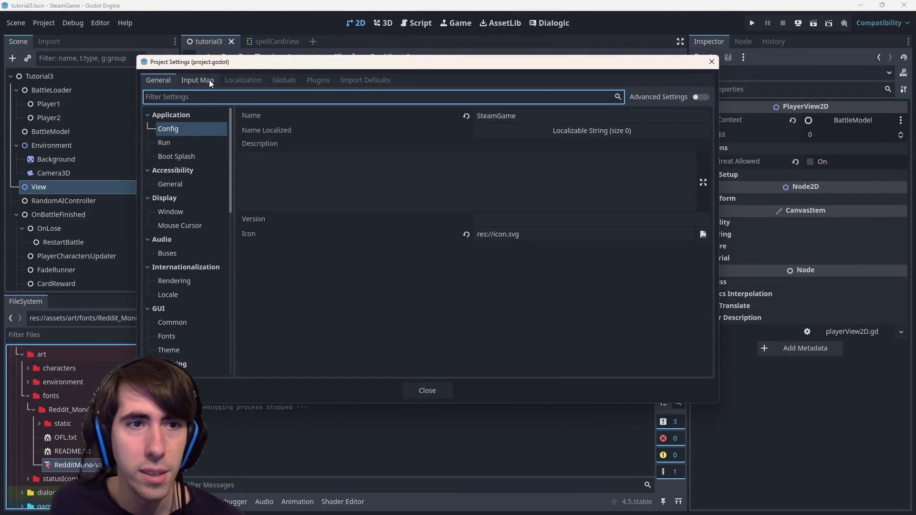
pyautogui.click(179, 139)
pyautogui.click(170, 133)
pyautogui.click(177, 146)
pyautogui.click(184, 157)
pyautogui.click(193, 184)
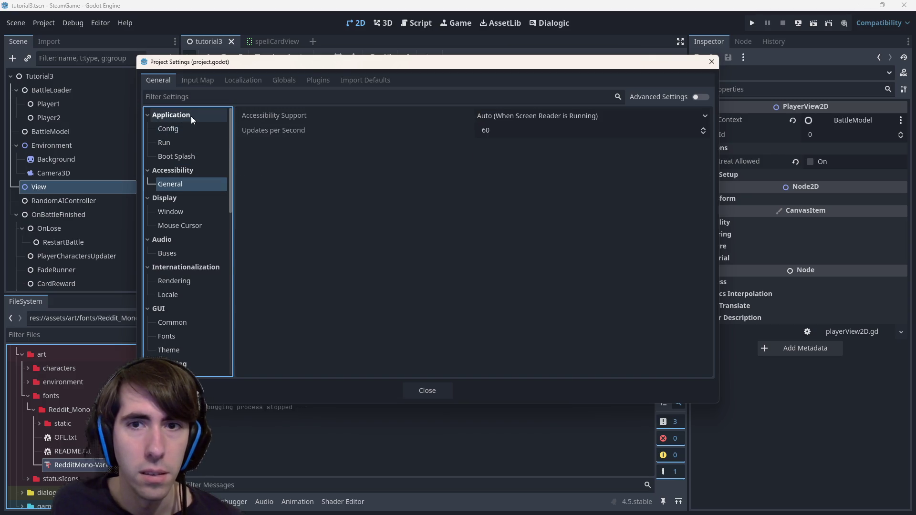
# - Filter the settings for 'resolu', then clear the search filter
pyautogui.click(187, 97)
pyautogui.write('resolut')
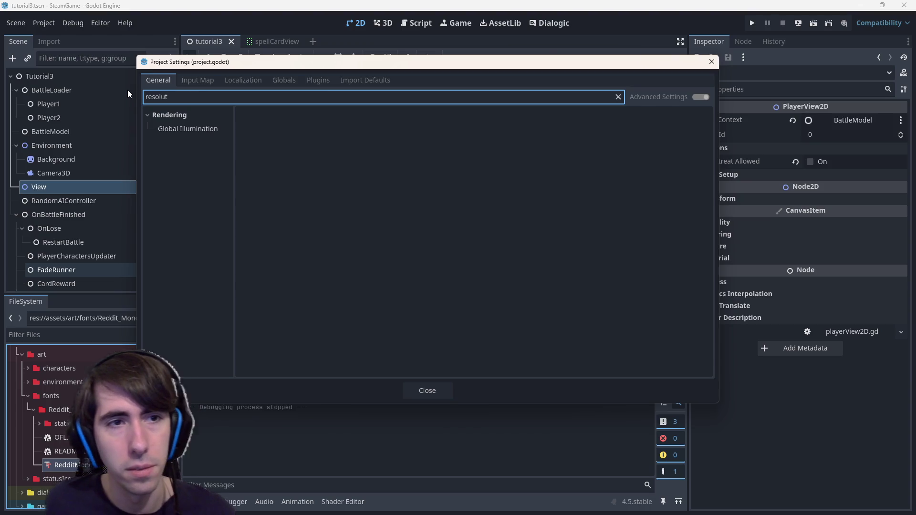
pyautogui.press('BackSpace')
pyautogui.press('BackSpace')
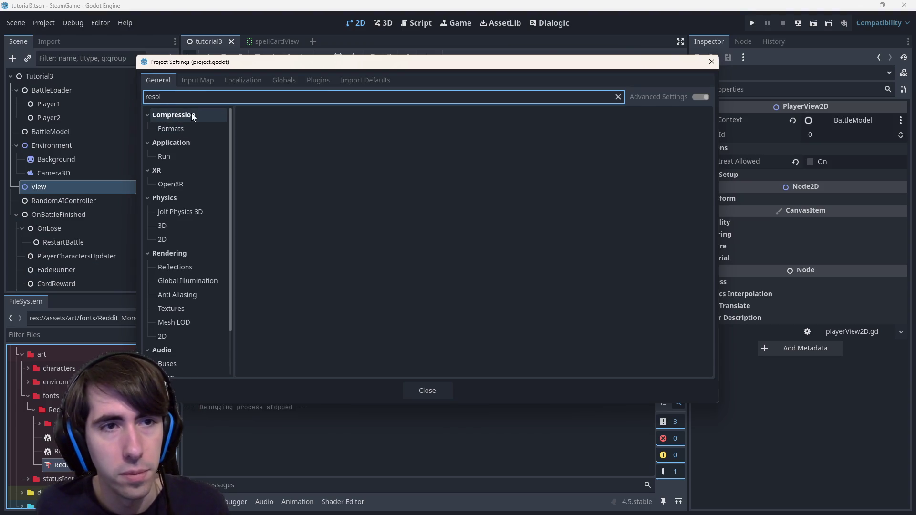
pyautogui.write('u')
pyautogui.click(177, 175)
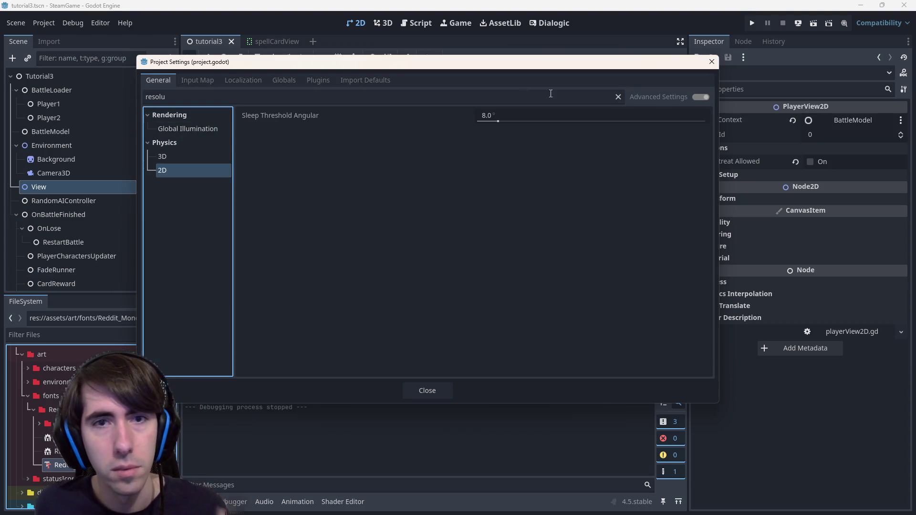
pyautogui.click(618, 97)
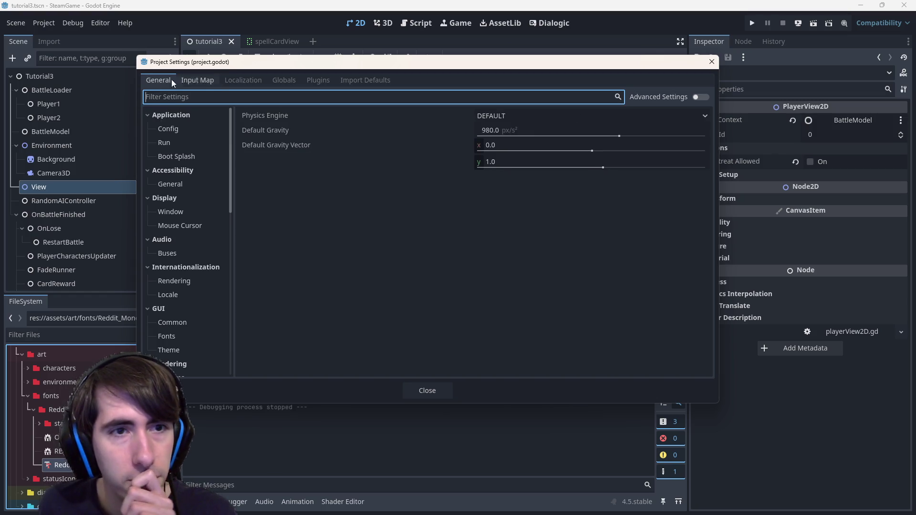
# - Review the Display > Window stretch settings (viewport, keep), then switch to the ChatGPT advice
pyautogui.click(180, 125)
pyautogui.click(179, 142)
pyautogui.click(178, 156)
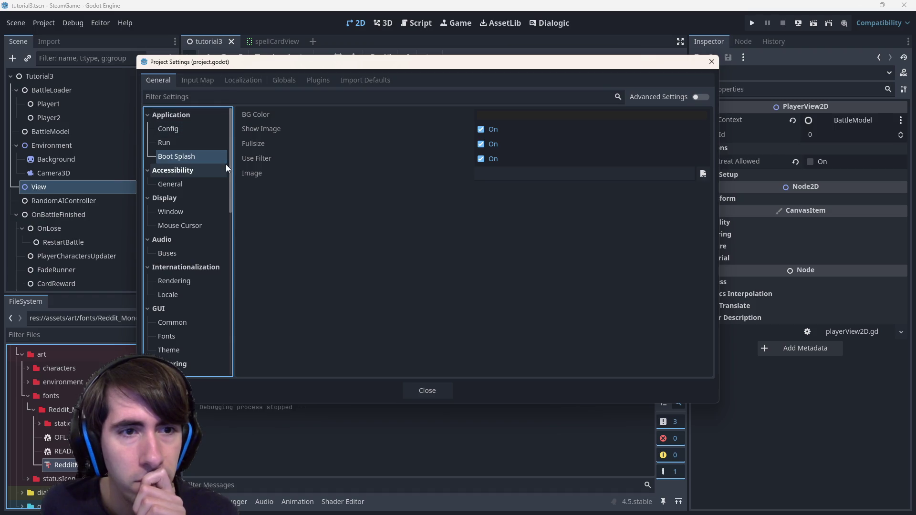
pyautogui.click(200, 184)
pyautogui.click(177, 212)
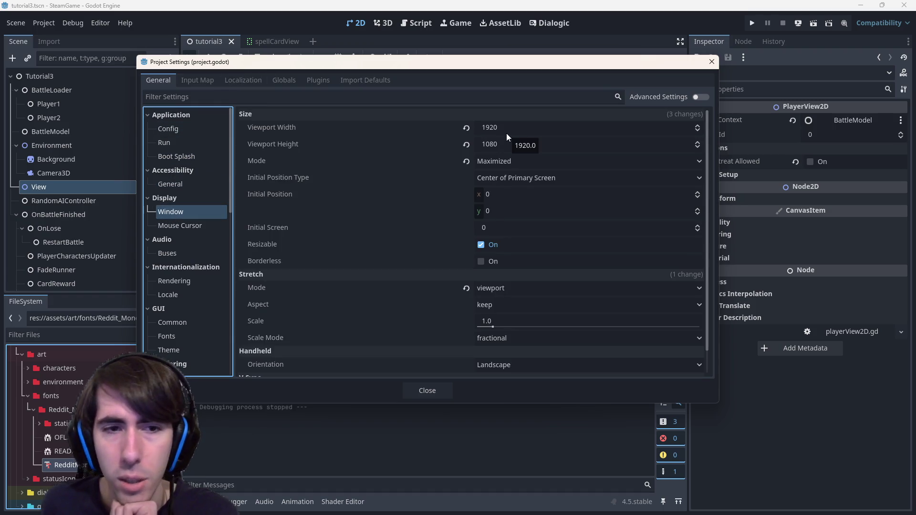
pyautogui.scroll(-1, 391, 231)
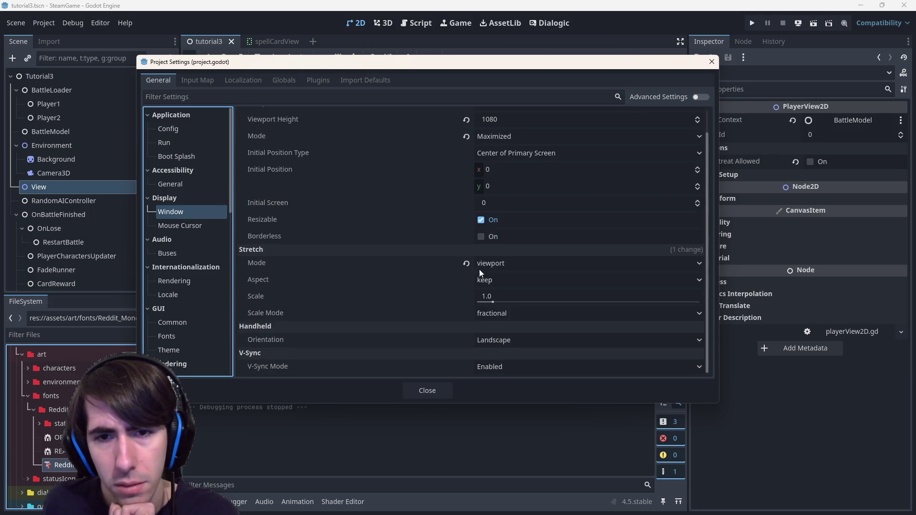
pyautogui.click(511, 280)
pyautogui.click(512, 280)
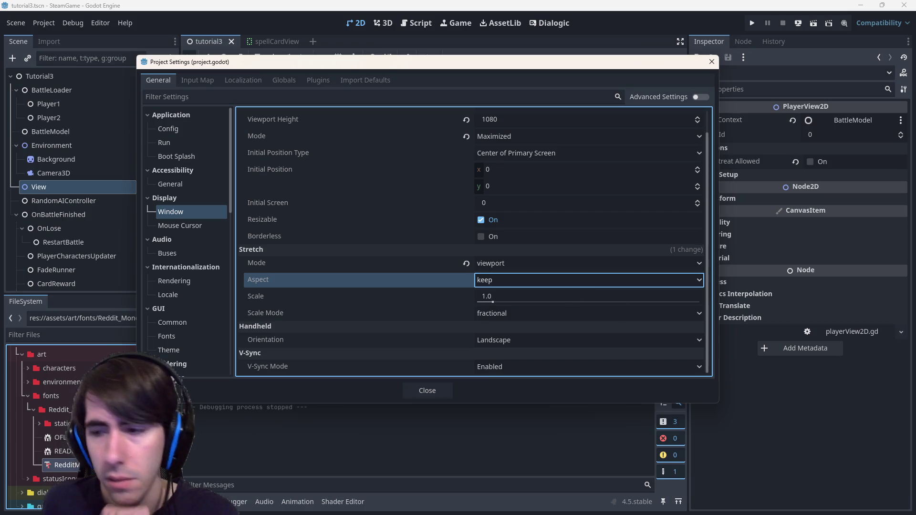
pyautogui.hotkey('alt', 'Tab')
pyautogui.click(459, 193)
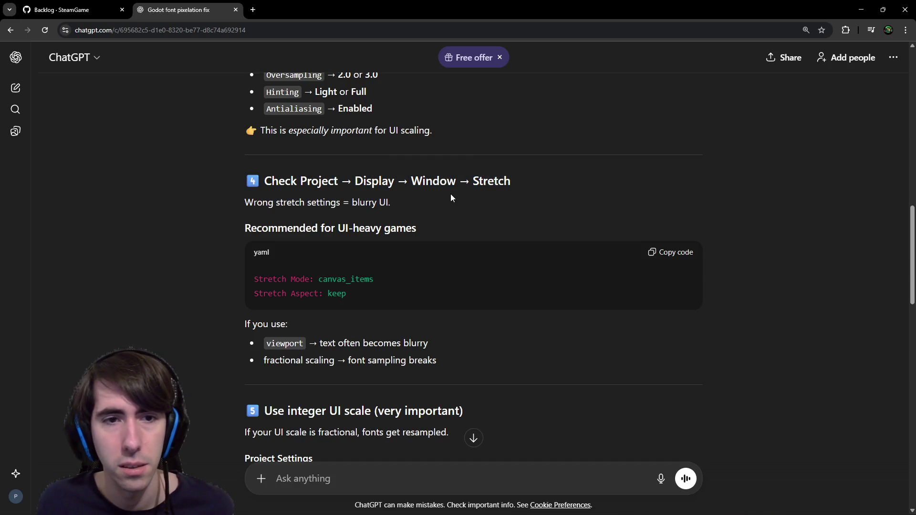
# - Highlight ChatGPT's recommended stretch settings and its viewport text-blurring warning, then return to Godot
pyautogui.moveTo(289, 285); pyautogui.dragTo(405, 291)
pyautogui.click(406, 291)
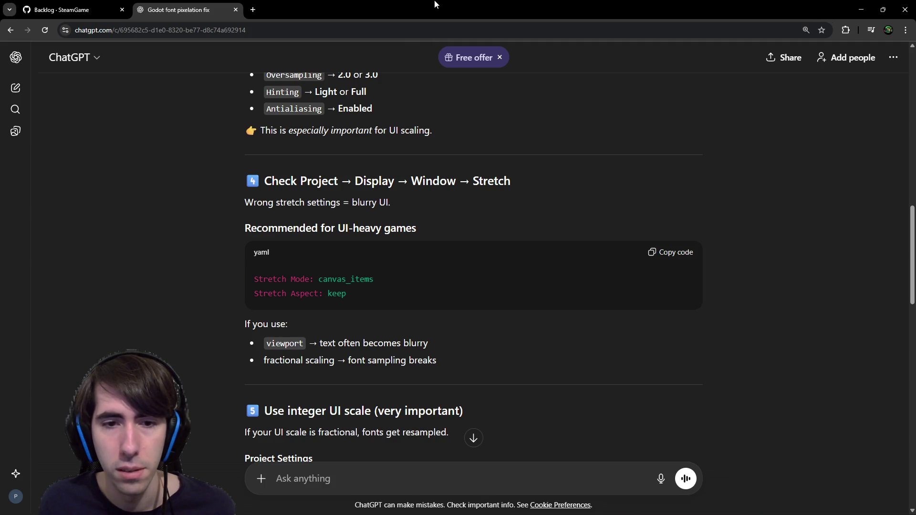
pyautogui.moveTo(294, 345); pyautogui.dragTo(442, 342)
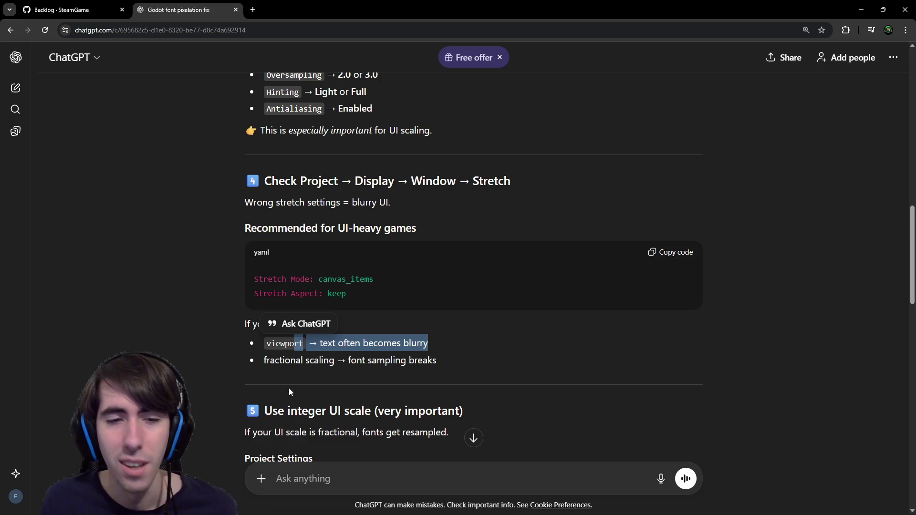
pyautogui.click(288, 368)
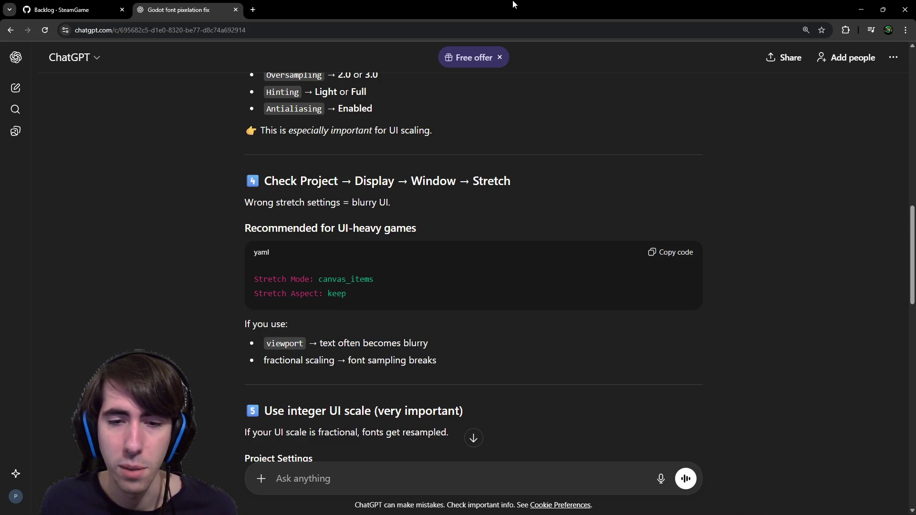
pyautogui.hotkey('alt', 'Tab')
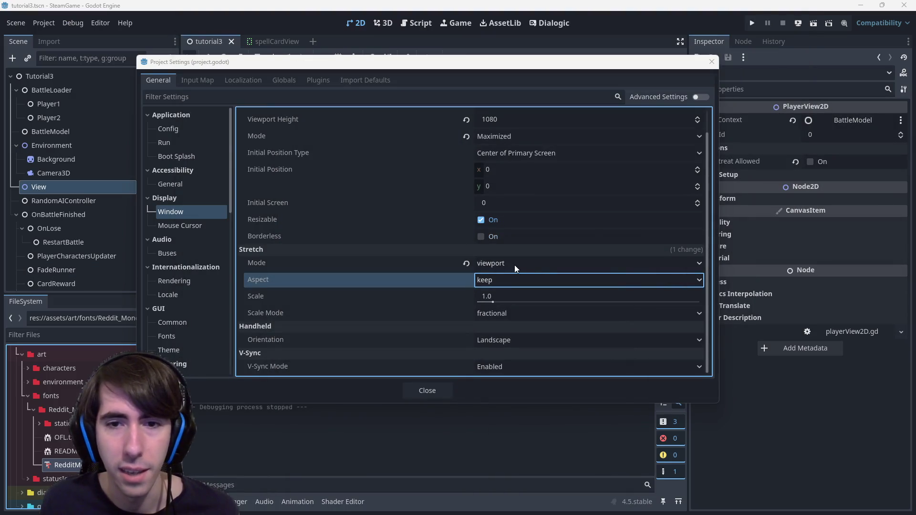
# - Set stretch mode to canvas_items and scale mode to integer
pyautogui.click(514, 269)
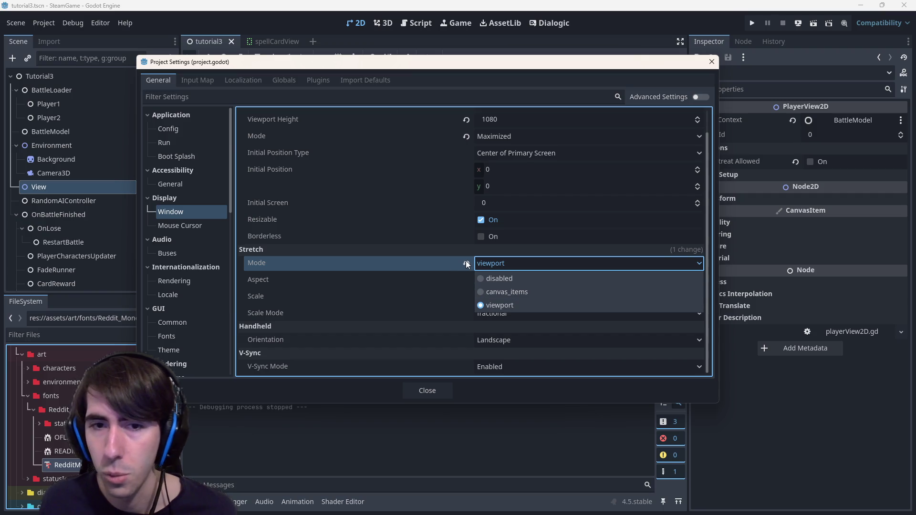
pyautogui.click(466, 261)
pyautogui.click(500, 265)
pyautogui.click(510, 292)
pyautogui.click(438, 396)
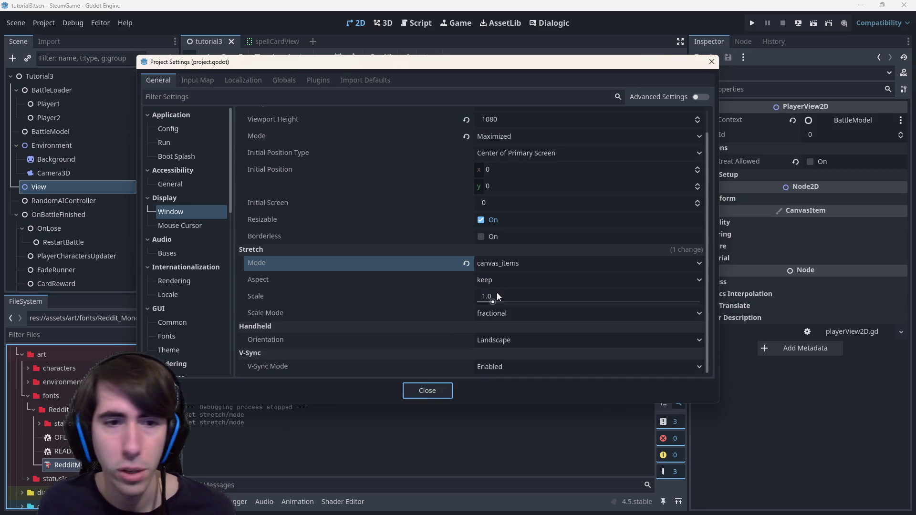
pyautogui.click(501, 316)
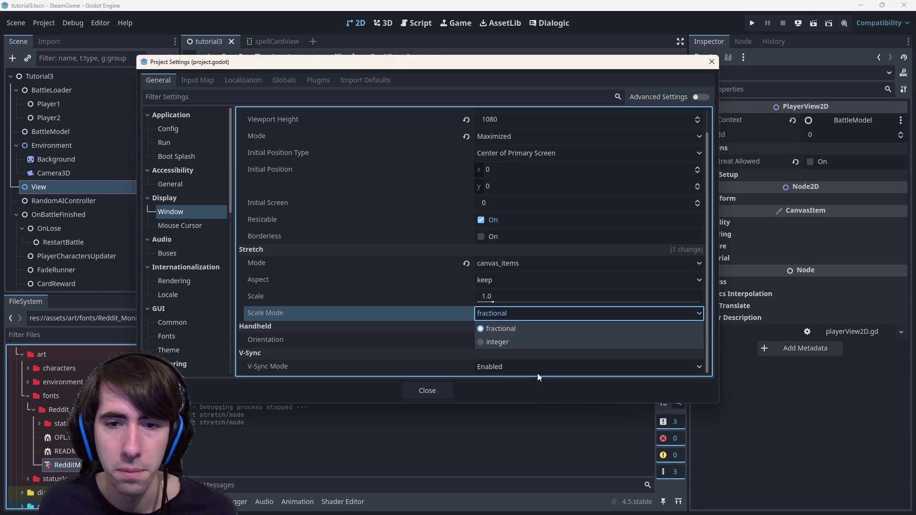
pyautogui.click(511, 342)
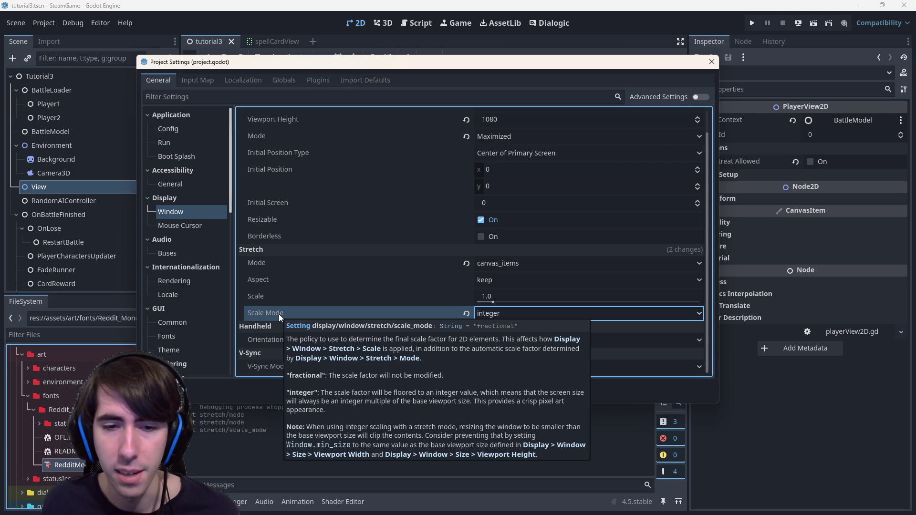
# - Switch stretch mode to disabled, reset the scale mode, and close Project Settings
pyautogui.click(488, 265)
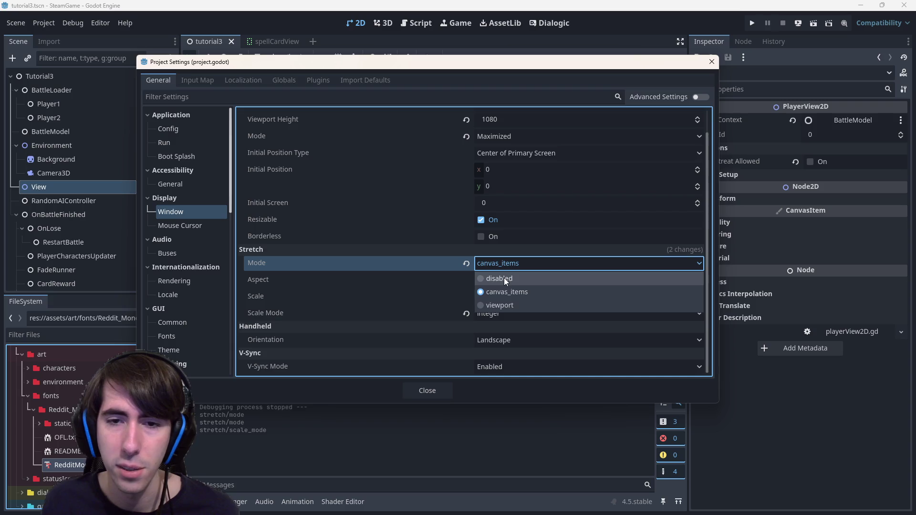
pyautogui.click(505, 264)
pyautogui.click(505, 265)
pyautogui.click(508, 284)
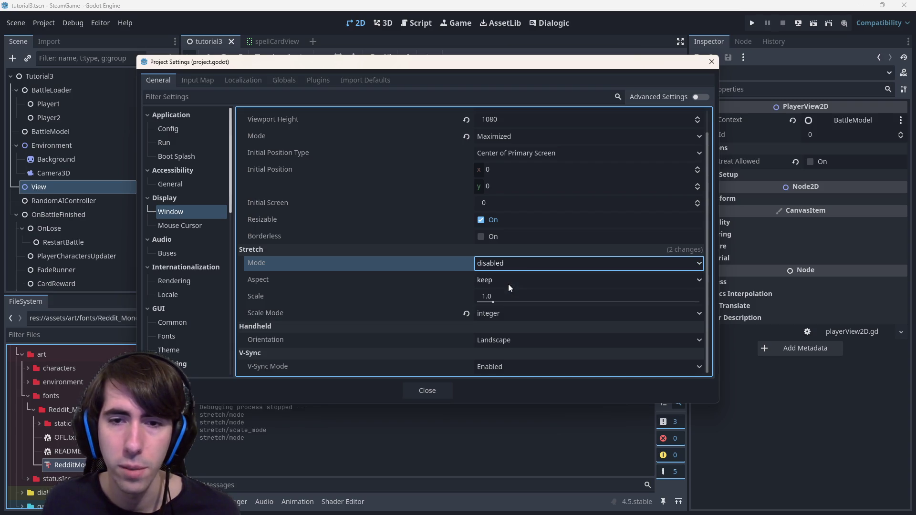
pyautogui.click(470, 311)
pyautogui.click(426, 396)
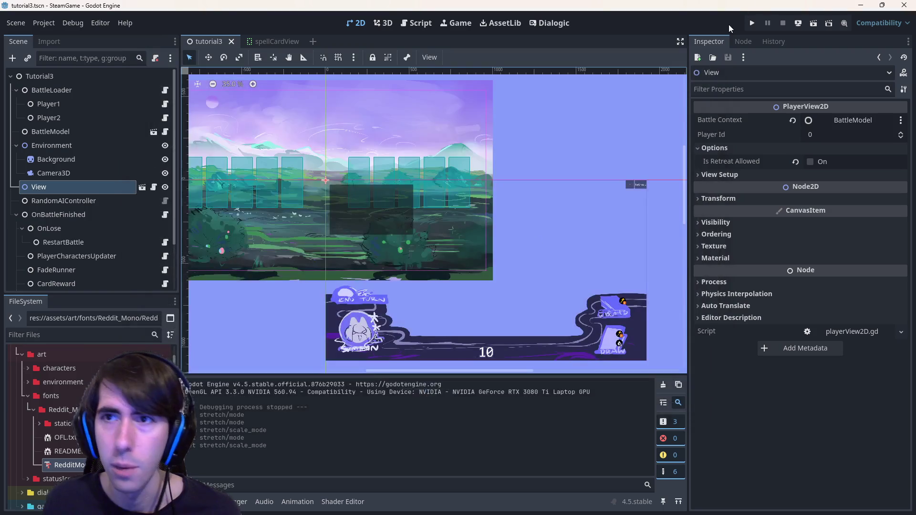
# - Run the current scene, deploy the slime and character, and play Shield Boost
pyautogui.click(815, 28)
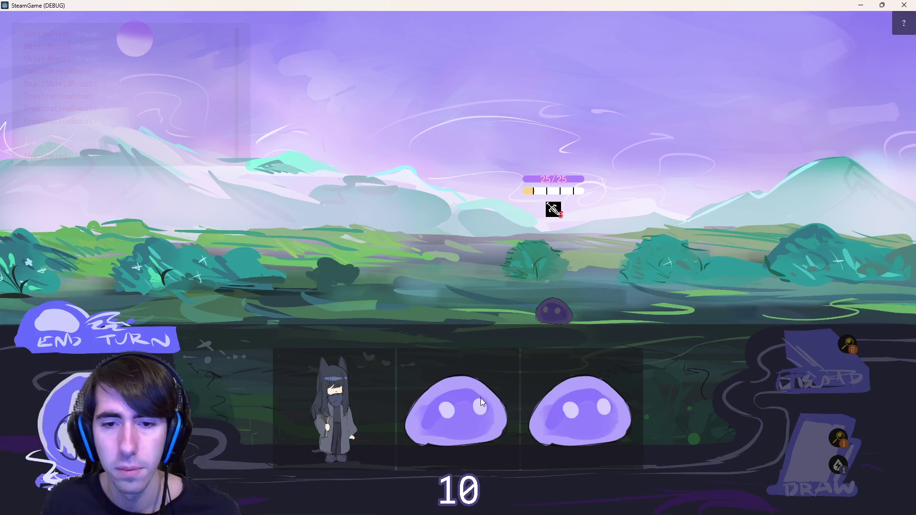
pyautogui.moveTo(480, 398)
pyautogui.mouseDown()
pyautogui.moveTo(423, 360)
pyautogui.moveTo(365, 345)
pyautogui.moveTo(283, 268)
pyautogui.mouseUp()
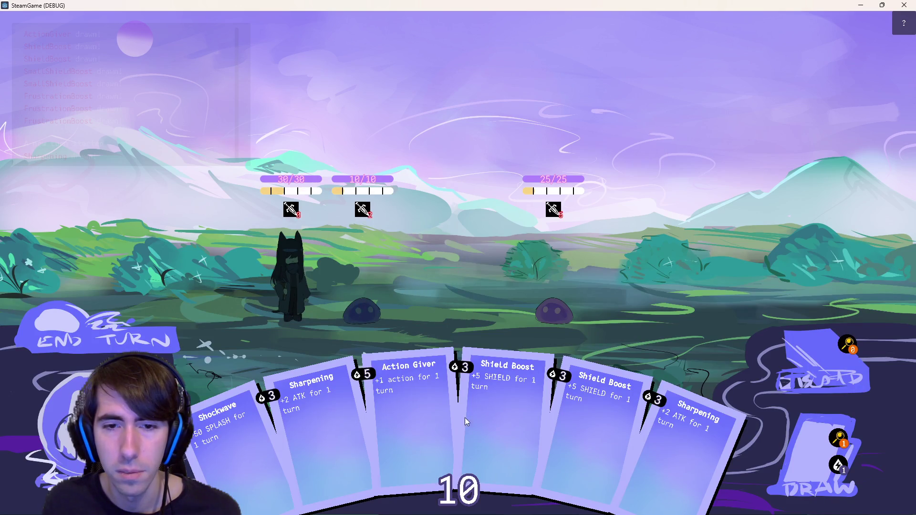
pyautogui.moveTo(534, 419)
pyautogui.mouseDown()
pyautogui.moveTo(333, 260)
pyautogui.moveTo(287, 282)
pyautogui.mouseUp()
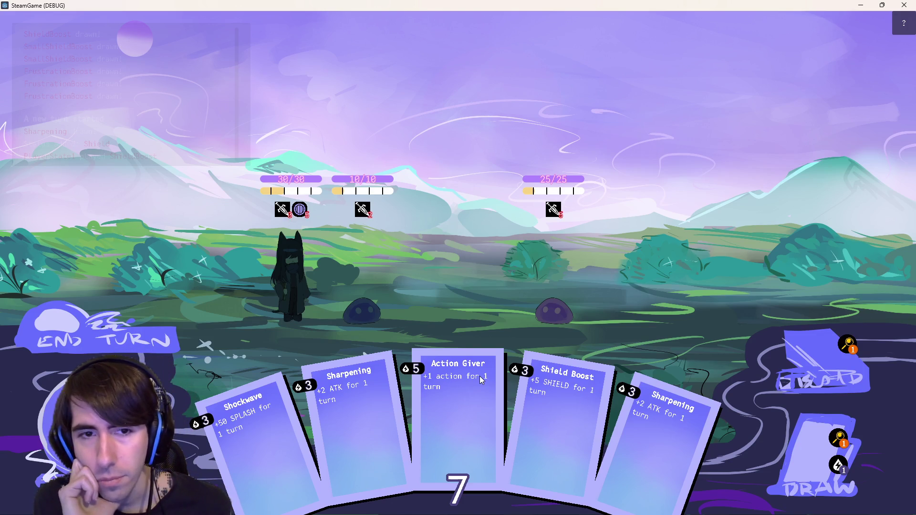
# - Move, narrow and maximize the game window to check text sharpness, then close it
pyautogui.moveTo(443, 4)
pyautogui.mouseDown()
pyautogui.moveTo(444, 16)
pyautogui.moveTo(425, 14)
pyautogui.moveTo(422, 157)
pyautogui.moveTo(520, 89)
pyautogui.mouseUp()
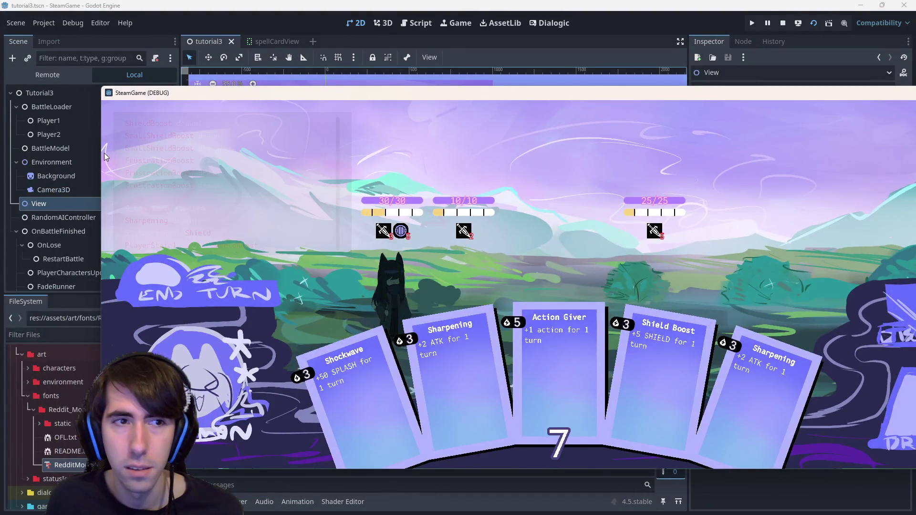
pyautogui.moveTo(102, 157); pyautogui.dragTo(256, 157)
pyautogui.moveTo(409, 93)
pyautogui.mouseDown()
pyautogui.moveTo(238, 73)
pyautogui.moveTo(285, 73)
pyautogui.mouseUp()
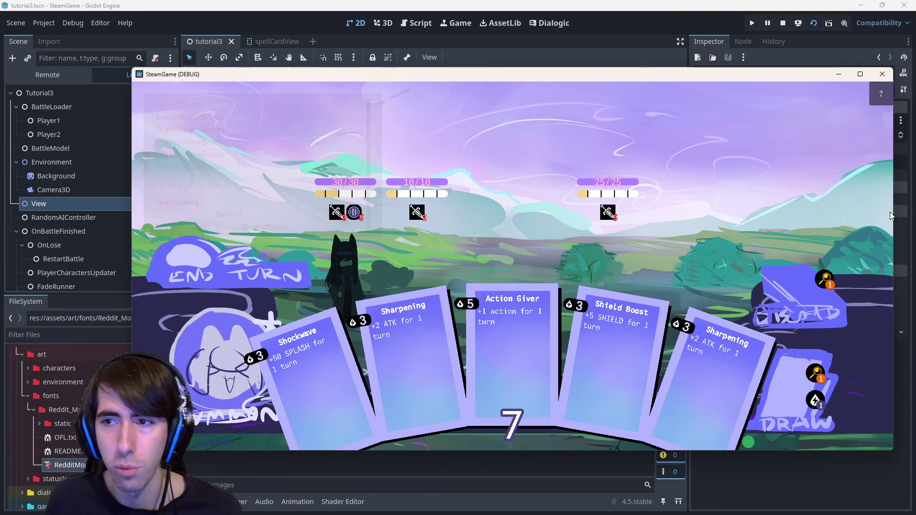
pyautogui.moveTo(893, 217)
pyautogui.mouseDown()
pyautogui.moveTo(834, 234)
pyautogui.moveTo(422, 271)
pyautogui.moveTo(860, 275)
pyautogui.mouseUp()
pyautogui.moveTo(519, 71)
pyautogui.mouseDown()
pyautogui.moveTo(518, 2)
pyautogui.moveTo(480, 64)
pyautogui.moveTo(472, 262)
pyautogui.moveTo(470, 163)
pyautogui.moveTo(428, 196)
pyautogui.mouseUp()
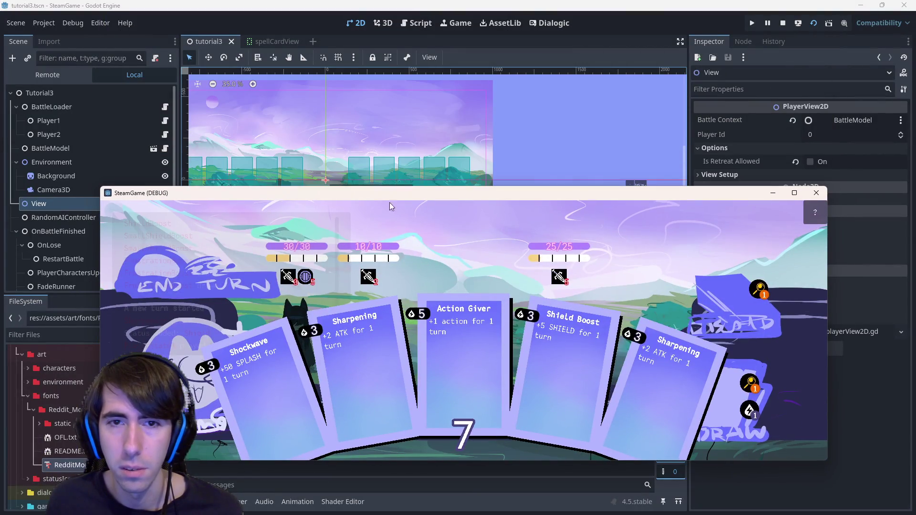
pyautogui.moveTo(99, 260); pyautogui.dragTo(267, 270)
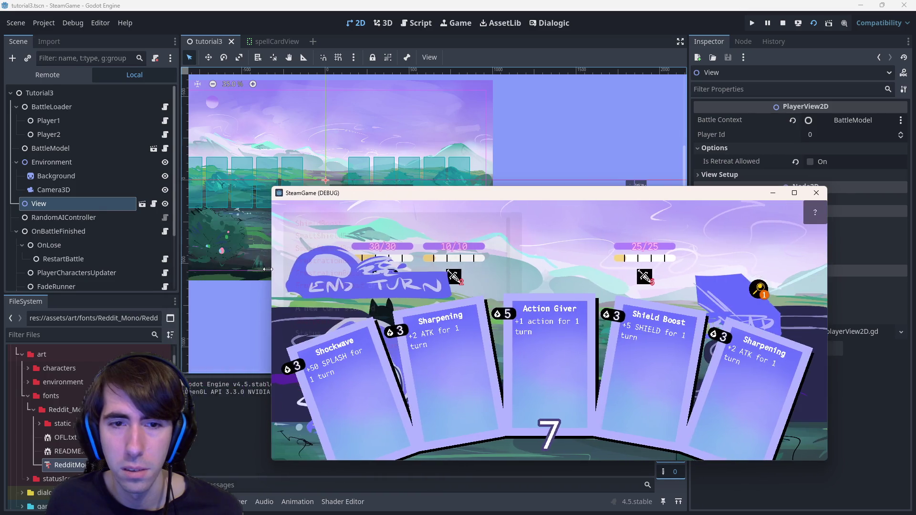
pyautogui.click(795, 193)
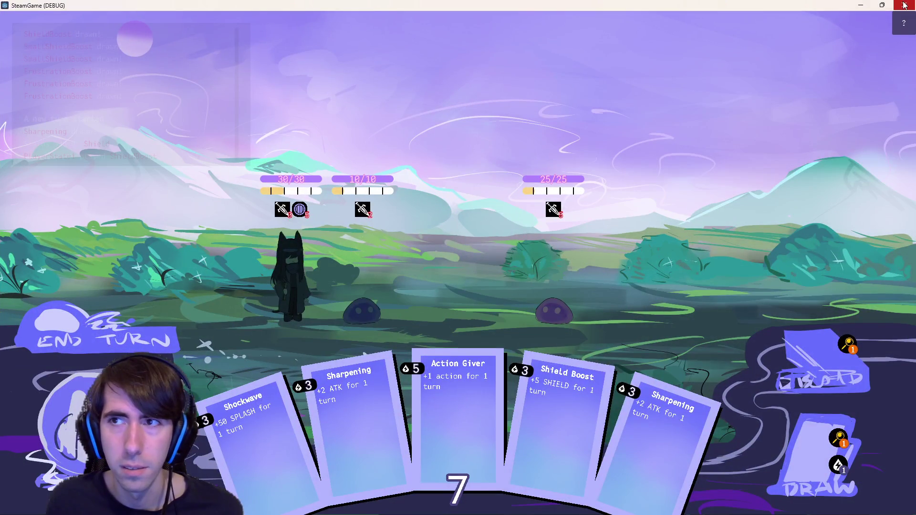
pyautogui.click(903, 5)
pyautogui.click(43, 23)
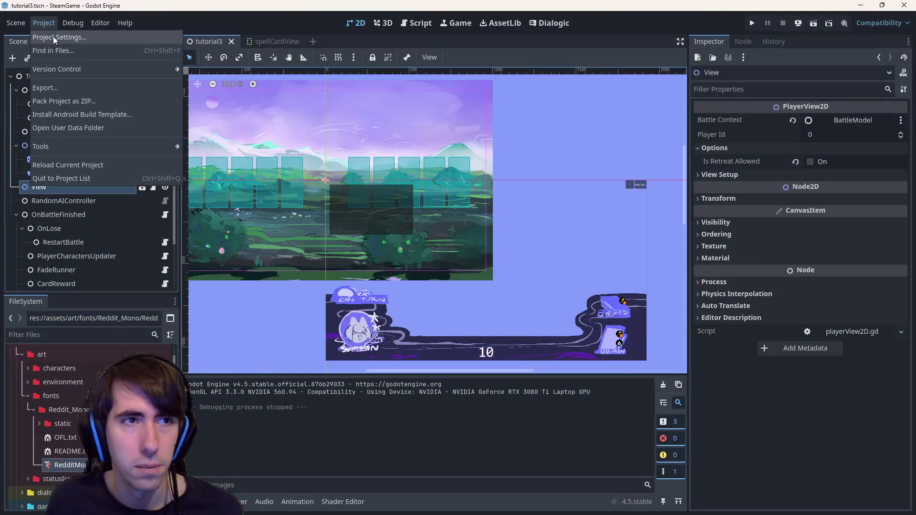
# - Set stretch mode canvas_items, aspect keep and scale mode integer in Project Settings
pyautogui.click(53, 36)
pyautogui.click(502, 287)
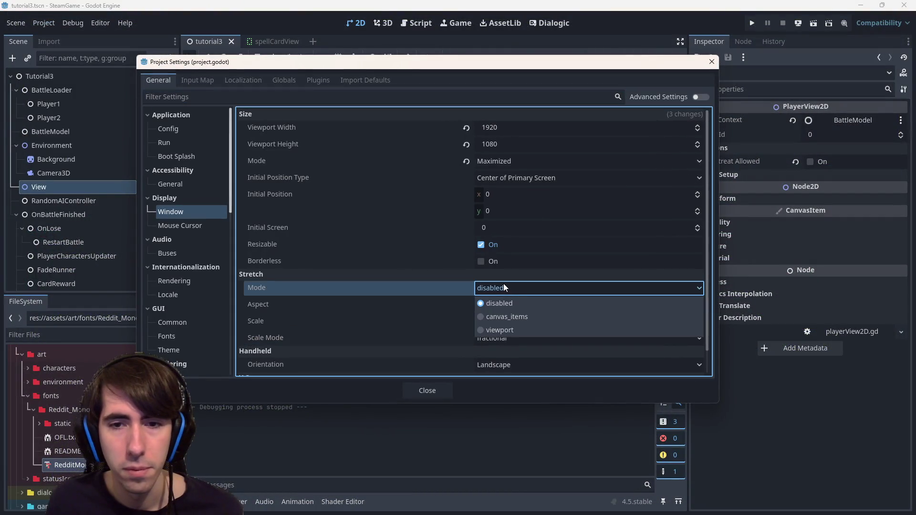
pyautogui.click(505, 318)
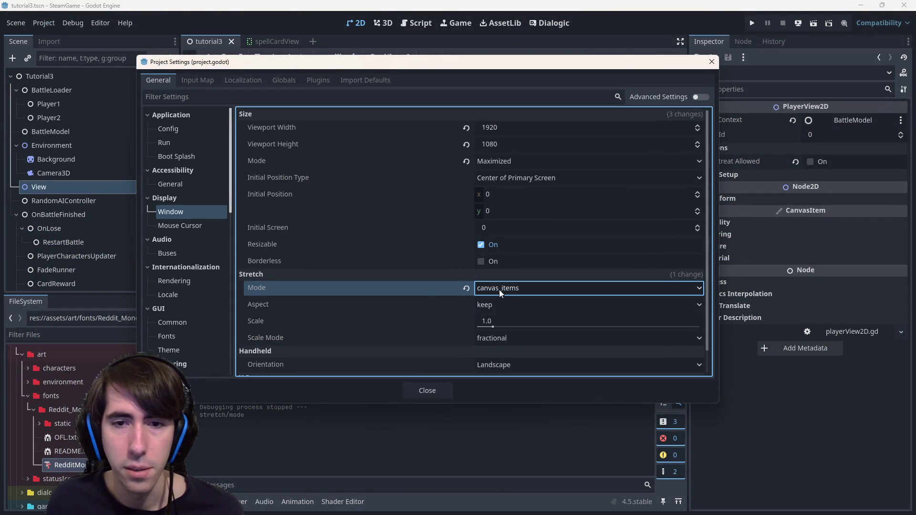
pyautogui.click(476, 305)
pyautogui.click(436, 308)
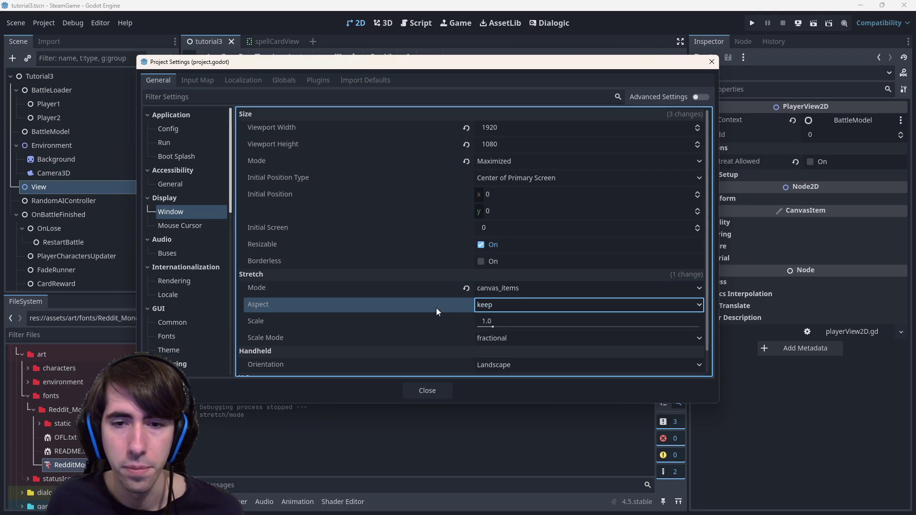
pyautogui.click(497, 338)
pyautogui.click(513, 365)
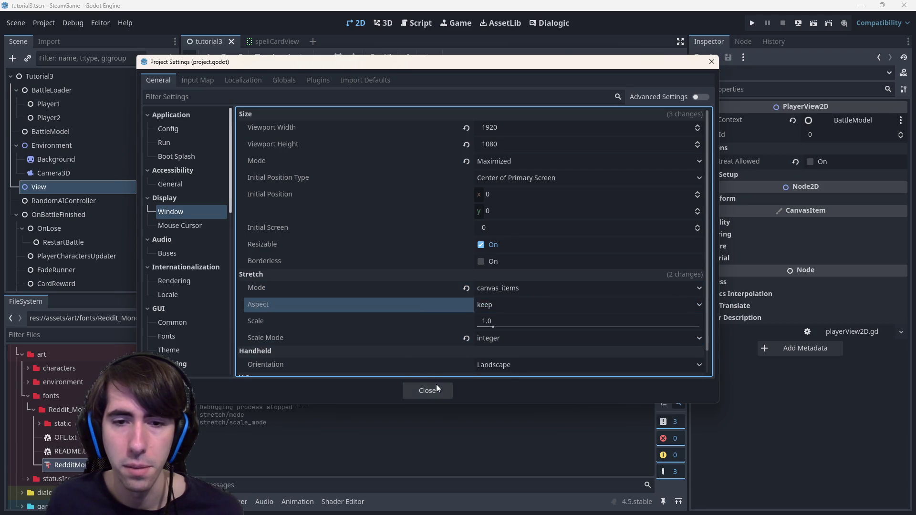
pyautogui.click(428, 391)
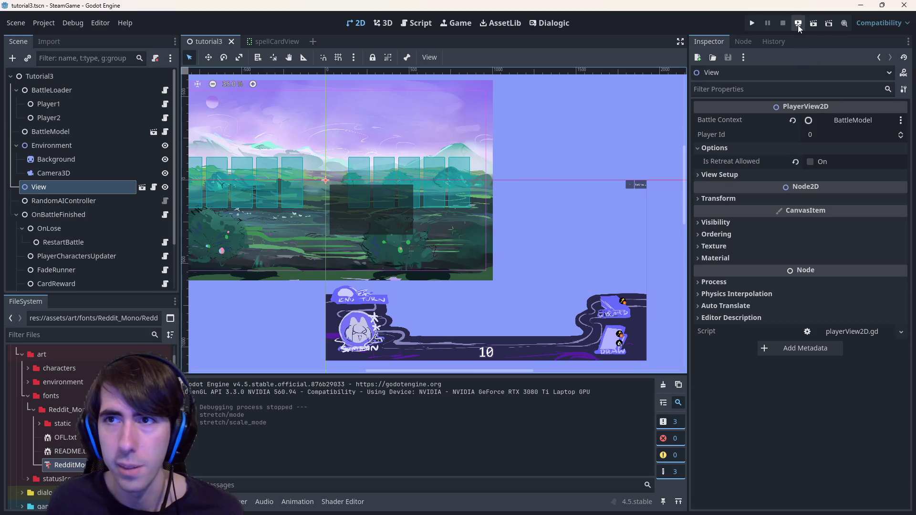
# - Run the current scene, shrink and narrow the game window, then close it
pyautogui.click(811, 25)
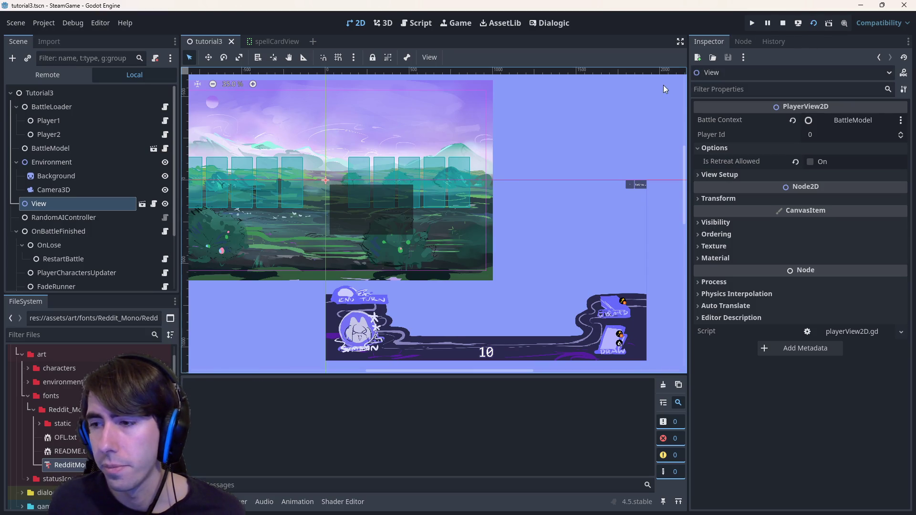
pyautogui.press('F6')
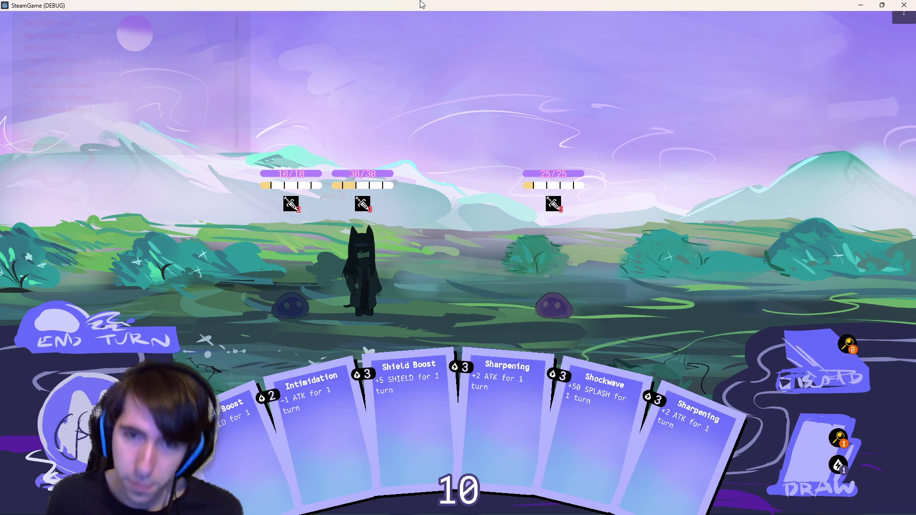
pyautogui.moveTo(407, 3)
pyautogui.mouseDown()
pyautogui.moveTo(396, 154)
pyautogui.moveTo(420, 92)
pyautogui.moveTo(437, 92)
pyautogui.moveTo(265, 72)
pyautogui.mouseUp()
pyautogui.moveTo(783, 147); pyautogui.dragTo(581, 155)
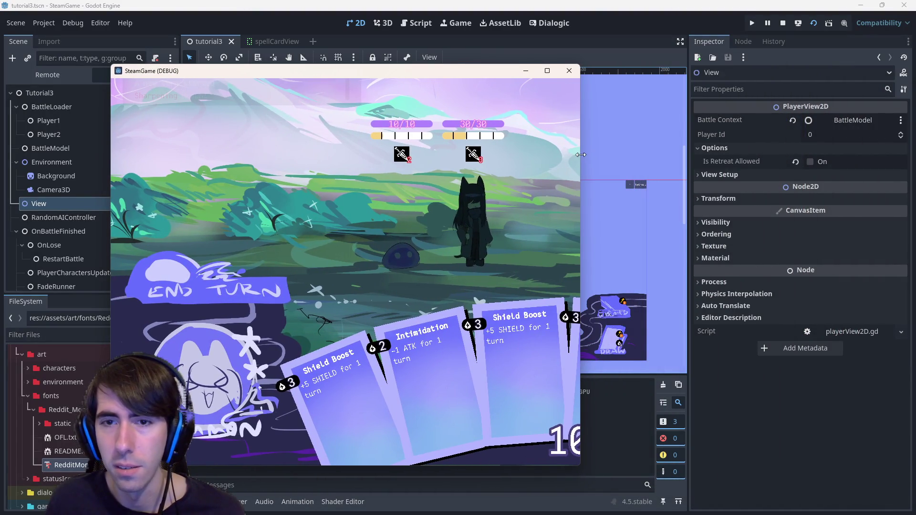
pyautogui.click(570, 71)
pyautogui.click(50, 23)
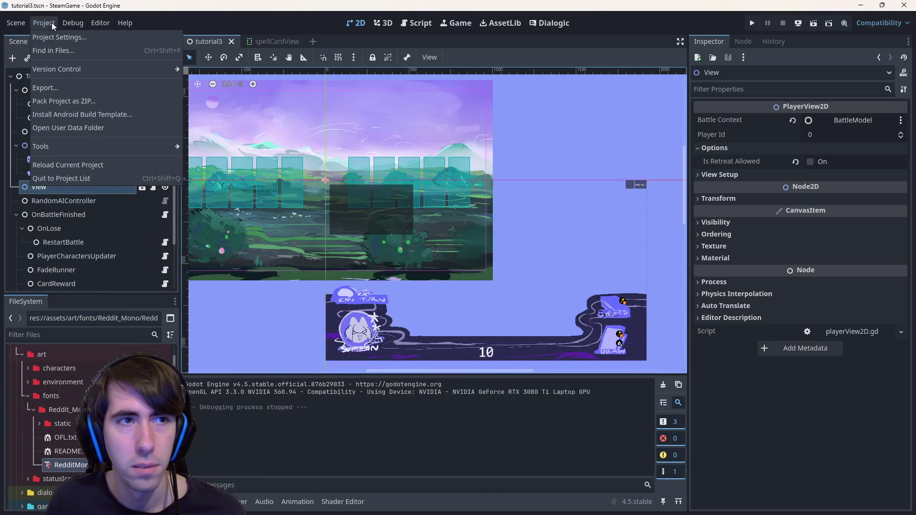
# - Change the stretch aspect to expand, then to keep_width, and close Project Settings
pyautogui.click(54, 34)
pyautogui.click(520, 305)
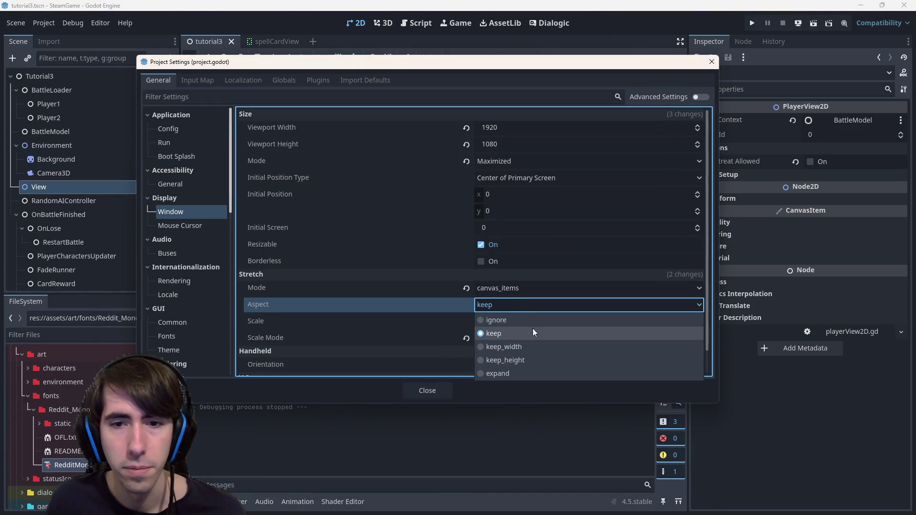
pyautogui.click(520, 373)
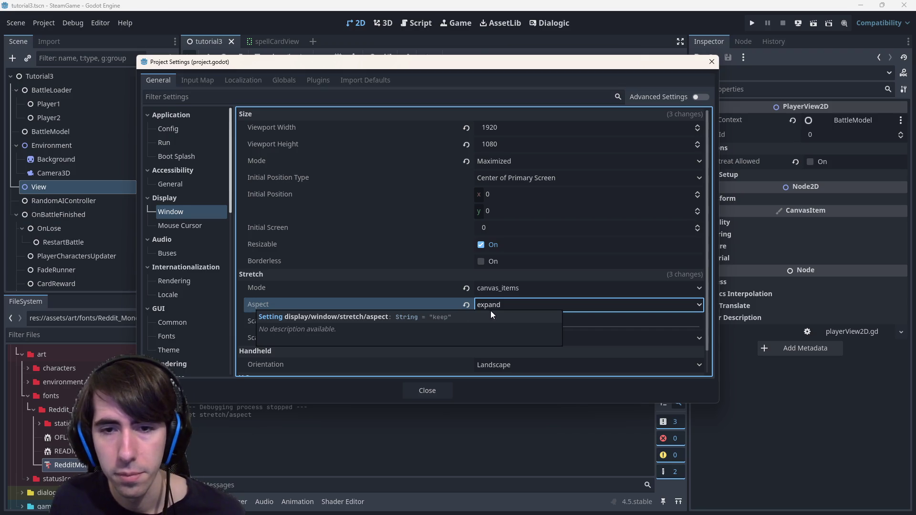
pyautogui.click(504, 307)
pyautogui.click(528, 353)
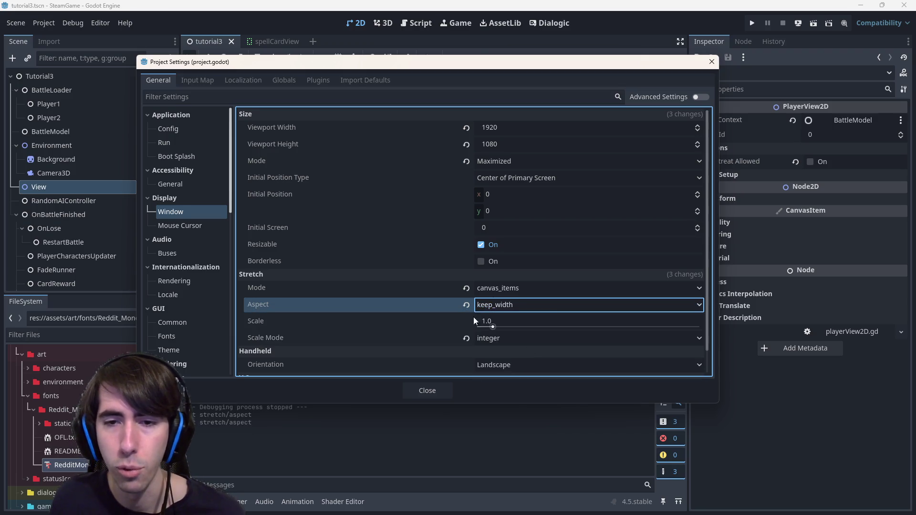
pyautogui.click(430, 389)
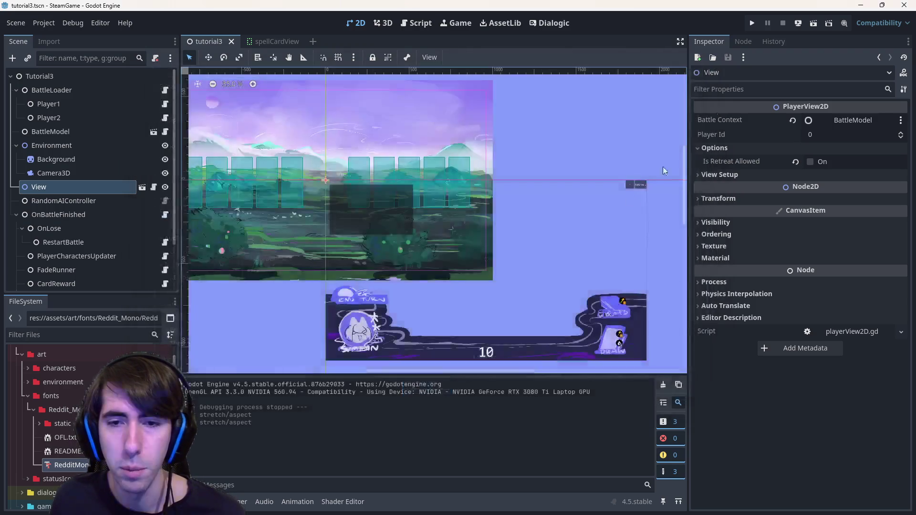
# - Run the current scene in a smaller, narrowed game window, then close it
pyautogui.click(813, 28)
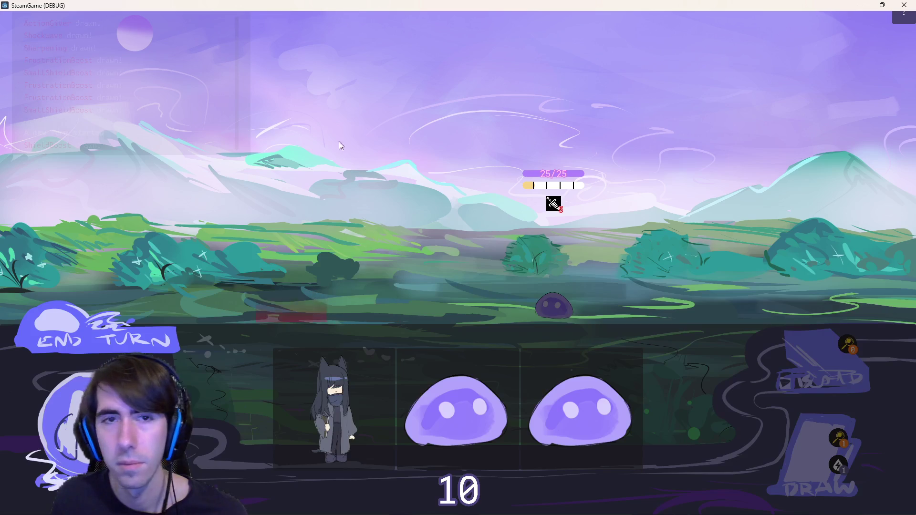
pyautogui.moveTo(389, 7)
pyautogui.mouseDown()
pyautogui.moveTo(390, 33)
pyautogui.moveTo(339, 158)
pyautogui.moveTo(339, 215)
pyautogui.moveTo(405, 100)
pyautogui.mouseUp()
pyautogui.moveTo(58, 193); pyautogui.dragTo(379, 193)
pyautogui.moveTo(536, 102); pyautogui.dragTo(352, 83)
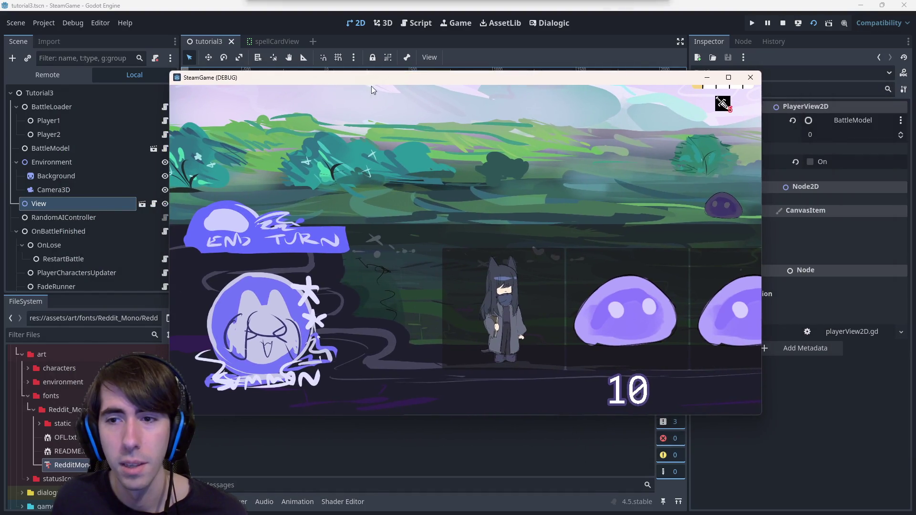
pyautogui.click(750, 77)
pyautogui.click(48, 23)
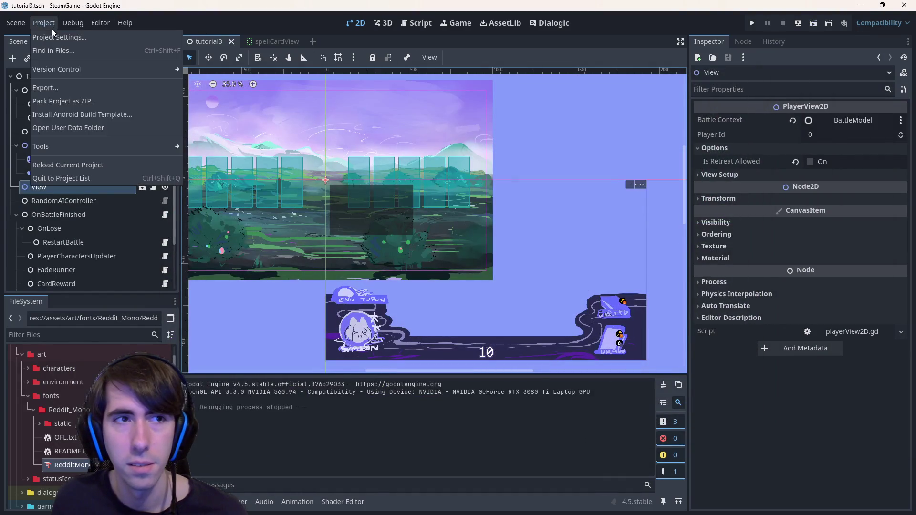
# - Revert the stretch aspect to keep and set stretch mode to viewport
pyautogui.click(56, 43)
pyautogui.click(476, 302)
pyautogui.click(463, 308)
pyautogui.click(463, 307)
pyautogui.click(515, 288)
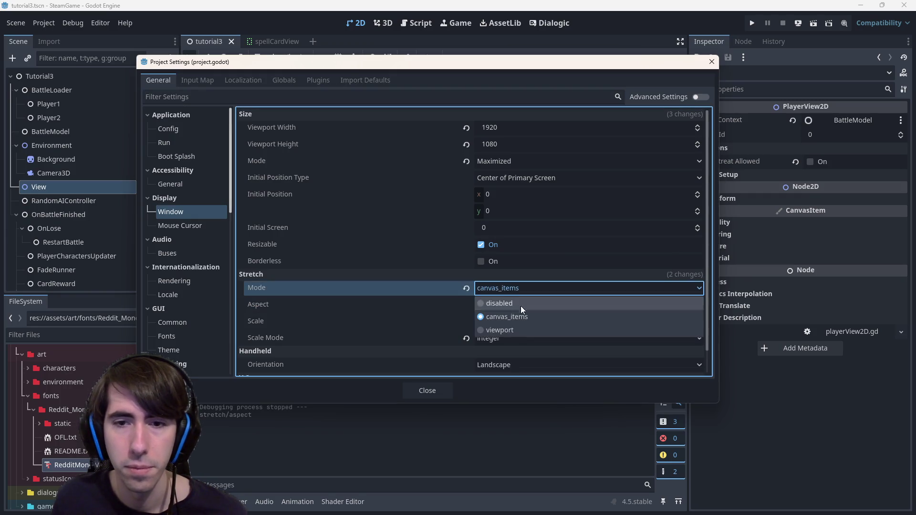
pyautogui.click(520, 330)
pyautogui.click(487, 291)
pyautogui.click(486, 291)
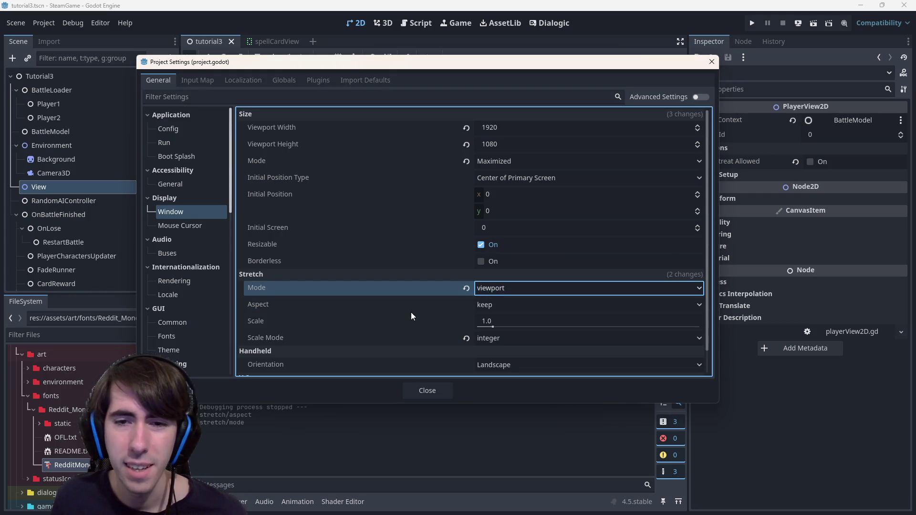
pyautogui.click(432, 393)
# - Run the current scene, play the knight, a slime and Shield Boost, then close the game
pyautogui.click(814, 23)
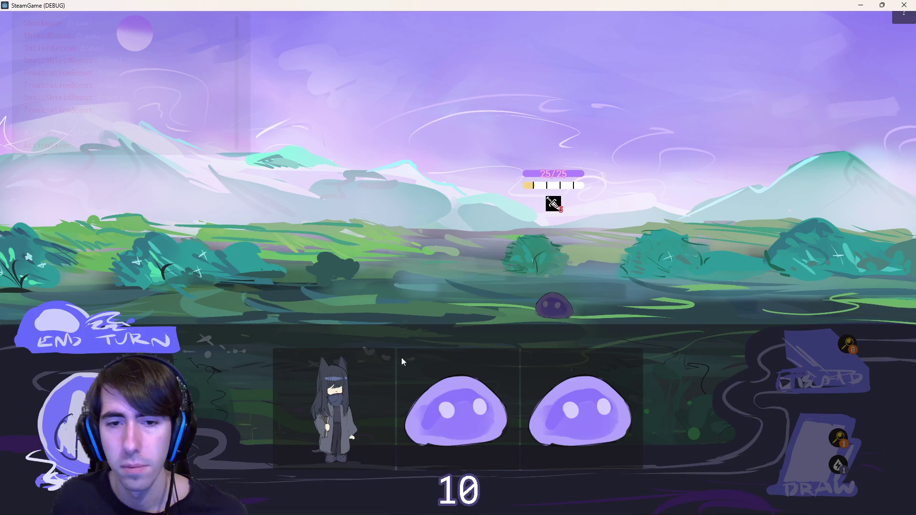
pyautogui.moveTo(402, 357); pyautogui.dragTo(354, 255)
pyautogui.moveTo(399, 410)
pyautogui.mouseDown()
pyautogui.moveTo(277, 257)
pyautogui.moveTo(287, 286)
pyautogui.mouseUp()
pyautogui.moveTo(513, 405)
pyautogui.mouseDown()
pyautogui.moveTo(396, 271)
pyautogui.moveTo(430, 347)
pyautogui.moveTo(367, 275)
pyautogui.mouseUp()
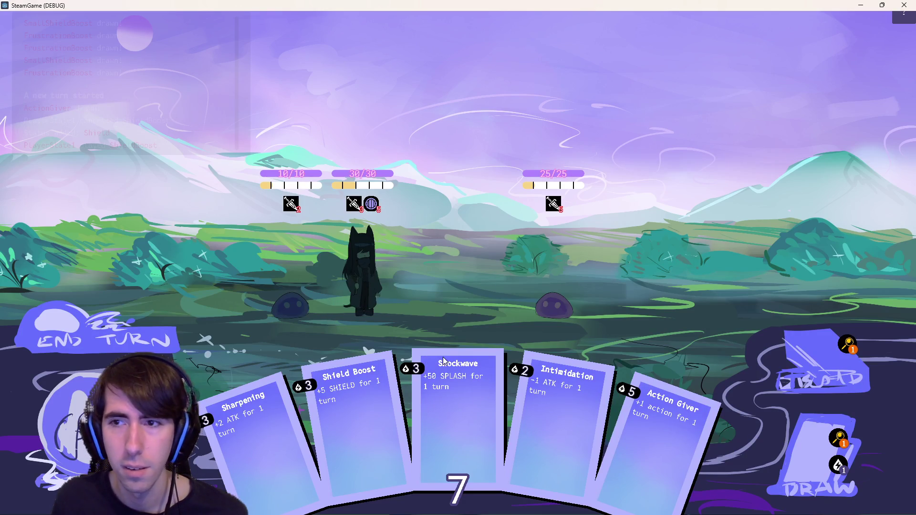
pyautogui.moveTo(164, 107)
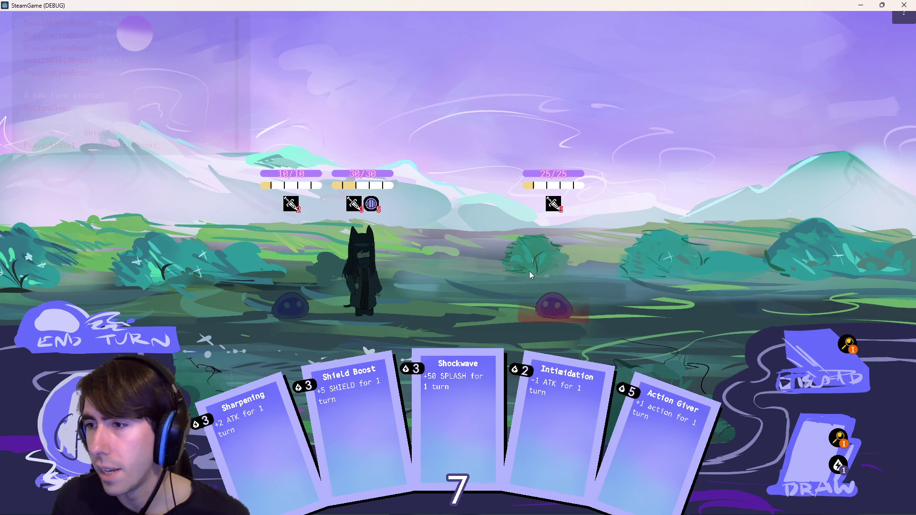
pyautogui.click(901, 5)
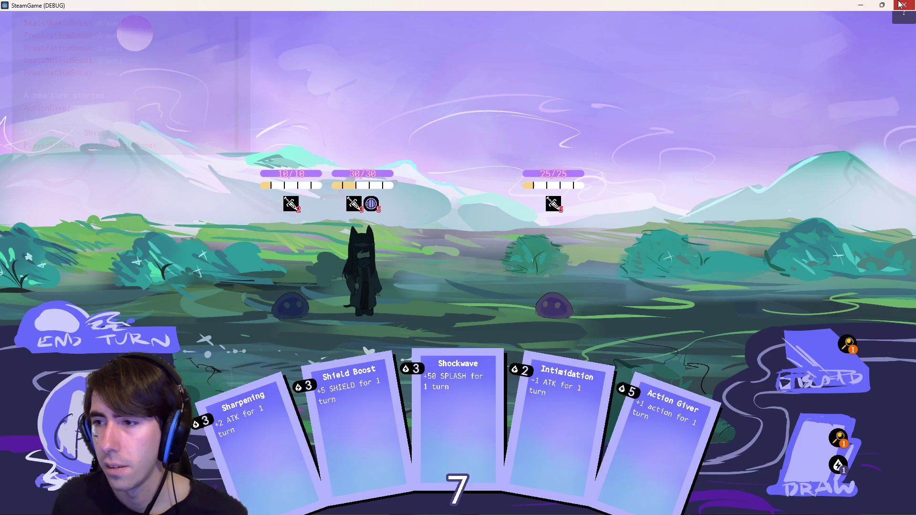
pyautogui.scroll(-5, 90, 420)
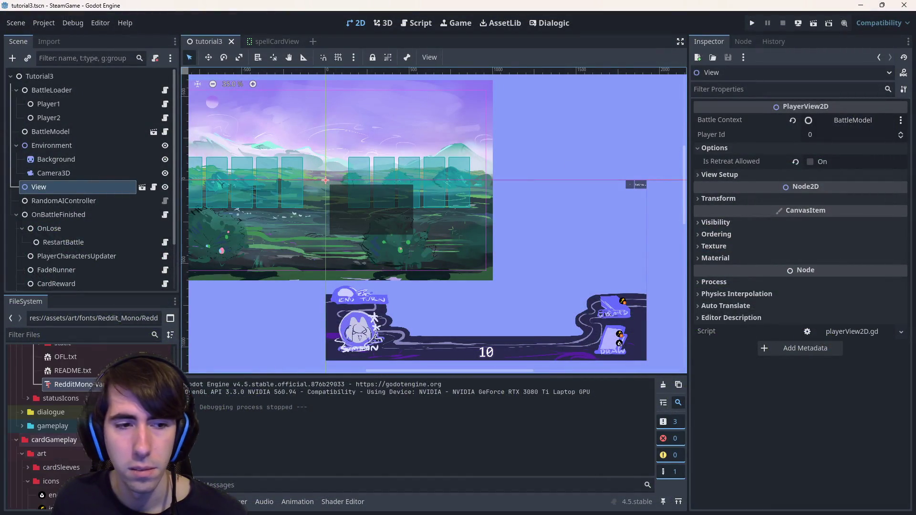
# - Open the Advanced Import Settings for RedditMono-VariableFont_wght.ttf from the FileSystem dock
pyautogui.scroll(4, 82, 402)
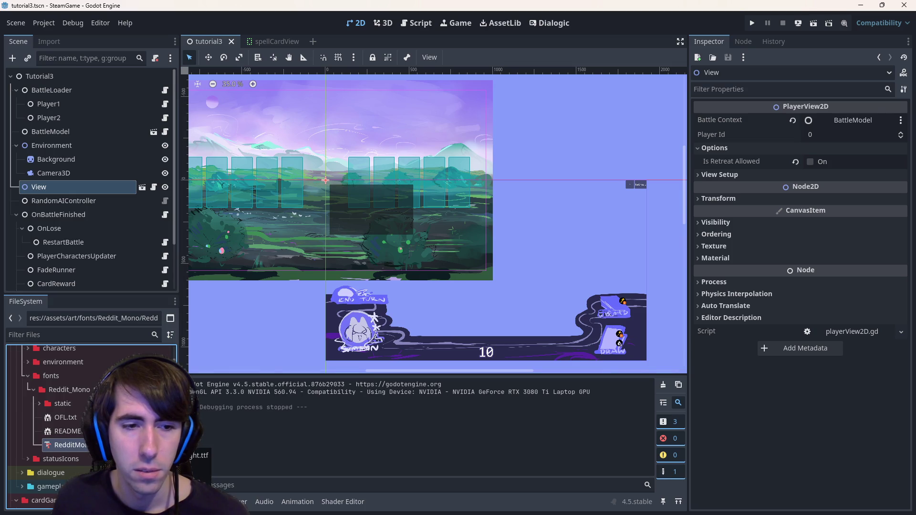
pyautogui.doubleClick(143, 445)
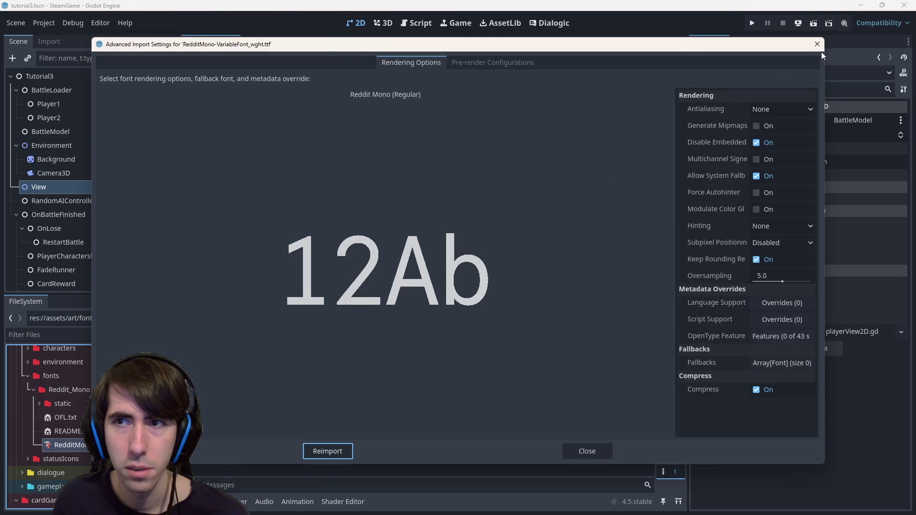
pyautogui.click(821, 51)
pyautogui.doubleClick(61, 405)
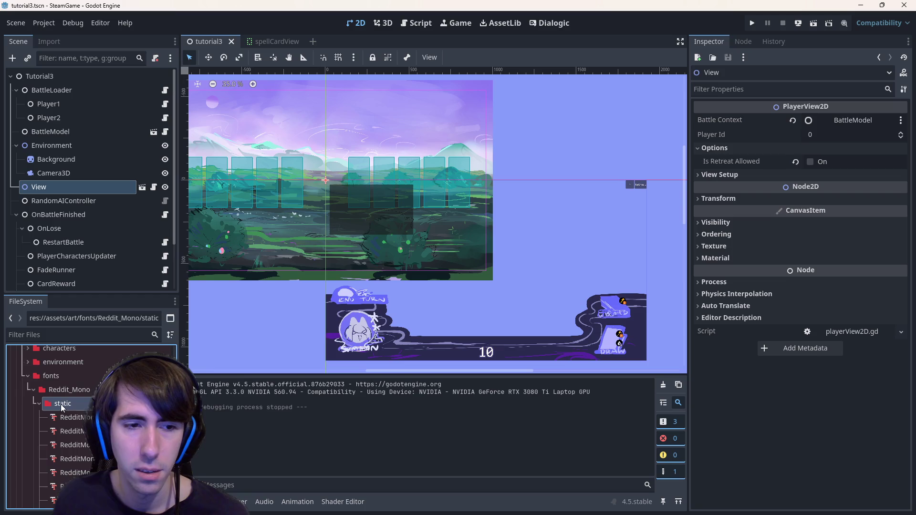
pyautogui.doubleClick(61, 405)
pyautogui.scroll(-2, 61, 405)
pyautogui.scroll(-2, 61, 405)
pyautogui.doubleClick(74, 404)
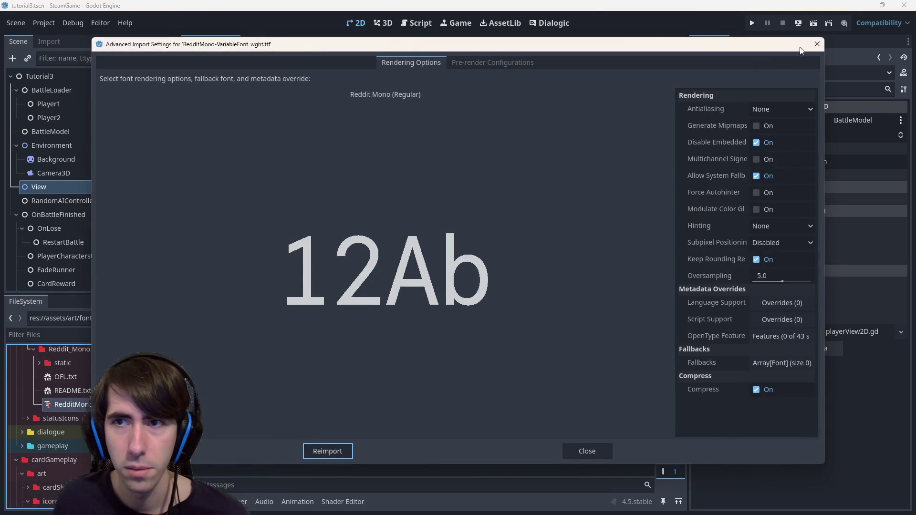
# - Switch to the Pre-render Configurations showing the 16 px New Configuration
pyautogui.click(491, 64)
pyautogui.click(420, 62)
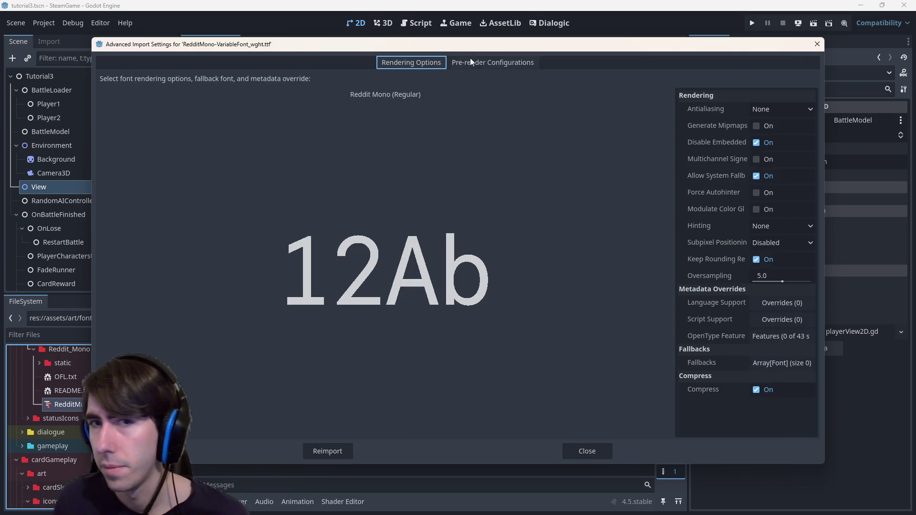
pyautogui.click(462, 62)
pyautogui.click(413, 65)
pyautogui.press('Right')
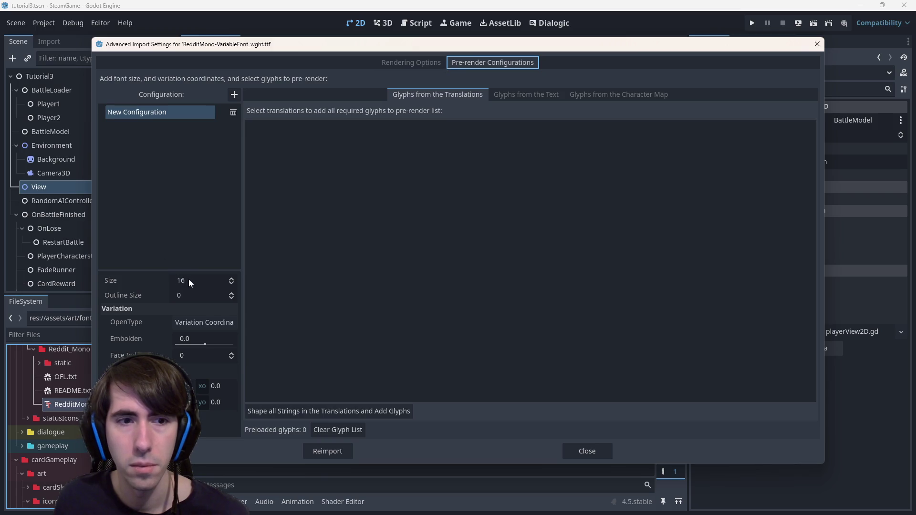
# - Try pre-render font sizes of 16 and then 24 for Reddit Mono
pyautogui.moveTo(188, 280); pyautogui.dragTo(191, 267)
pyautogui.doubleClick(190, 280)
pyautogui.write('16')
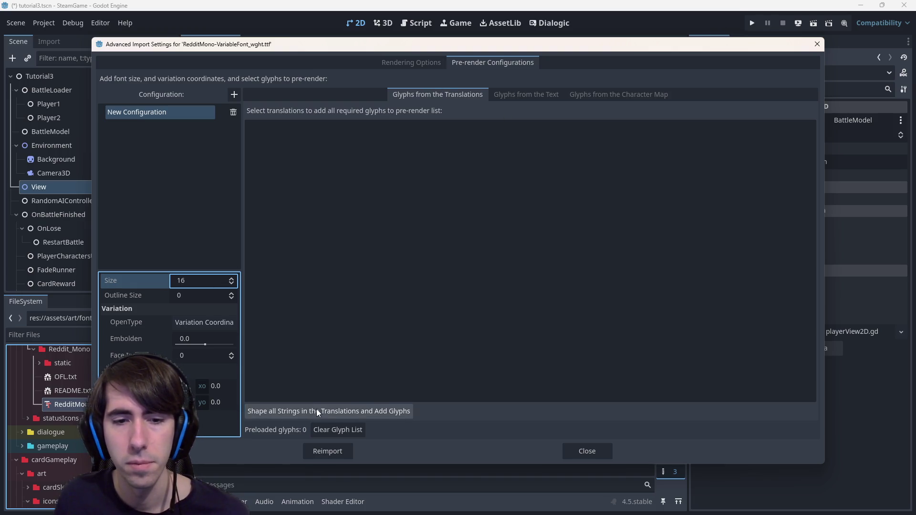
pyautogui.click(407, 66)
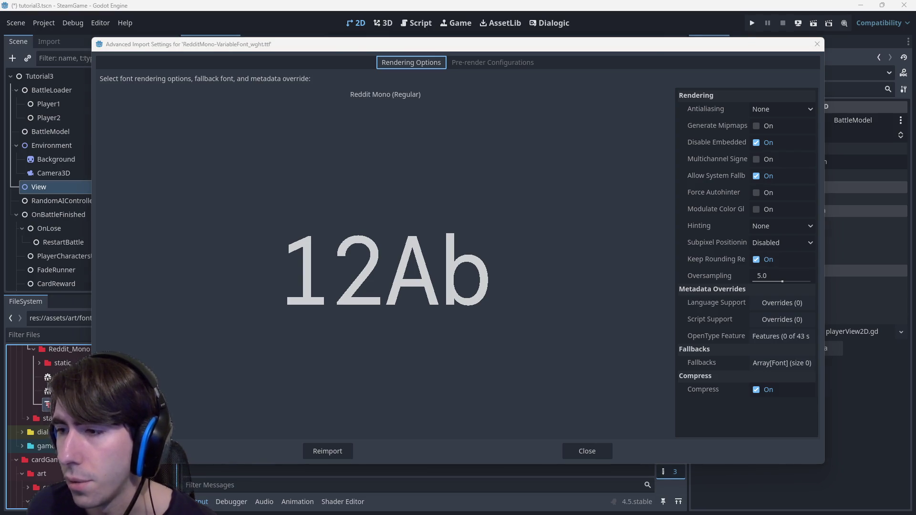
pyautogui.click(466, 64)
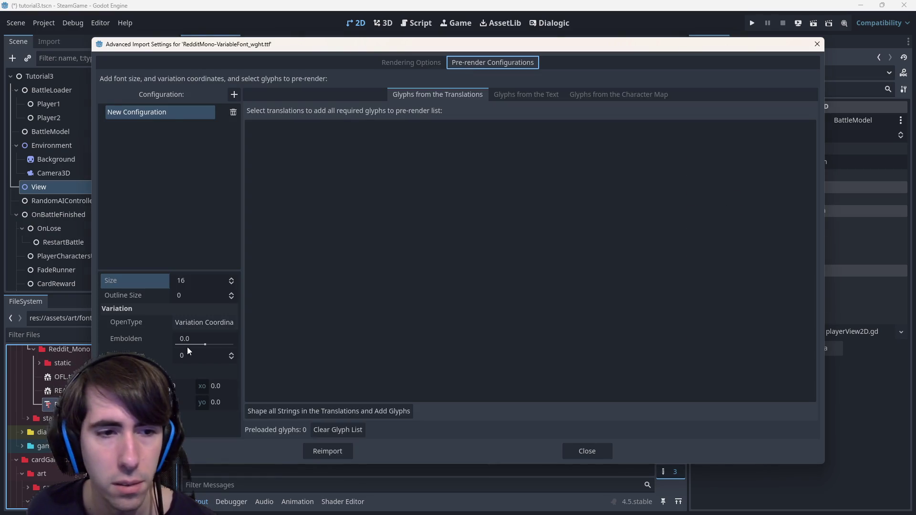
pyautogui.click(199, 285)
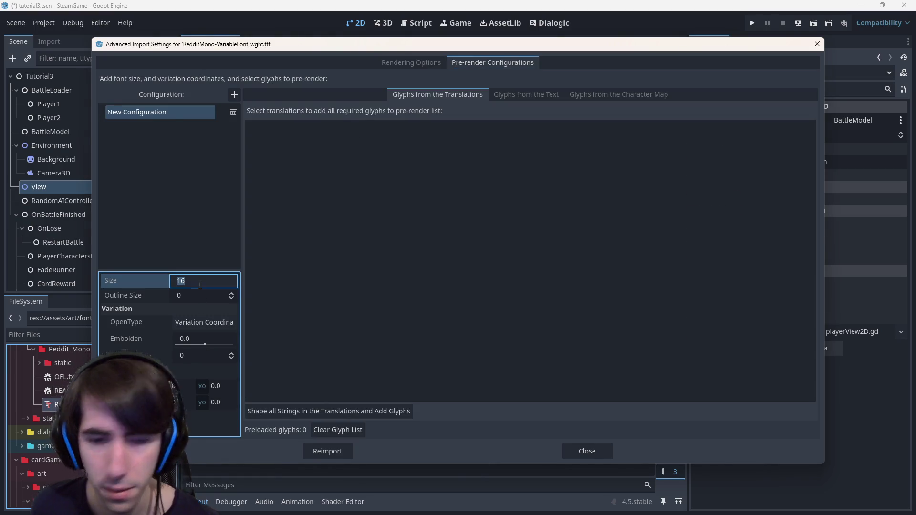
pyautogui.write('24')
pyautogui.press('Return')
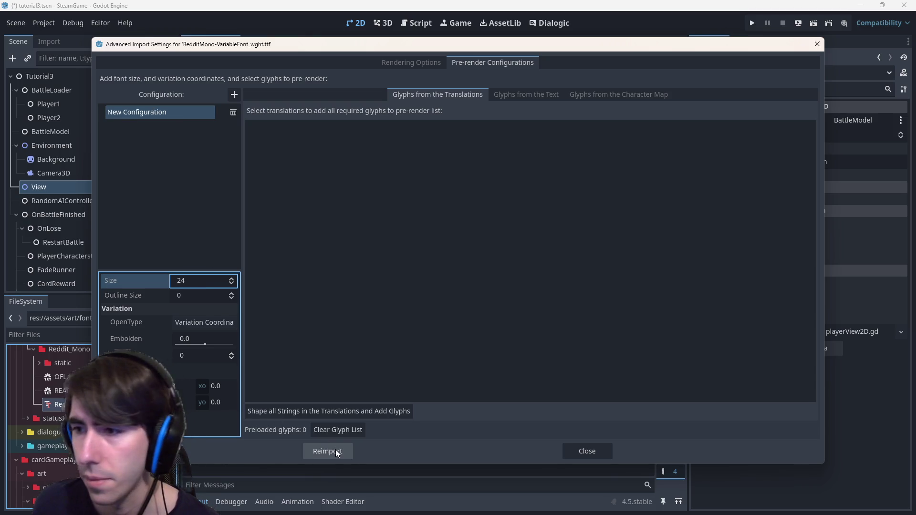
# - Reimport Reddit Mono with a pre-render size of 30 and reopen its rendering options
pyautogui.doubleClick(187, 282)
pyautogui.write('30')
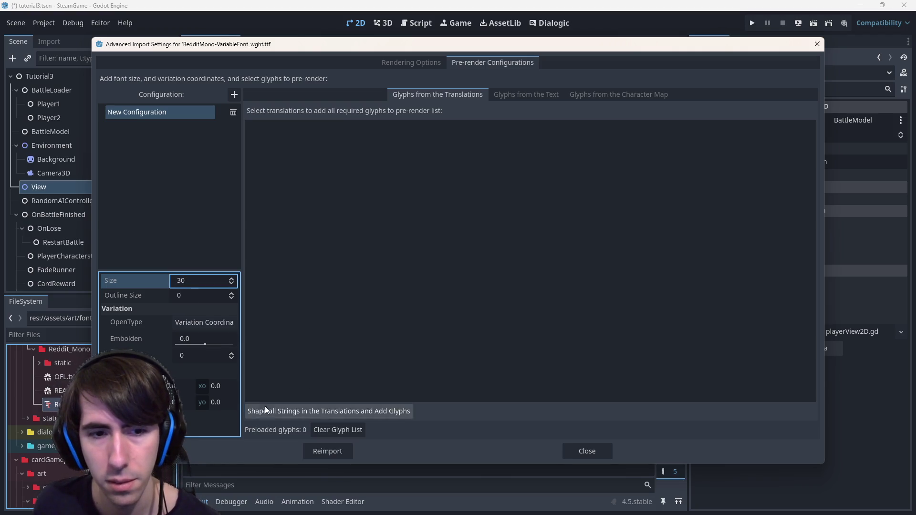
pyautogui.click(339, 450)
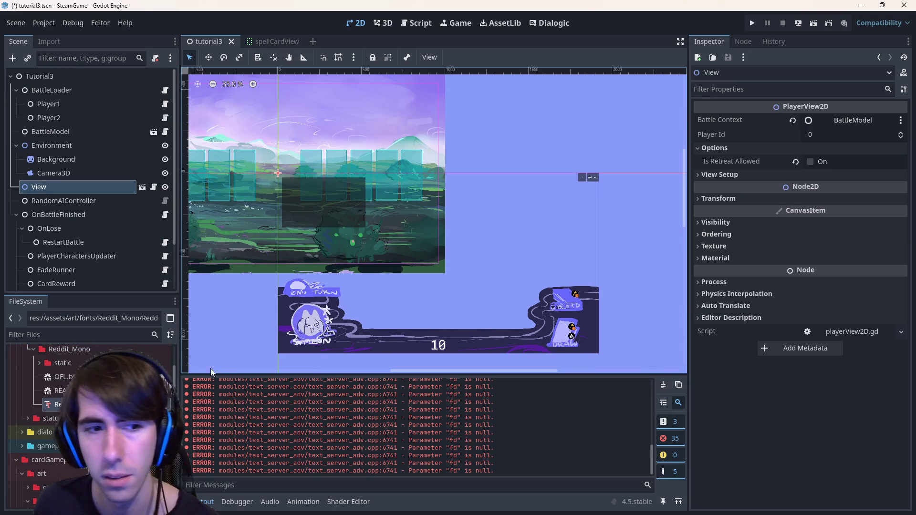
pyautogui.doubleClick(55, 405)
pyautogui.click(411, 62)
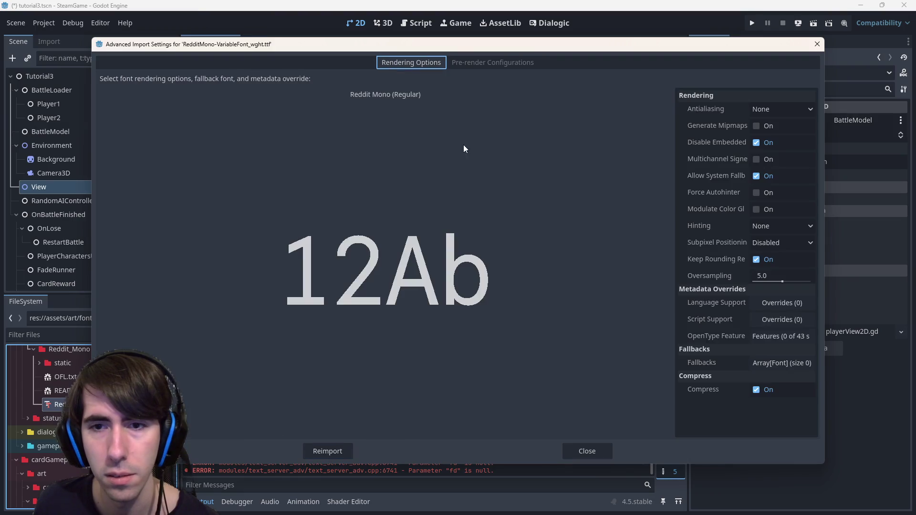
# - Close the font import settings, inspect the spellCardView scene, then return to tutorial3
pyautogui.click(817, 44)
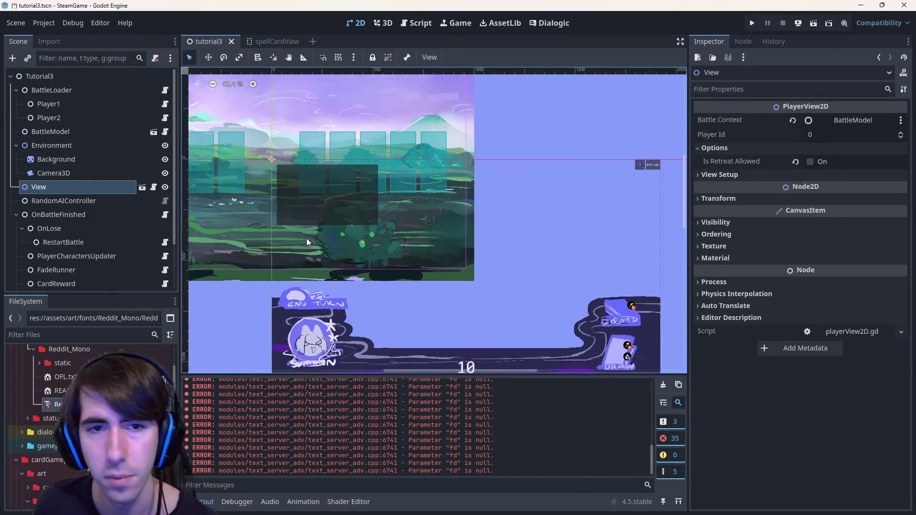
pyautogui.click(262, 41)
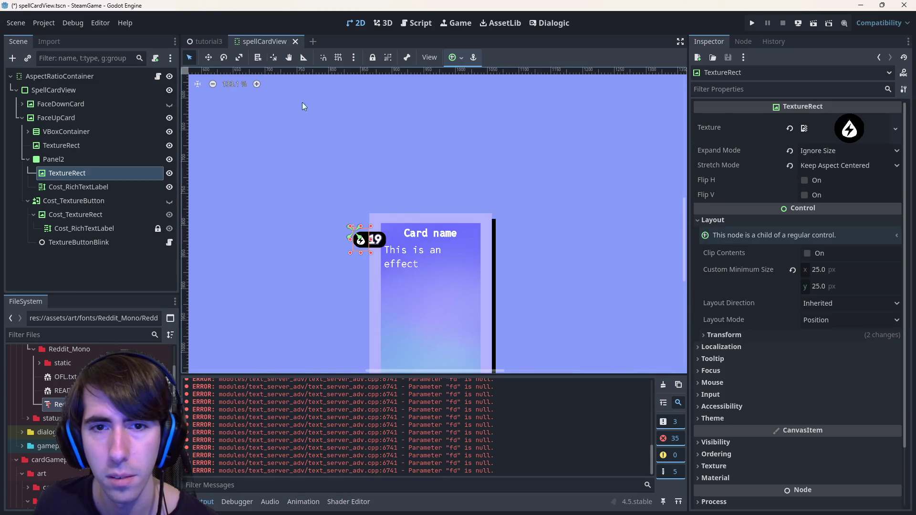
pyautogui.scroll(5, 425, 257)
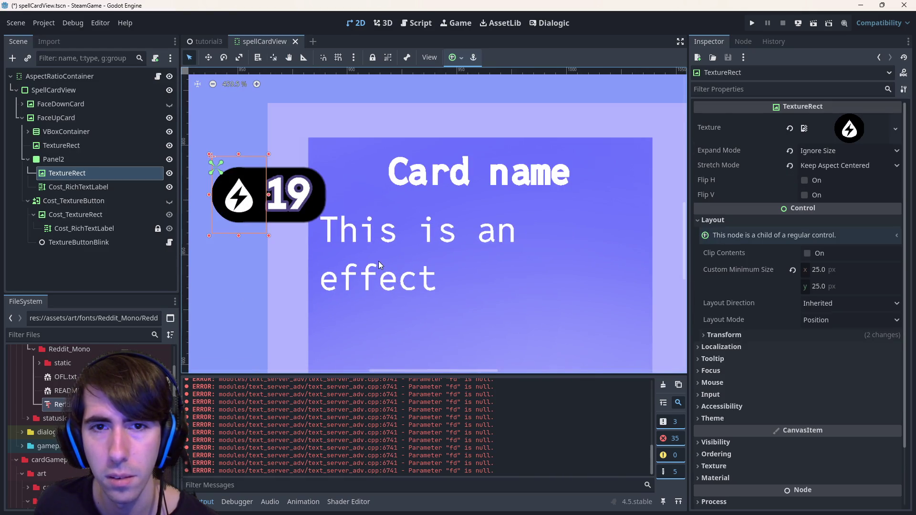
pyautogui.scroll(-15, 379, 261)
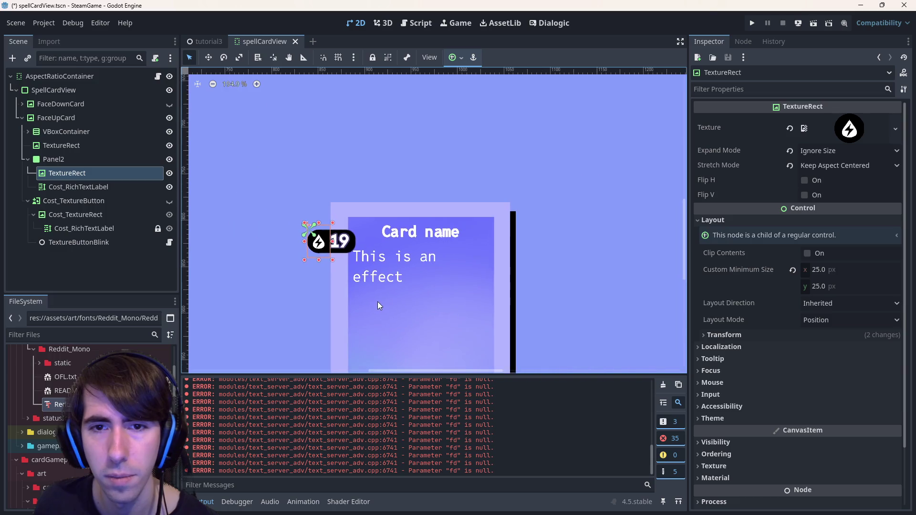
pyautogui.scroll(3, 366, 302)
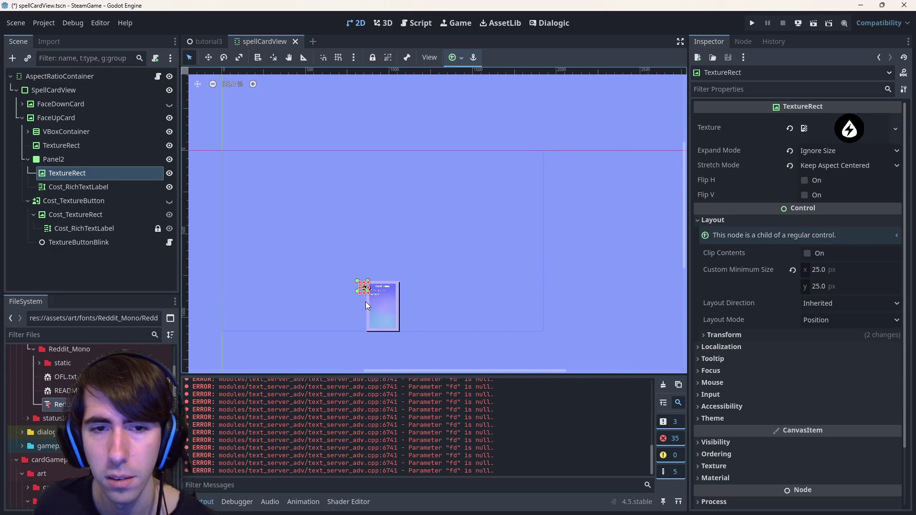
pyautogui.click(205, 42)
# - Run tutorial3, start the battle, play Sharpening and draw a card, then check the browser
pyautogui.click(814, 23)
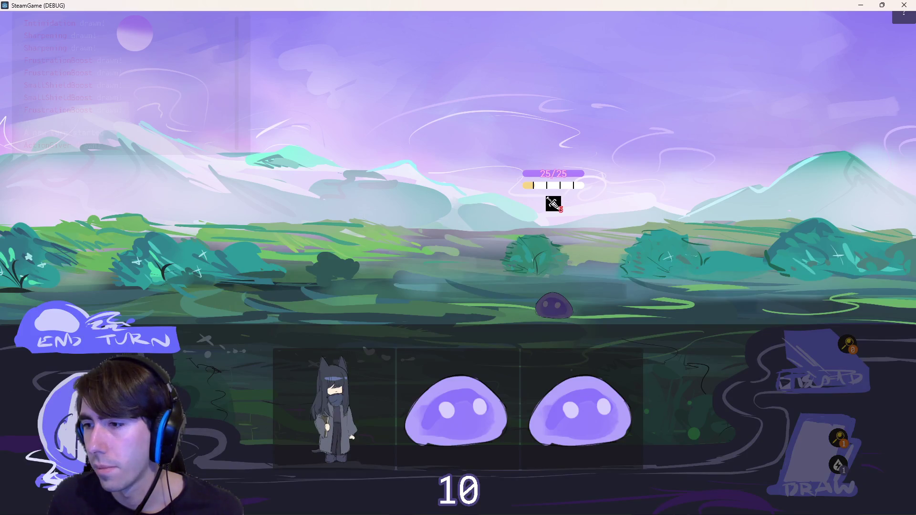
pyautogui.click(319, 388)
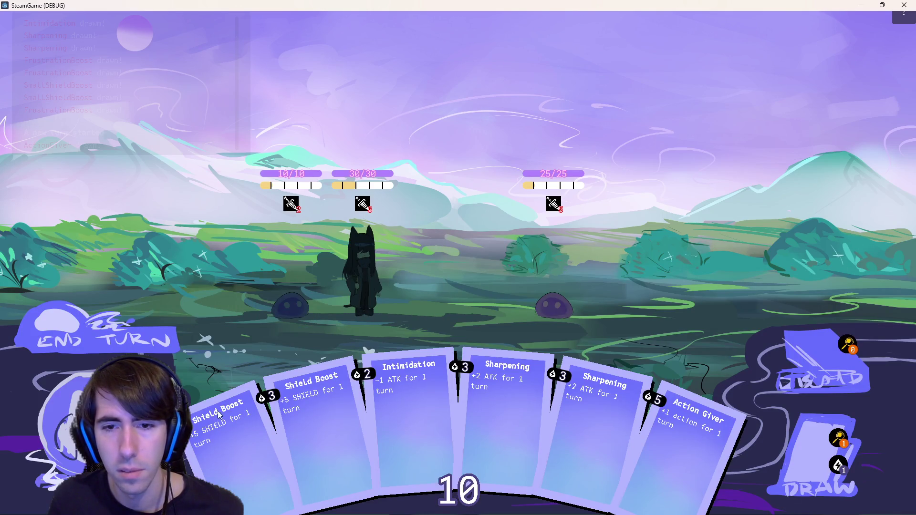
pyautogui.moveTo(539, 409)
pyautogui.mouseDown()
pyautogui.moveTo(460, 306)
pyautogui.moveTo(390, 251)
pyautogui.mouseUp()
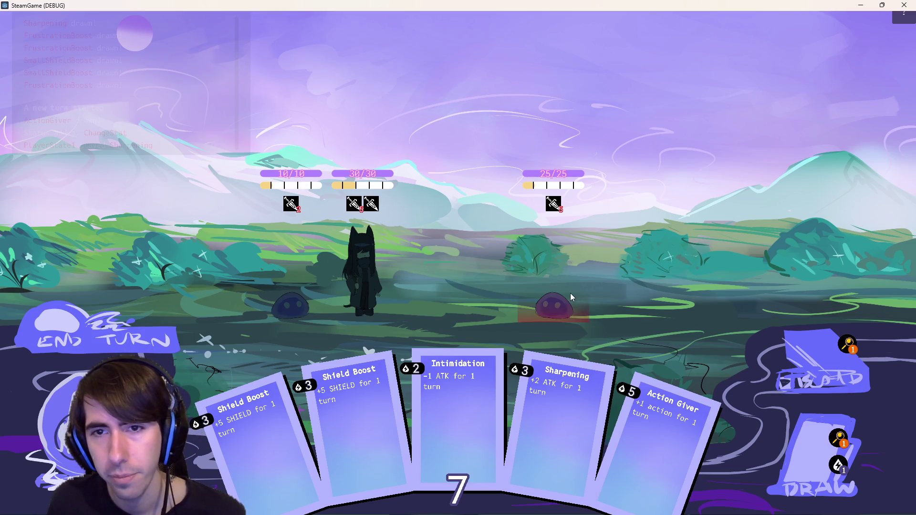
pyautogui.click(807, 439)
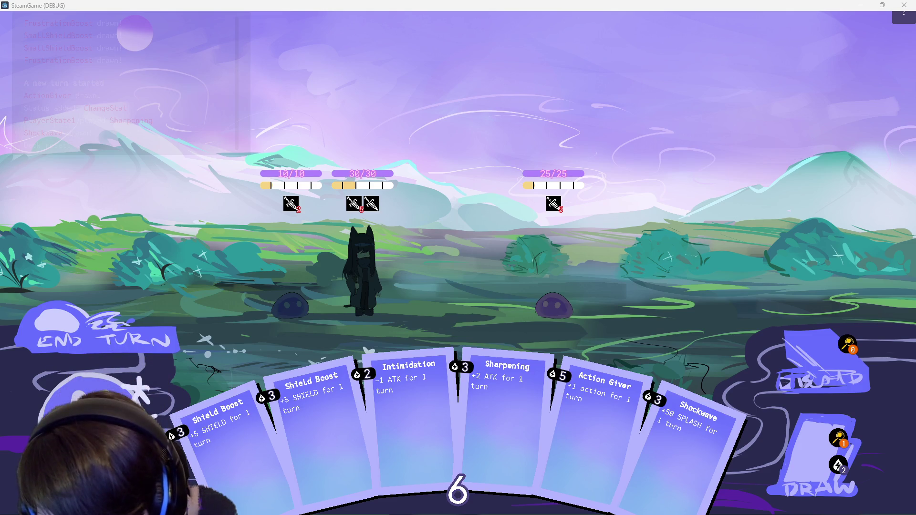
pyautogui.hotkey('alt', 'Tab')
pyautogui.scroll(-5, 414, 216)
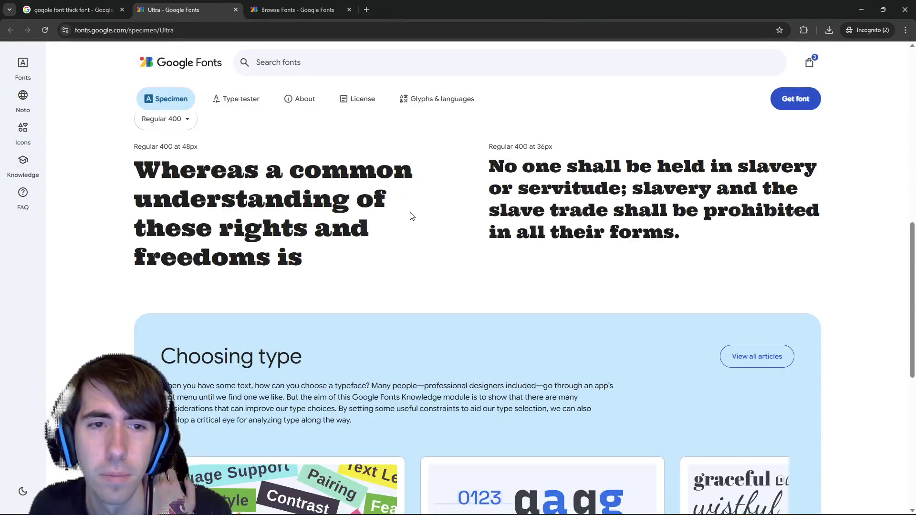
# - Zoom the Ultra page to 75% and open Google Fonts' Browse Fonts list
pyautogui.scroll(-2, 414, 216)
pyautogui.hotkey('ctrl', '-')
pyautogui.hotkey('ctrl', '-')
pyautogui.hotkey('ctrl', '-')
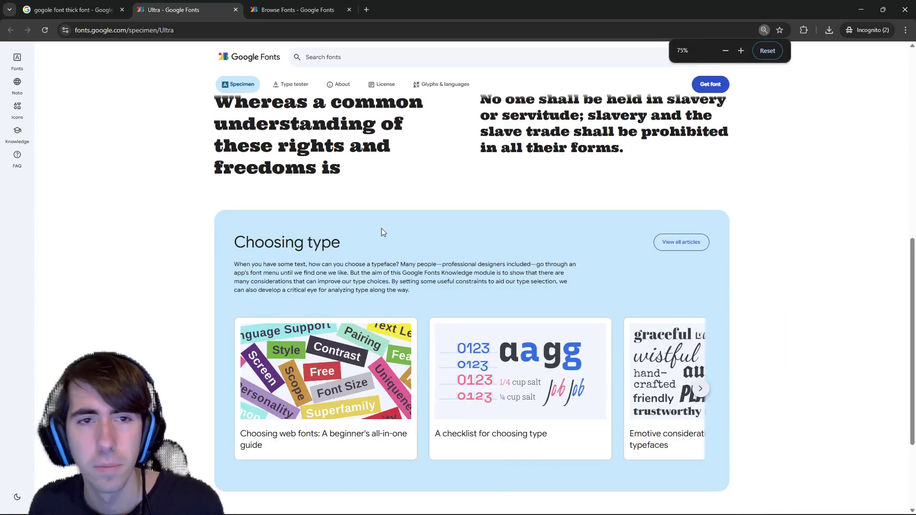
pyautogui.scroll(-1, 302, 207)
pyautogui.scroll(10, 310, 219)
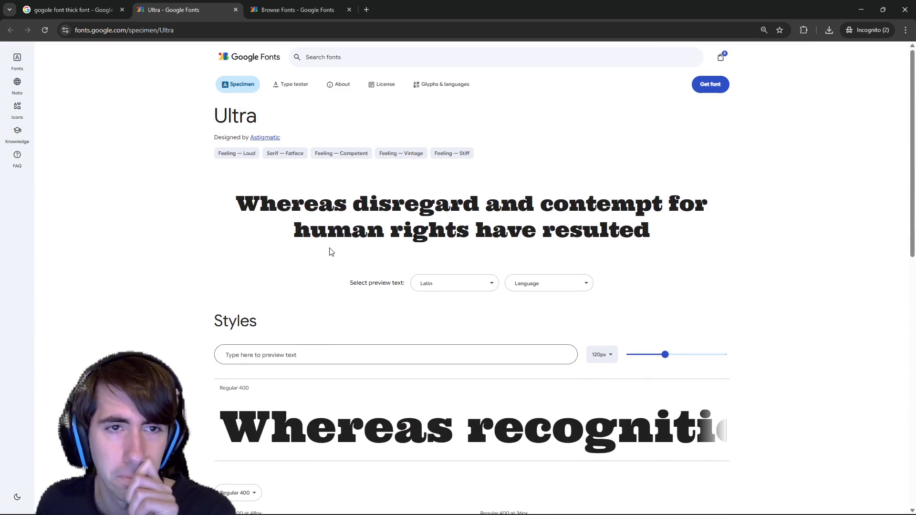
pyautogui.click(71, 9)
pyautogui.middleClick(184, 300)
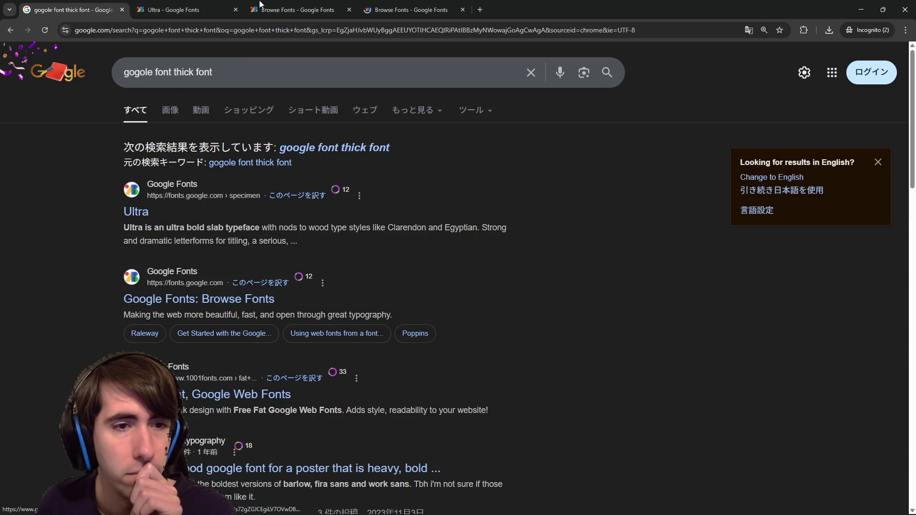
pyautogui.click(448, 9)
pyautogui.click(463, 10)
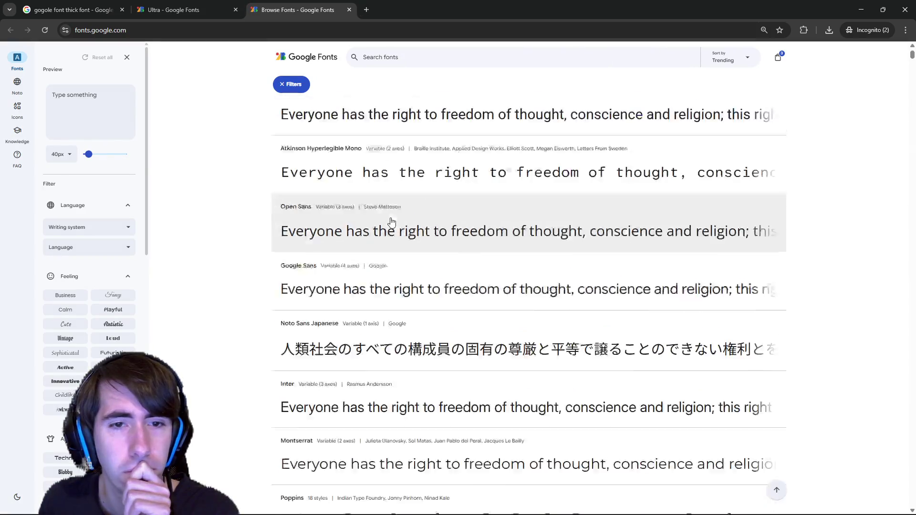
# - Scroll the font list, glance at the game, and open Oswald in a new tab
pyautogui.scroll(-5, 389, 227)
pyautogui.press('super+Down')
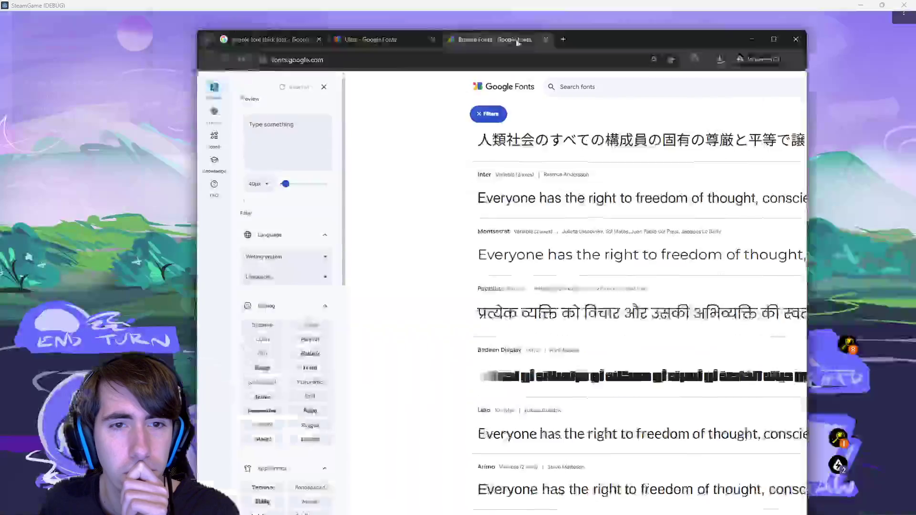
pyautogui.press('super+Up')
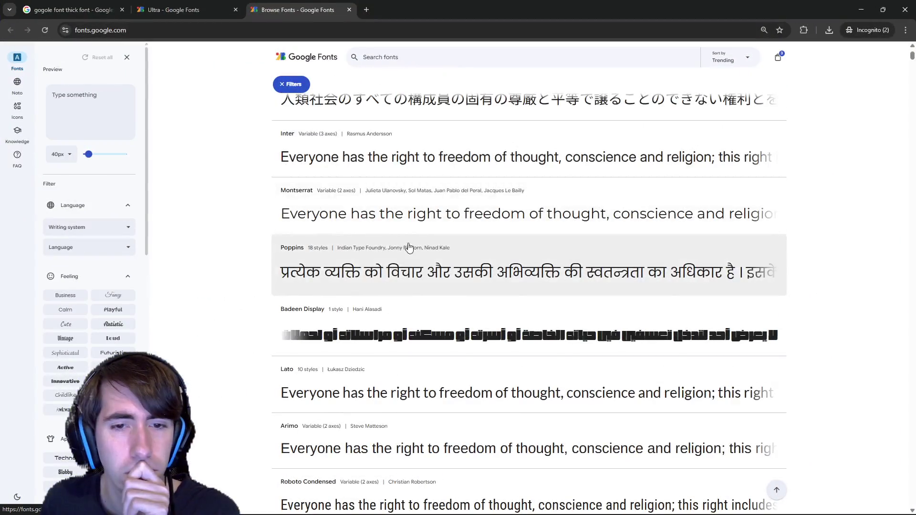
pyautogui.scroll(-6, 406, 245)
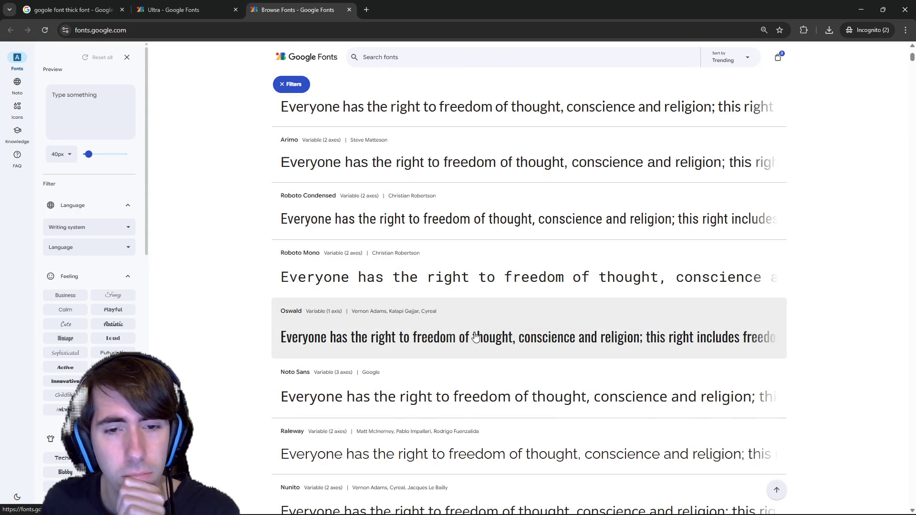
pyautogui.press('super+Down')
pyautogui.press('super+Up')
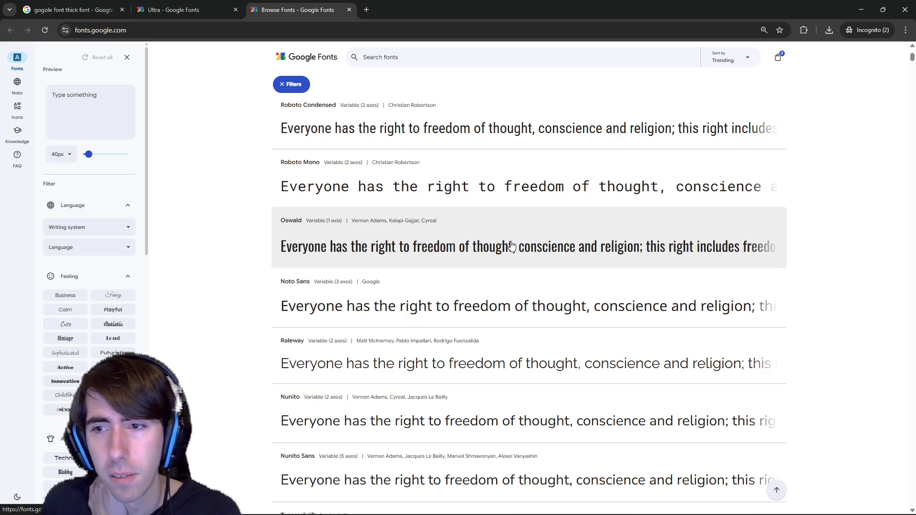
pyautogui.middleClick(511, 245)
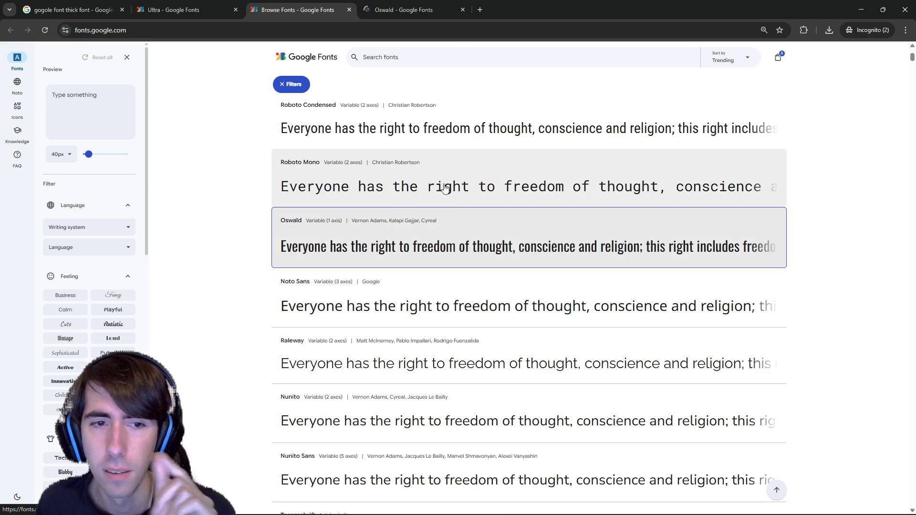
pyautogui.click(370, 5)
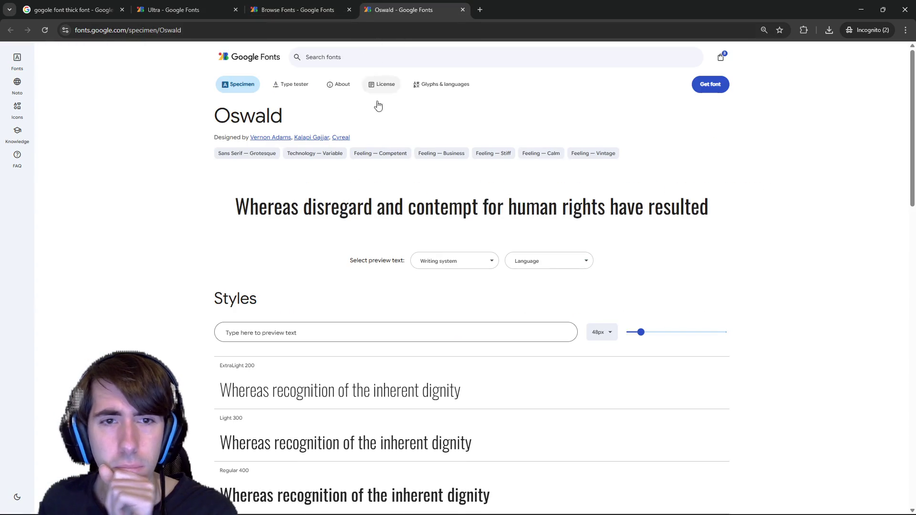
pyautogui.click(329, 8)
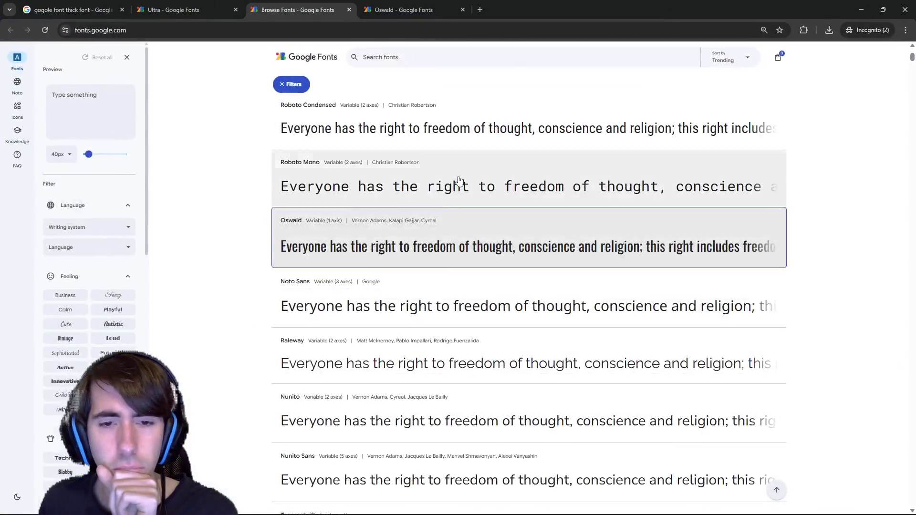
# - Flip between the Ultra and Oswald tabs, pick up the Intimidation card, then close SteamGame
pyautogui.click(229, 5)
pyautogui.click(410, 8)
pyautogui.click(191, 7)
pyautogui.click(426, 3)
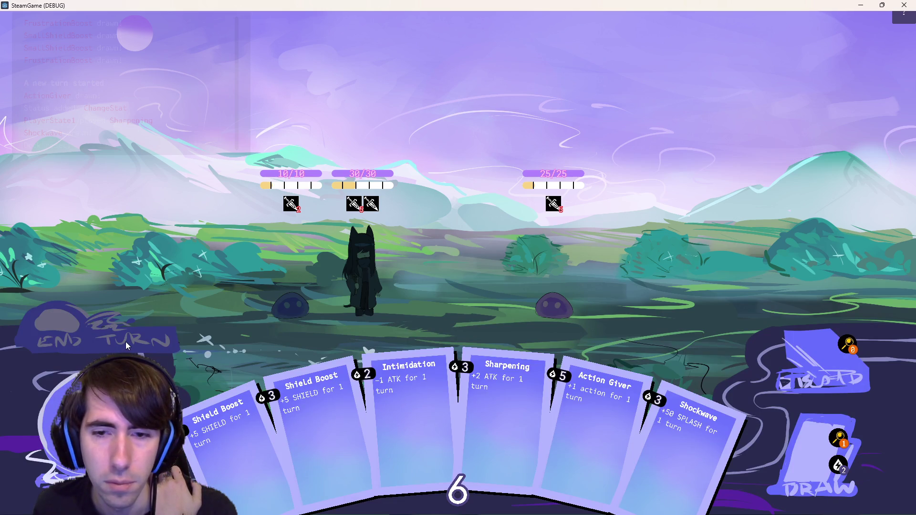
pyautogui.click(406, 388)
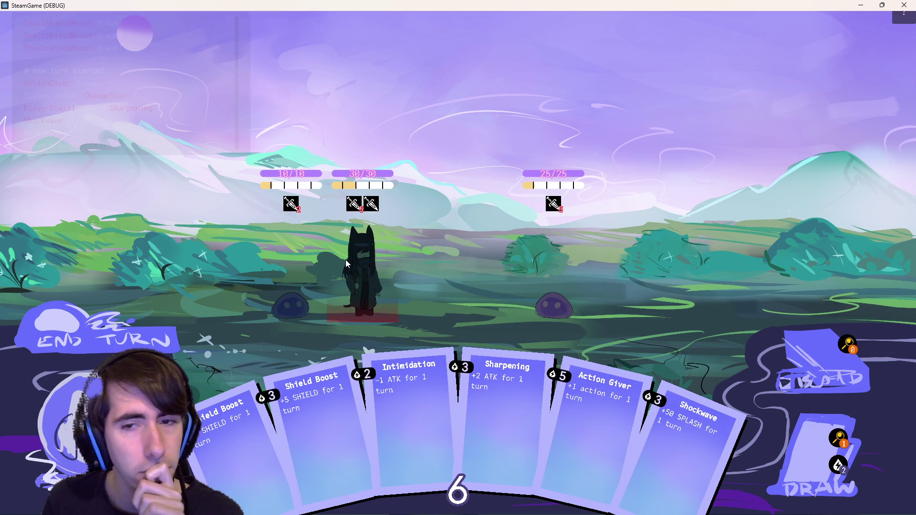
pyautogui.click(904, 5)
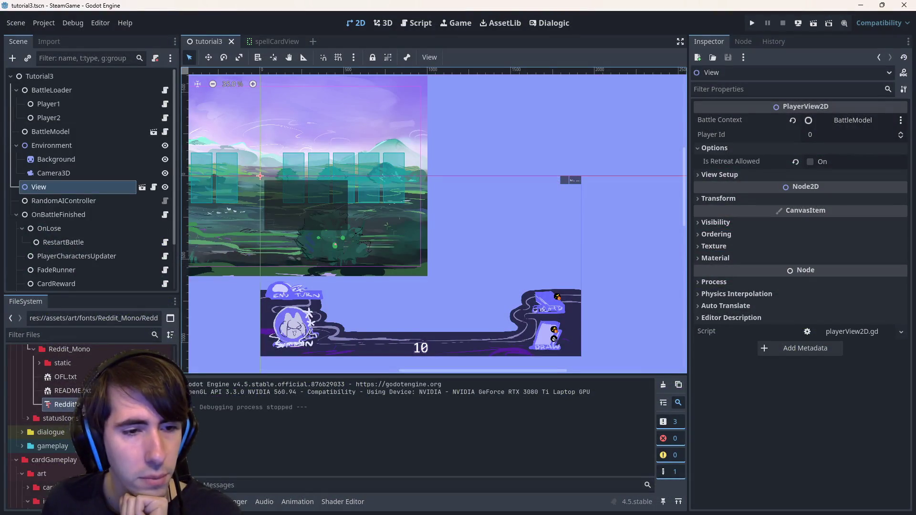
# - Open the RedditMono import settings and set Grayscale antialiasing with Normal hinting
pyautogui.doubleClick(62, 363)
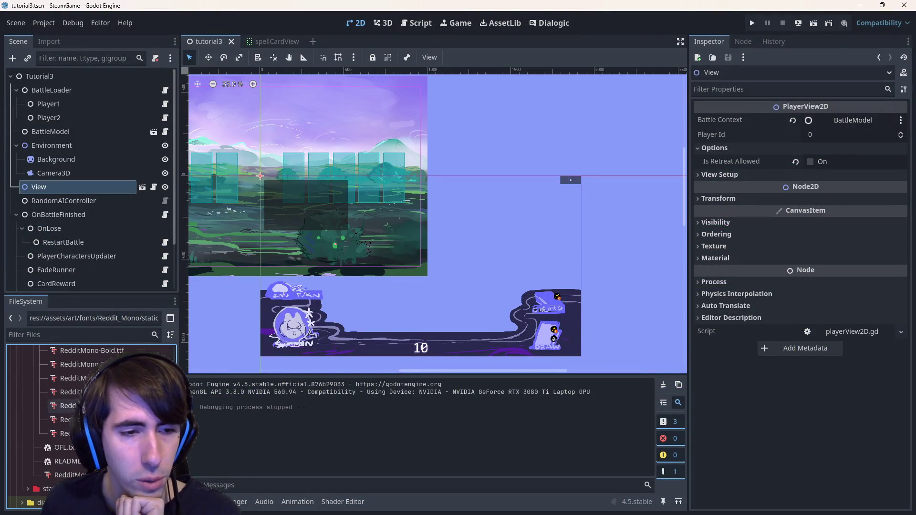
pyautogui.doubleClick(67, 474)
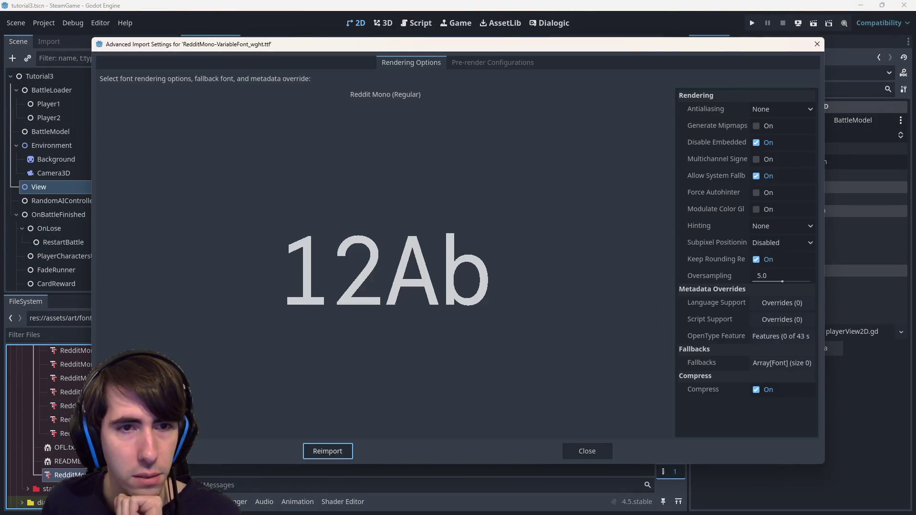
pyautogui.click(589, 456)
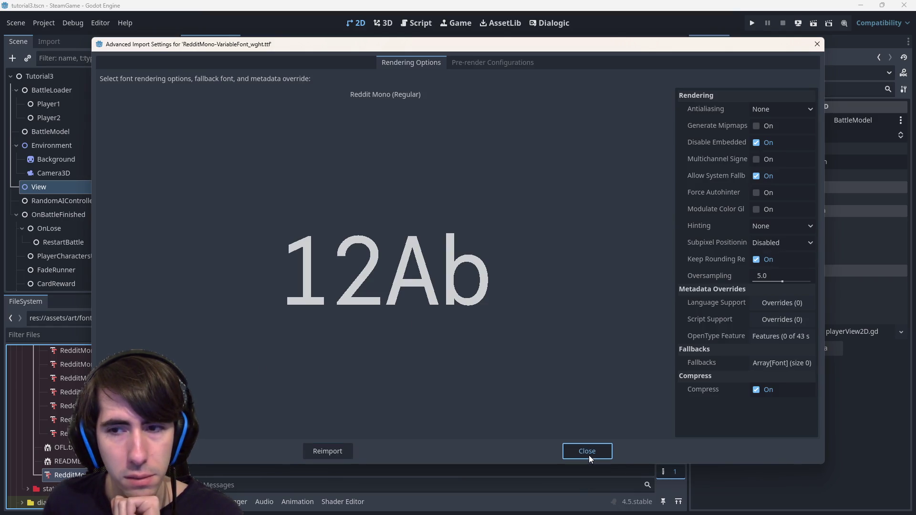
pyautogui.click(775, 108)
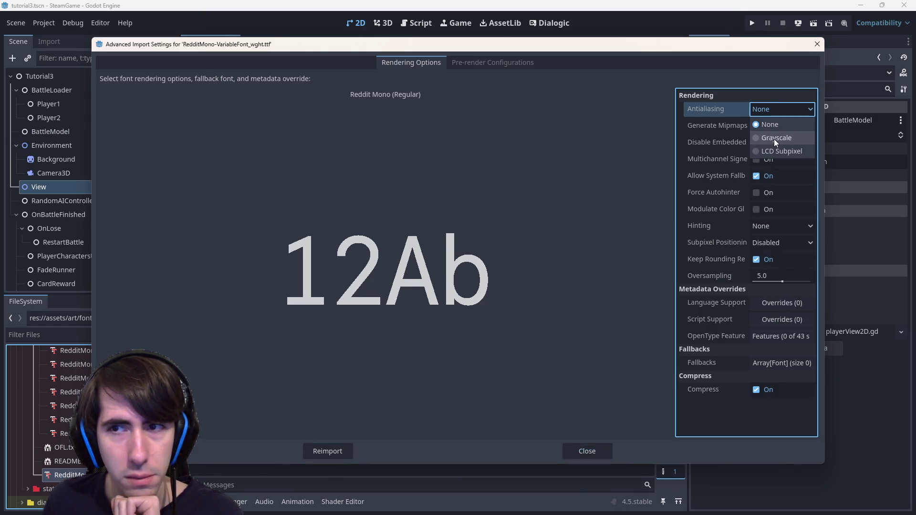
pyautogui.click(774, 139)
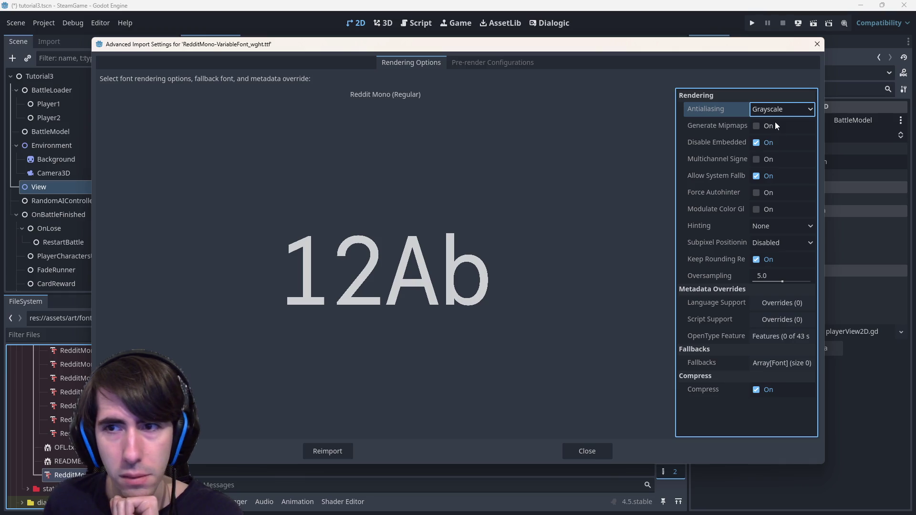
pyautogui.click(771, 225)
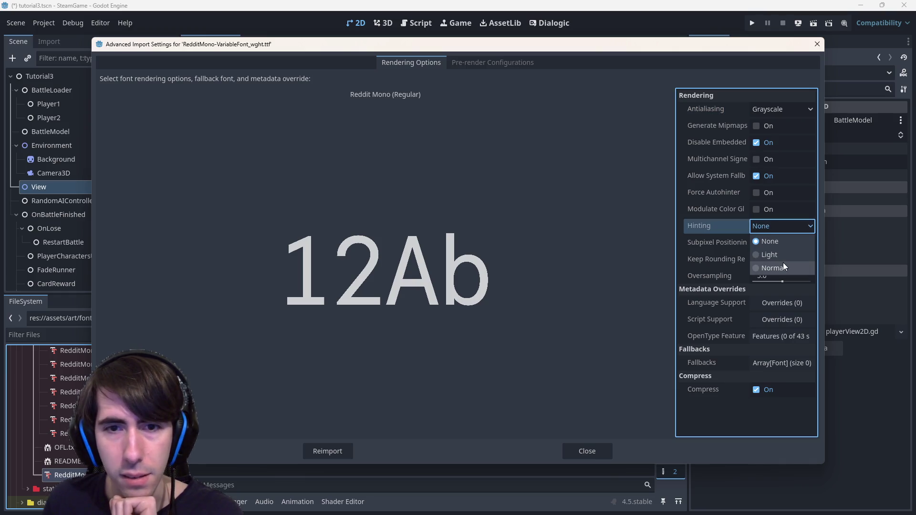
pyautogui.click(784, 267)
# - Try LCD Subpixel antialiasing, then go back to Grayscale and keep Normal hinting
pyautogui.click(773, 239)
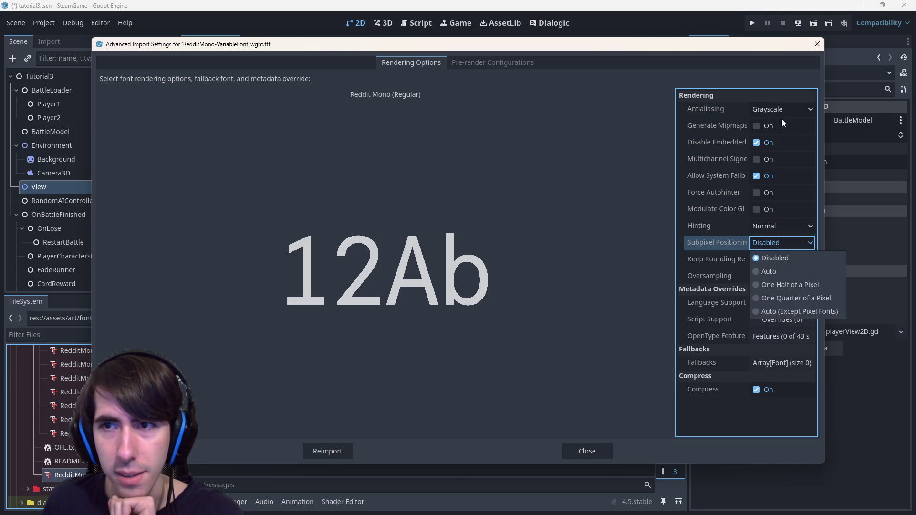
pyautogui.click(776, 110)
pyautogui.click(777, 149)
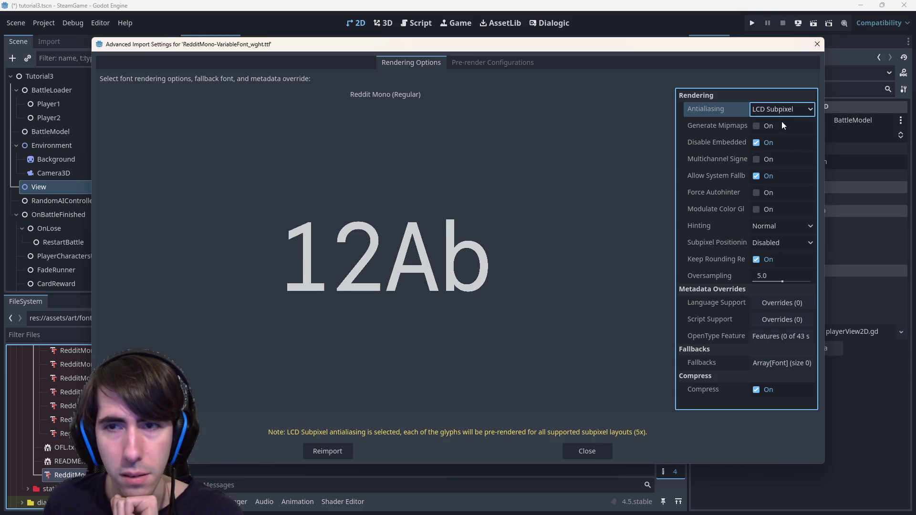
pyautogui.click(782, 109)
pyautogui.click(788, 140)
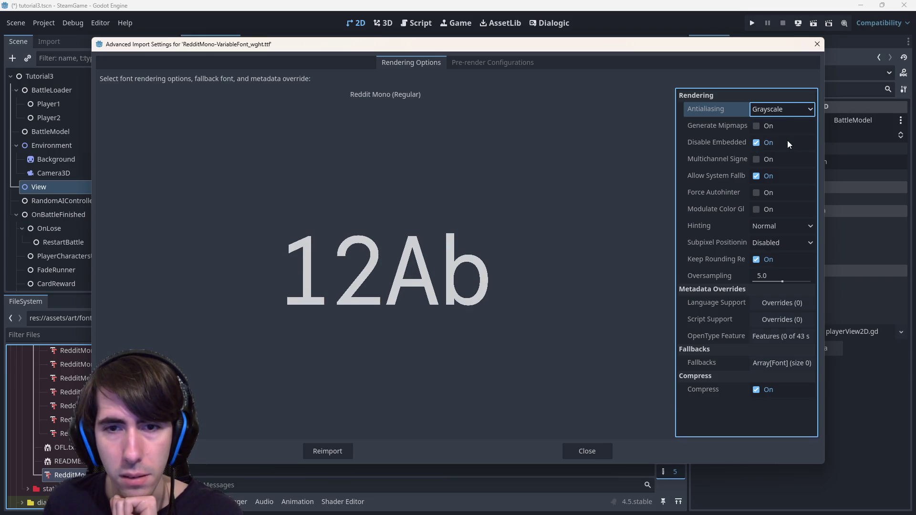
pyautogui.click(787, 230)
pyautogui.click(779, 264)
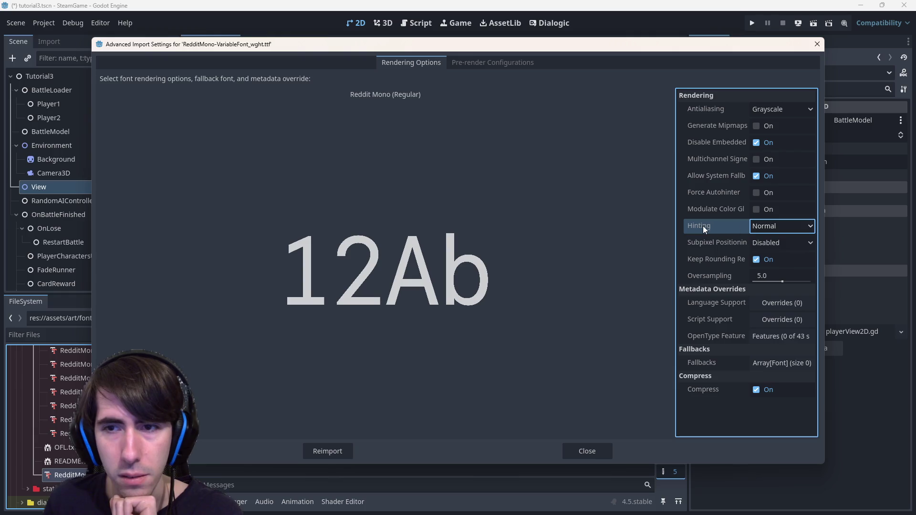
# - Set subpixel positioning to Auto (Except Pixel Fonts), keeping hinting at Normal
pyautogui.click(754, 226)
pyautogui.click(753, 224)
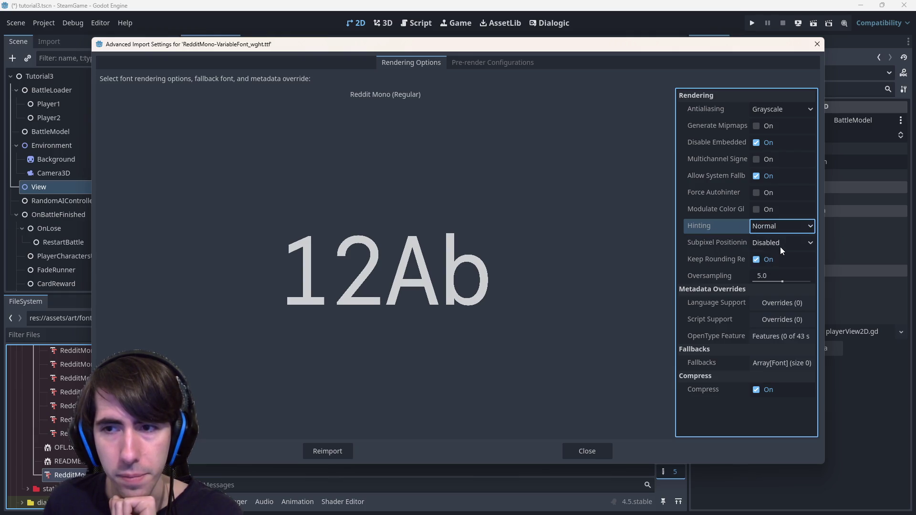
pyautogui.click(783, 246)
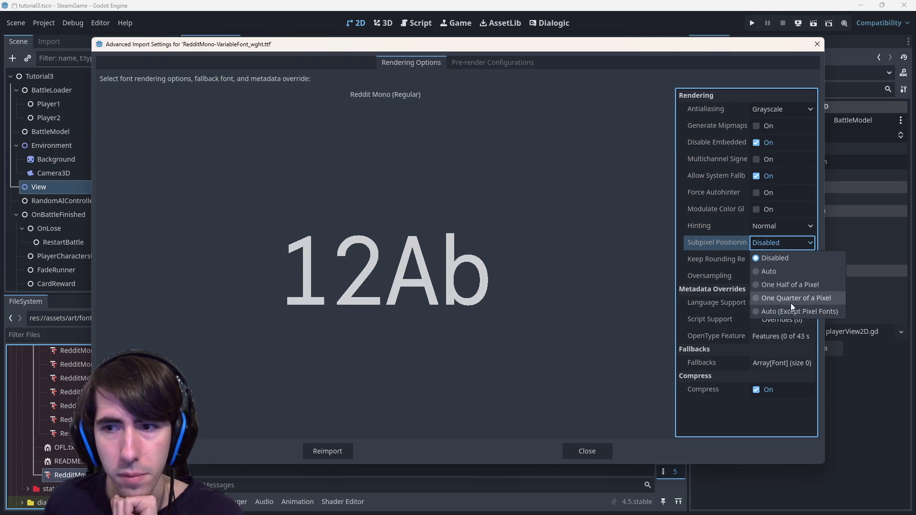
pyautogui.click(789, 310)
pyautogui.click(782, 243)
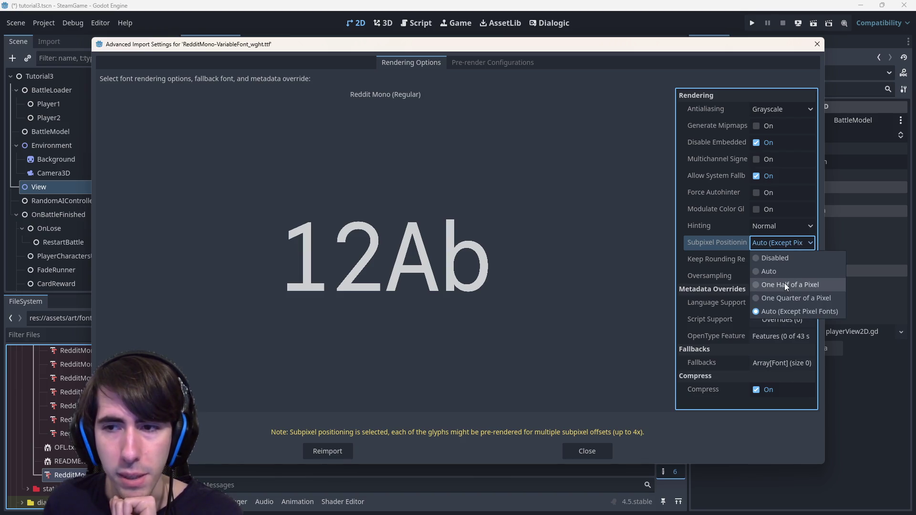
pyautogui.click(776, 244)
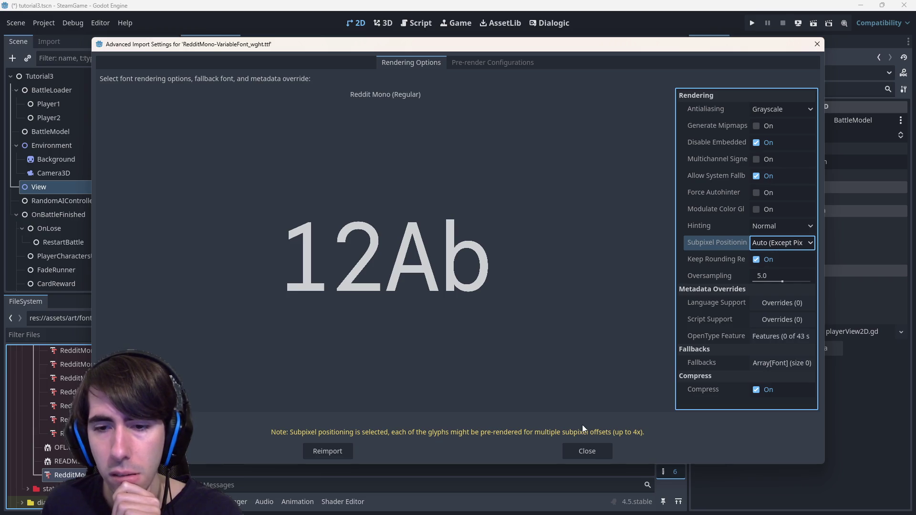
pyautogui.click(334, 451)
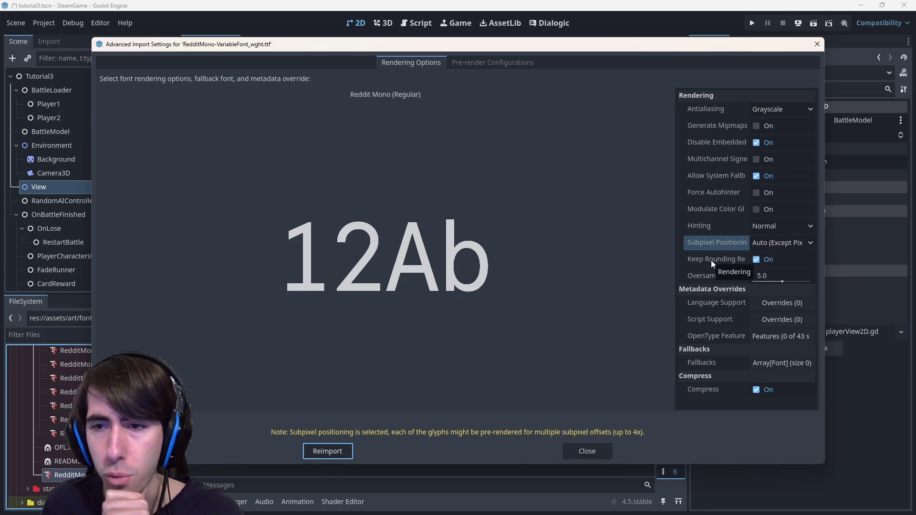
# - Widen the import dialog and compare Keep Rounding Remainders on and off, leaving it off
pyautogui.moveTo(824, 118); pyautogui.dragTo(915, 122)
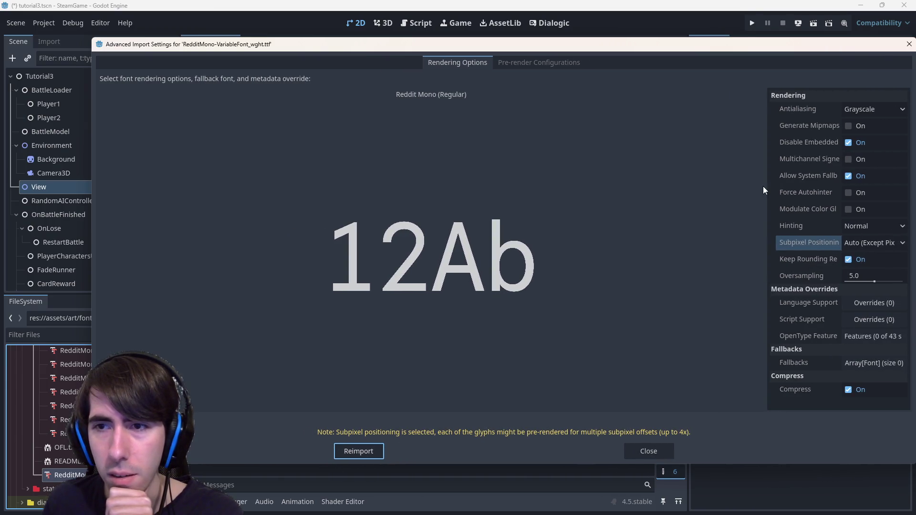
pyautogui.moveTo(767, 190)
pyautogui.mouseDown()
pyautogui.moveTo(669, 193)
pyautogui.moveTo(649, 182)
pyautogui.mouseUp()
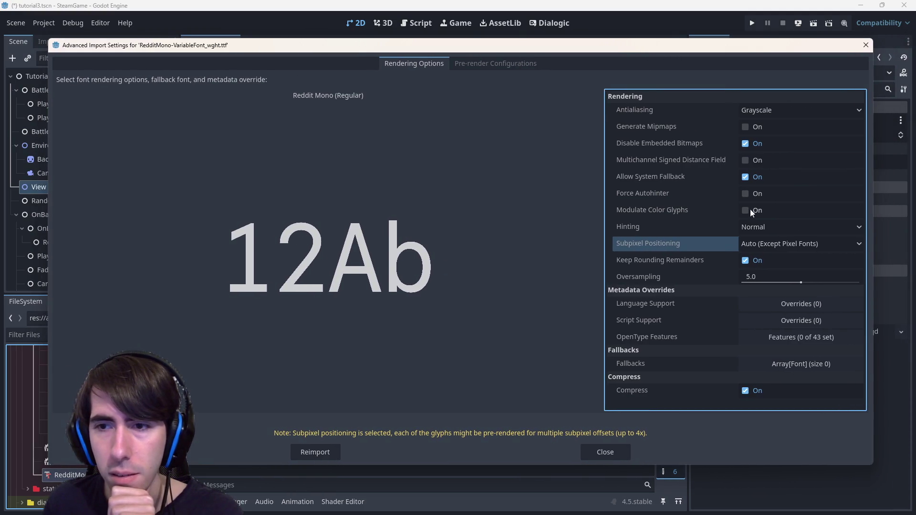
pyautogui.click(752, 263)
pyautogui.click(752, 263)
pyautogui.click(752, 263)
pyautogui.click(752, 263)
pyautogui.click(752, 262)
pyautogui.click(753, 263)
pyautogui.click(752, 263)
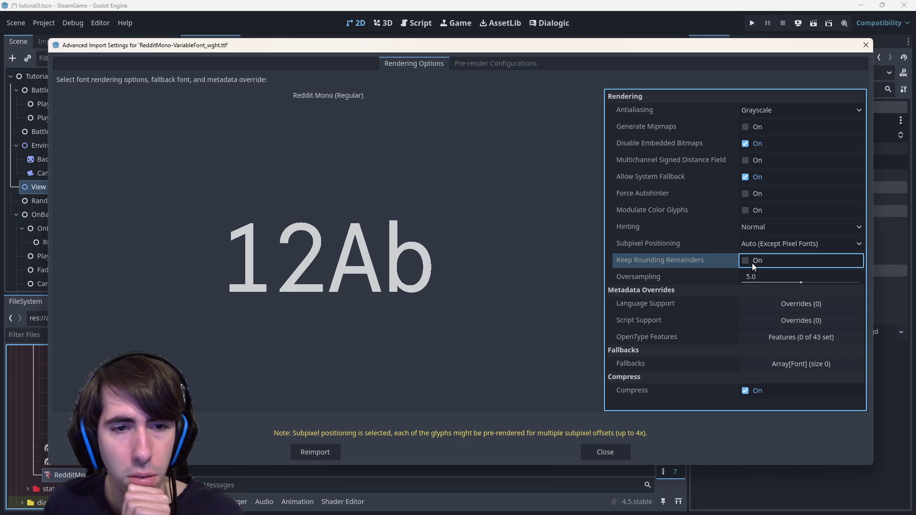
pyautogui.click(752, 263)
pyautogui.click(752, 262)
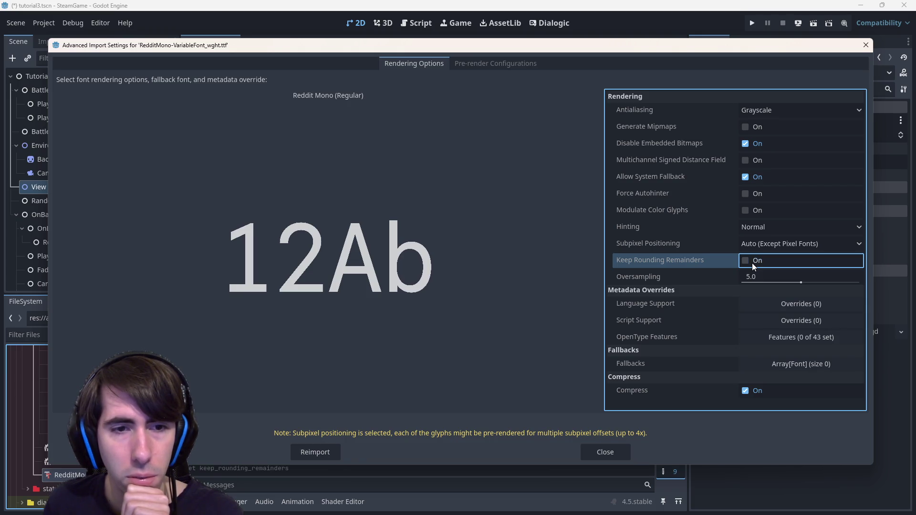
pyautogui.click(752, 263)
pyautogui.click(752, 262)
pyautogui.click(752, 263)
pyautogui.click(752, 263)
pyautogui.click(752, 262)
pyautogui.click(753, 263)
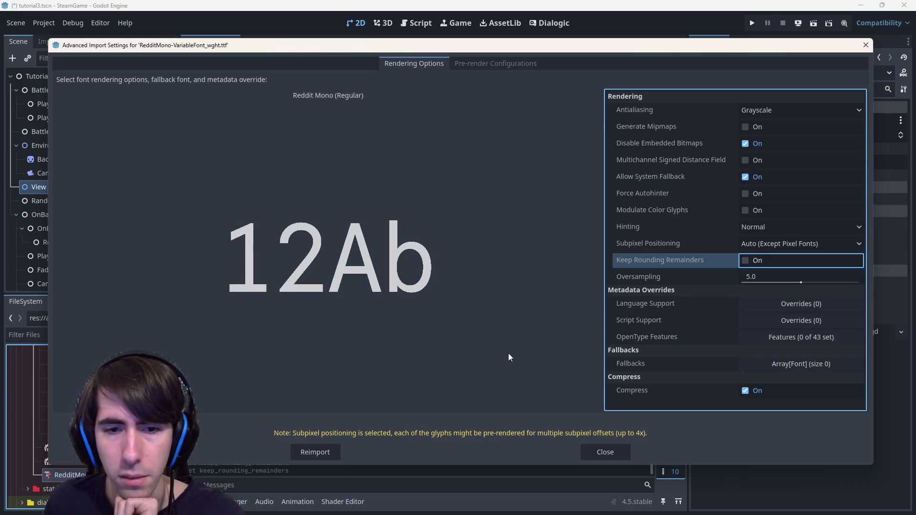
# - Reimport RedditMono with the tuned settings, then save and run tutorial3
pyautogui.click(317, 452)
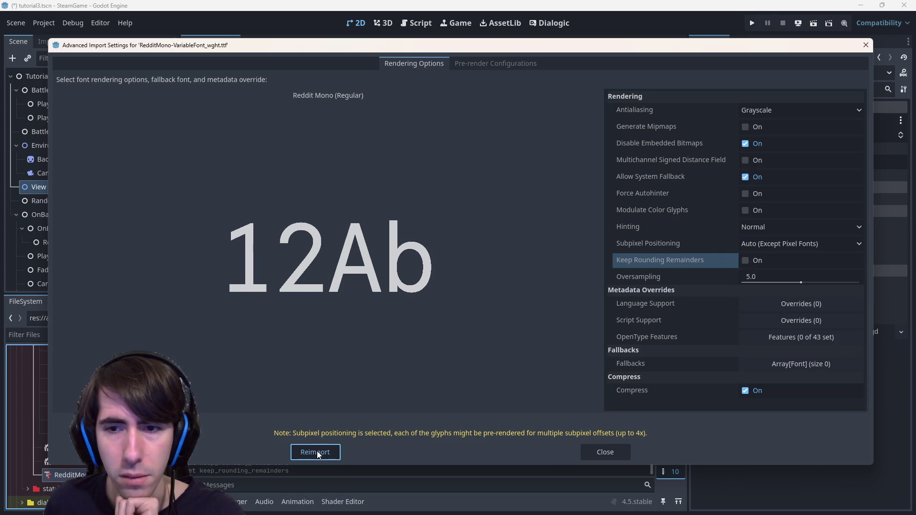
pyautogui.click(757, 259)
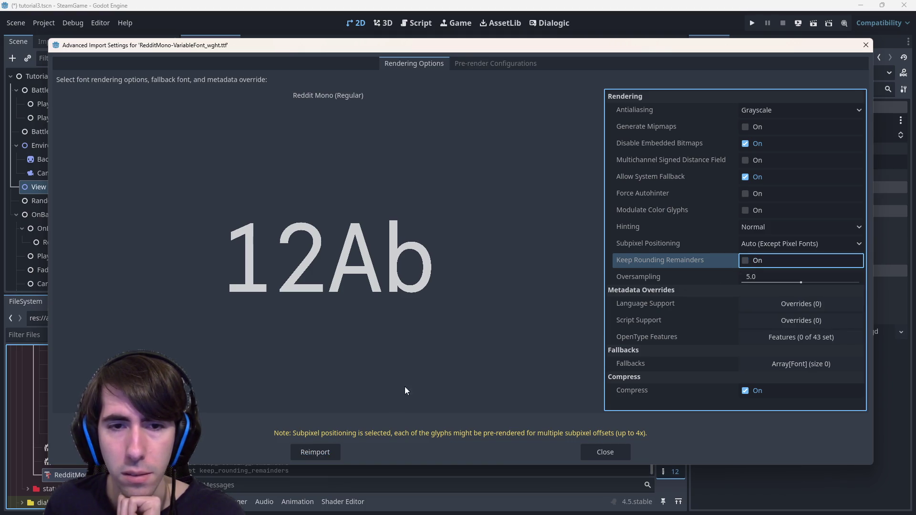
pyautogui.click(320, 451)
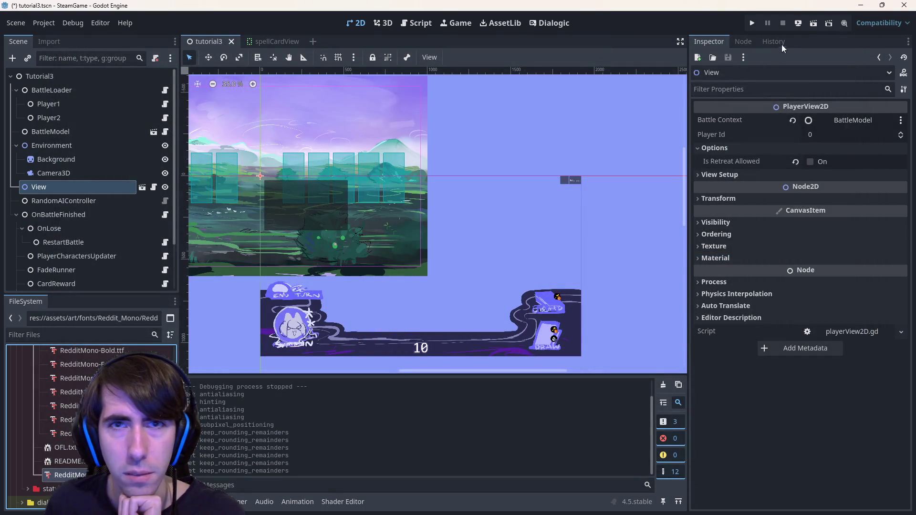
pyautogui.click(815, 23)
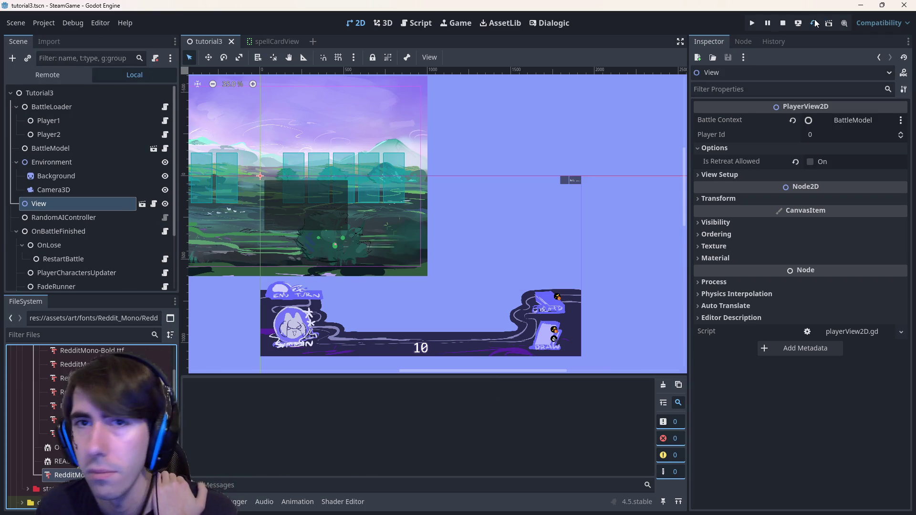
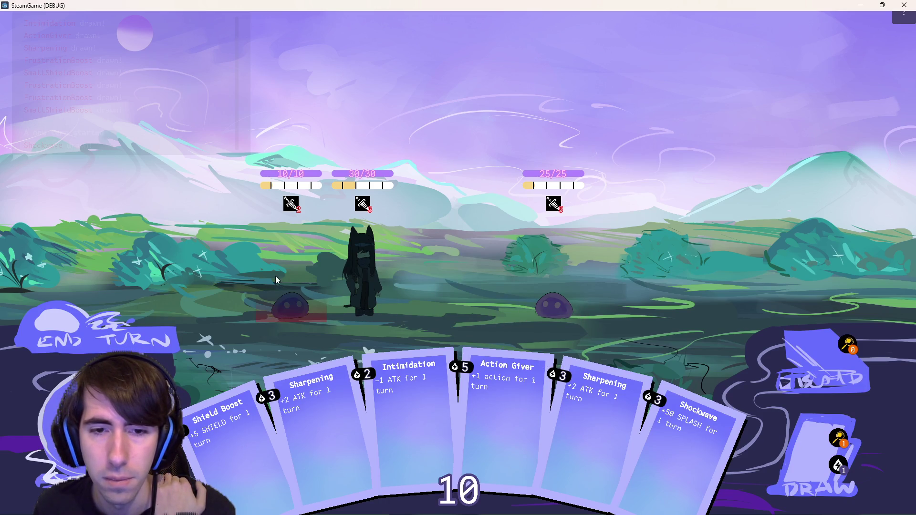
# - End two turns, draw a card, cancel a Shockwave play, end the turn again, then close the game
pyautogui.click(121, 333)
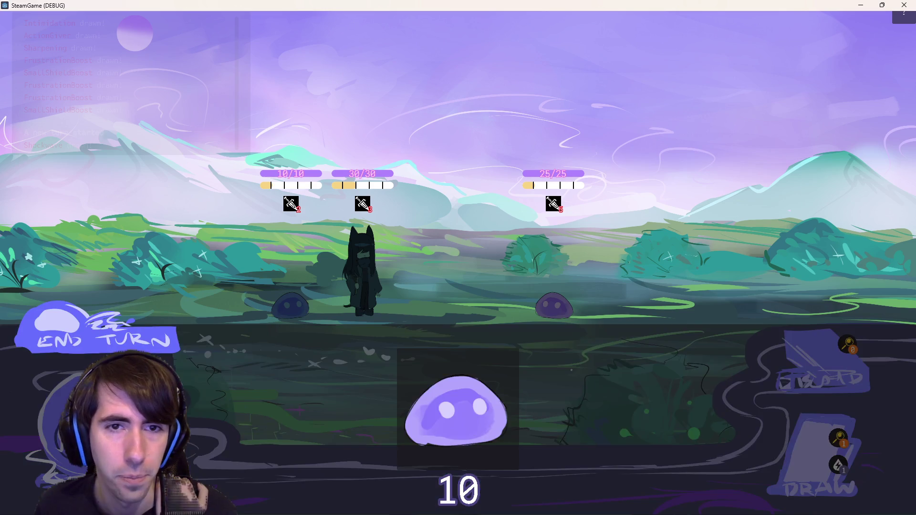
pyautogui.click(118, 340)
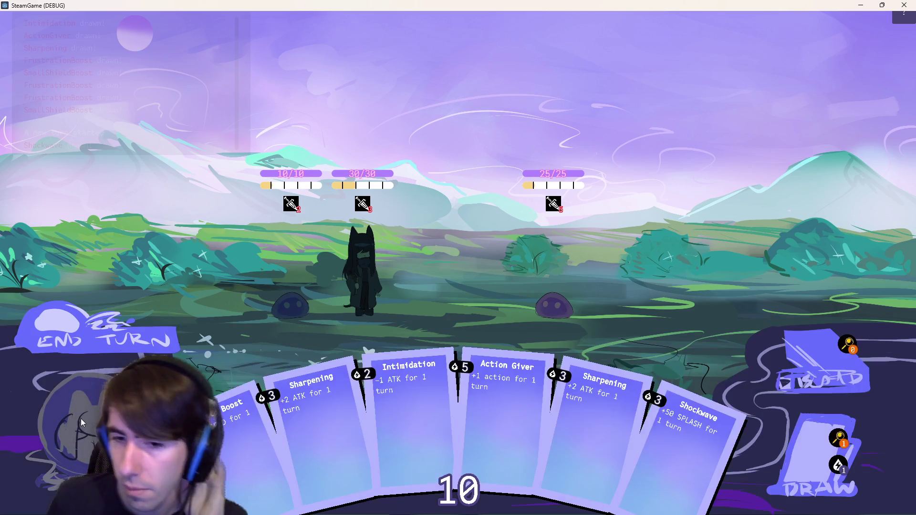
pyautogui.click(852, 448)
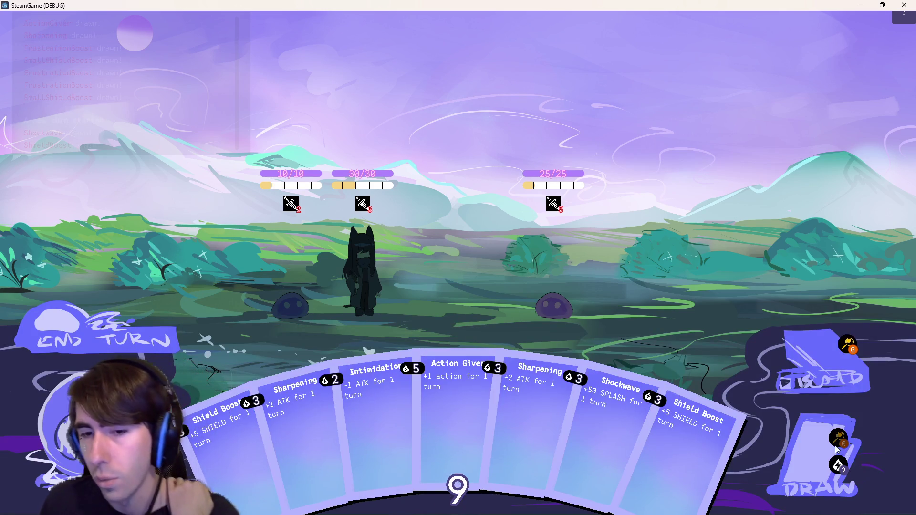
pyautogui.moveTo(572, 414)
pyautogui.mouseDown()
pyautogui.moveTo(579, 379)
pyautogui.moveTo(572, 231)
pyautogui.mouseUp()
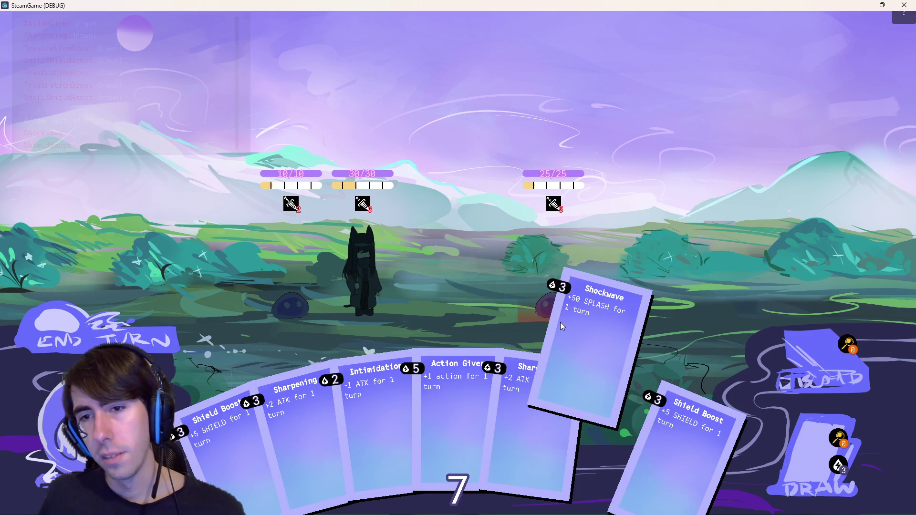
pyautogui.moveTo(560, 322); pyautogui.dragTo(589, 373)
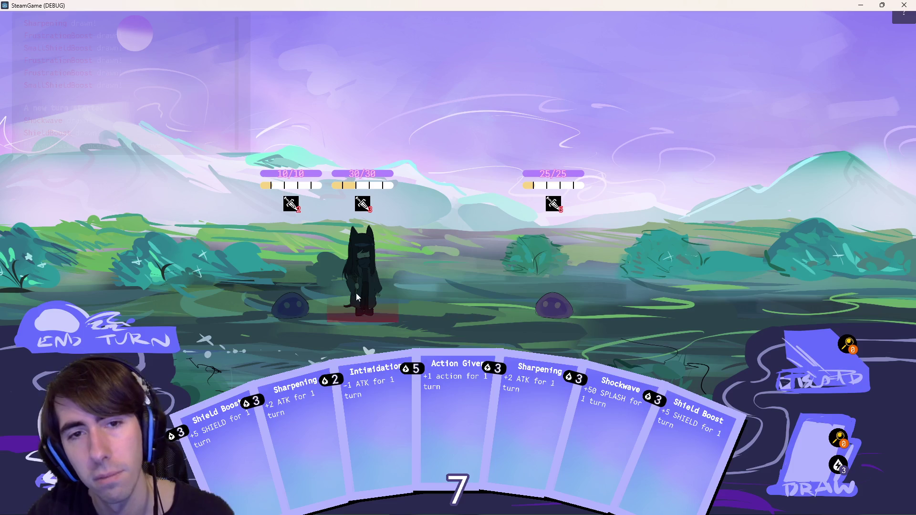
pyautogui.click(116, 299)
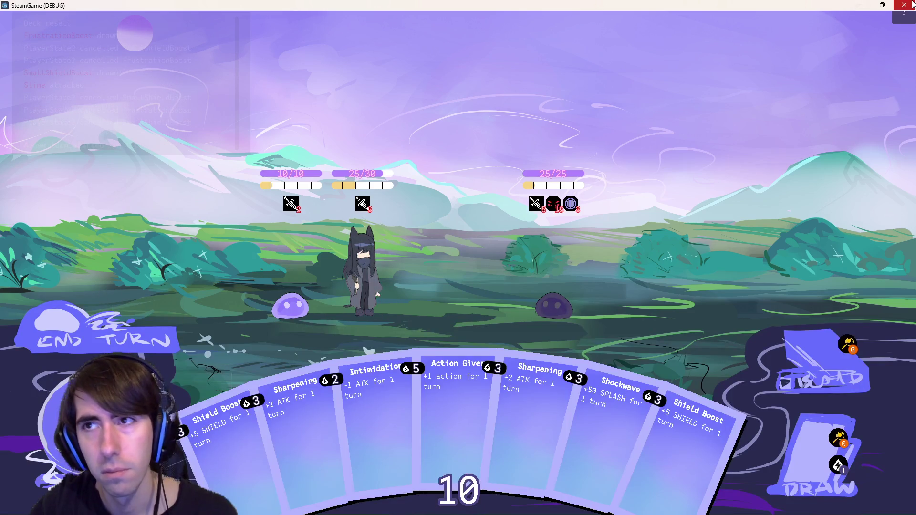
pyautogui.click(904, 5)
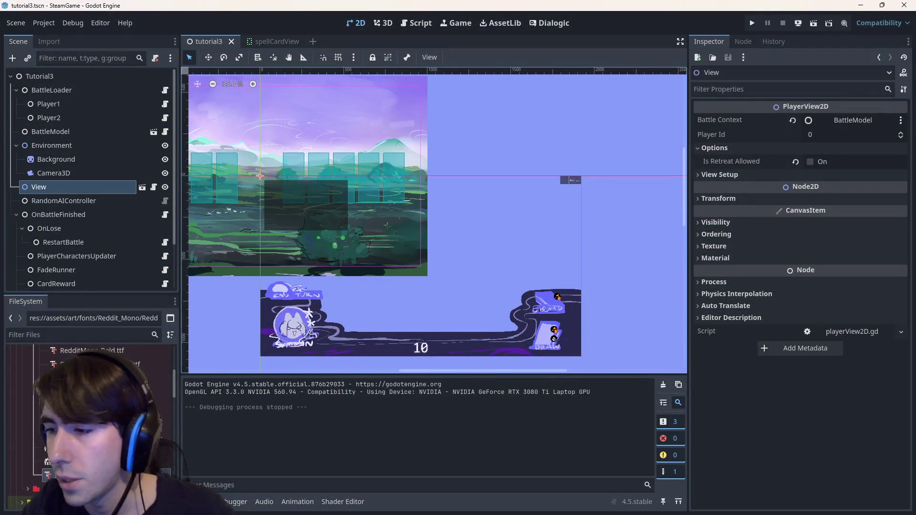
# - Check git status in the terminal and stage all changes with git add
pyautogui.hotkey('alt', 'Tab')
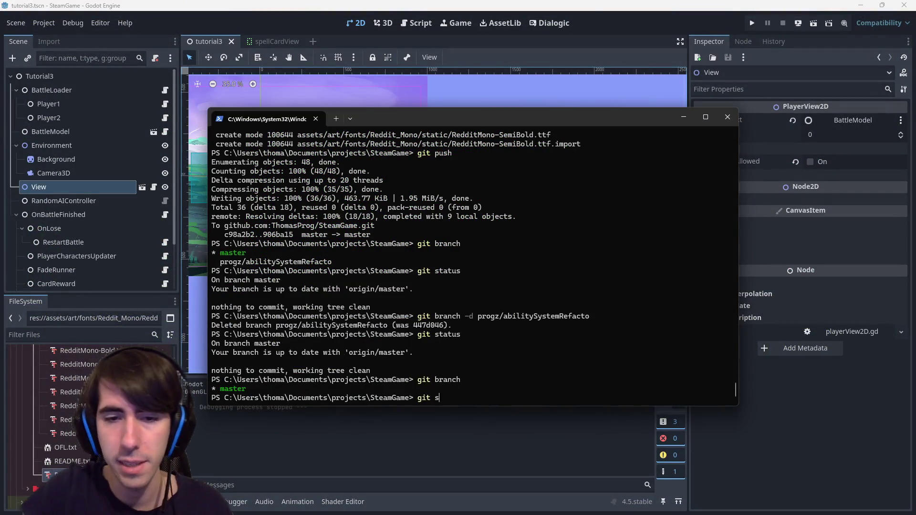
pyautogui.press('Return')
pyautogui.write('git add .')
pyautogui.press('Return')
# - Commit as "[MAD-167] Font updated for higher quality" and push with gsh
pyautogui.write('git commit -m "')
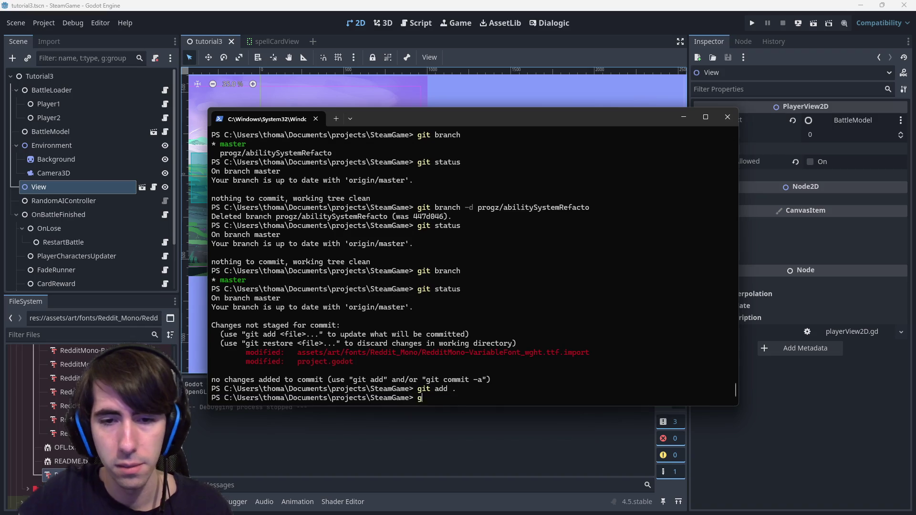
pyautogui.write('[h]"')
pyautogui.press('BackSpace')
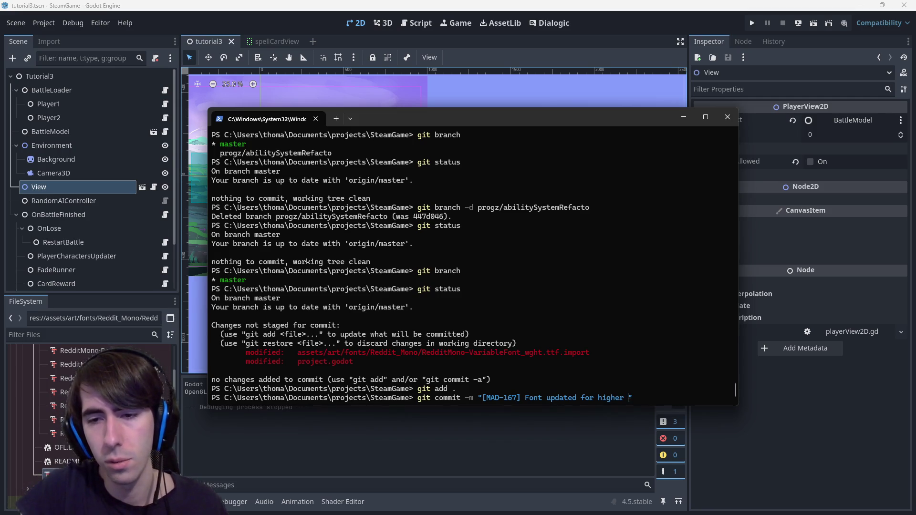
pyautogui.press('Return')
pyautogui.write('git pu')
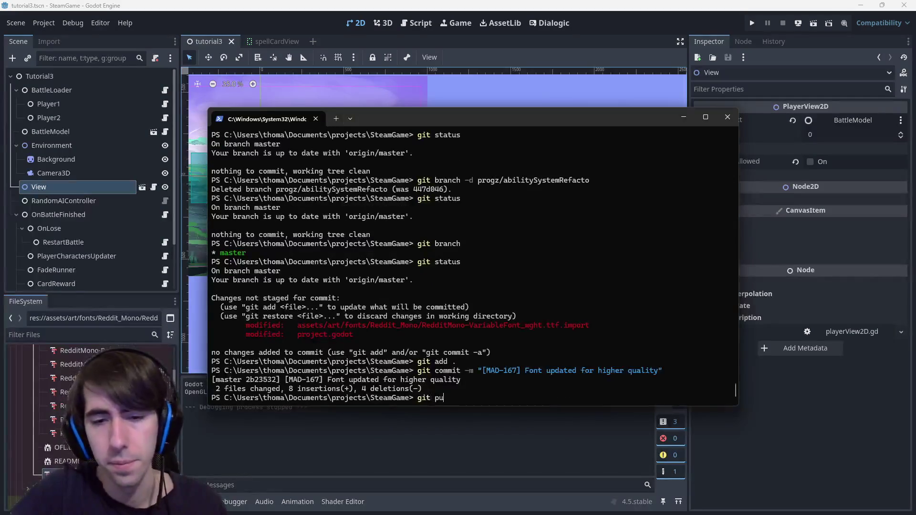
pyautogui.write('sh')
pyautogui.press('Return')
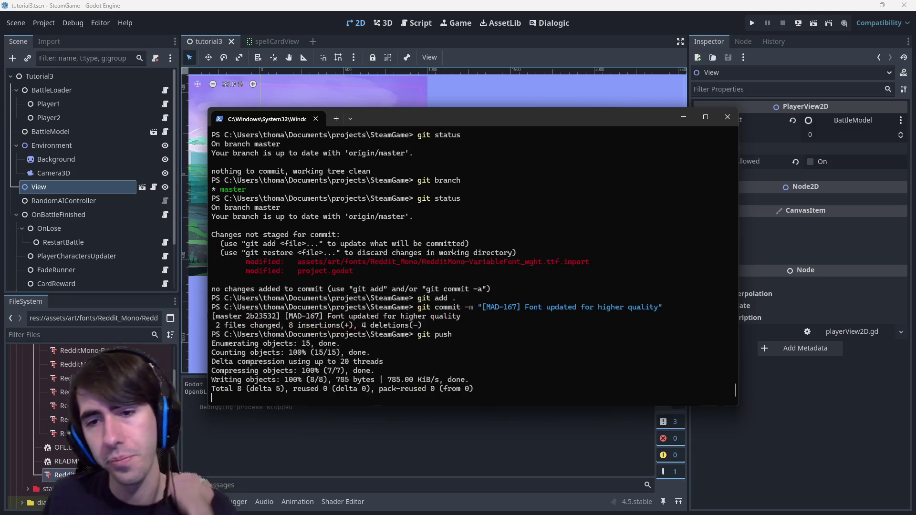
# - Move the Improve Card UX card into the Done column on the project board
pyautogui.hotkey('alt', 'Tab')
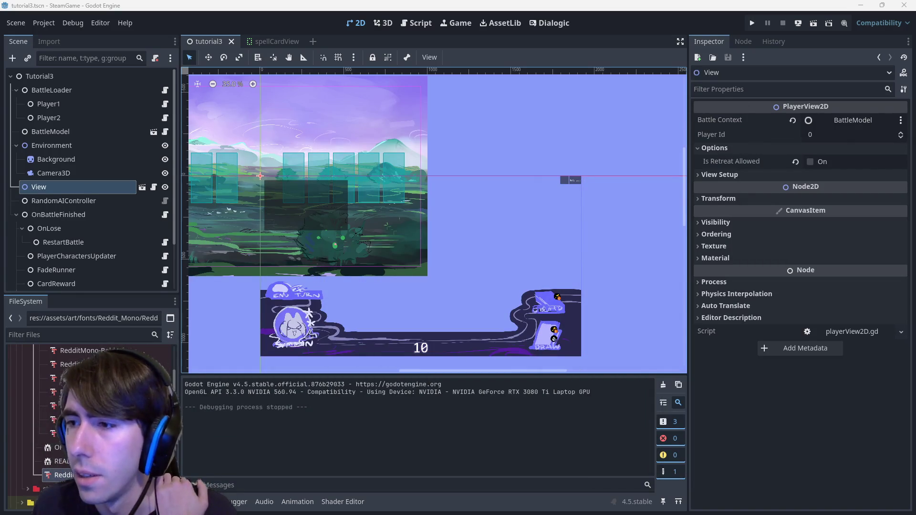
pyautogui.hotkey('alt', 'Tab')
pyautogui.moveTo(474, 318)
pyautogui.mouseDown()
pyautogui.moveTo(650, 310)
pyautogui.moveTo(655, 290)
pyautogui.mouseUp()
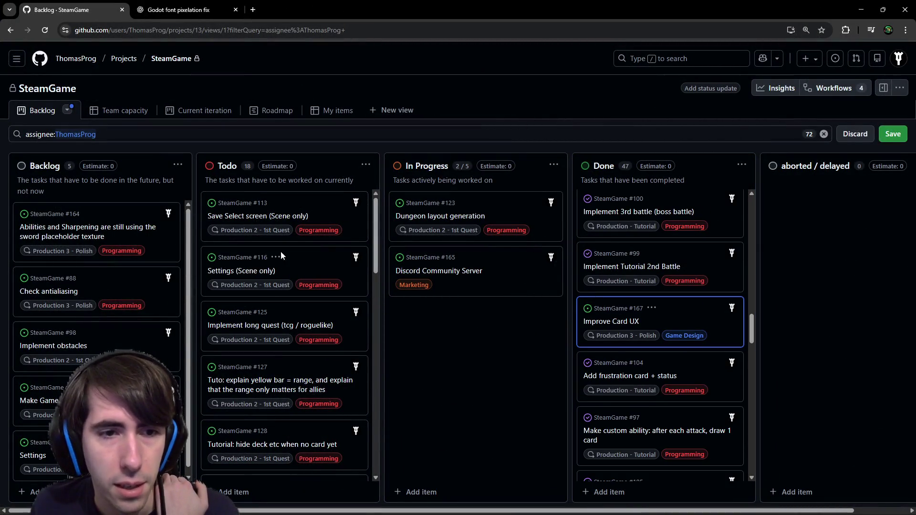
# - Drag task #128 "Tutorial: hide deck etc when no card yet" from Todo into In Progress
pyautogui.scroll(-2, 283, 247)
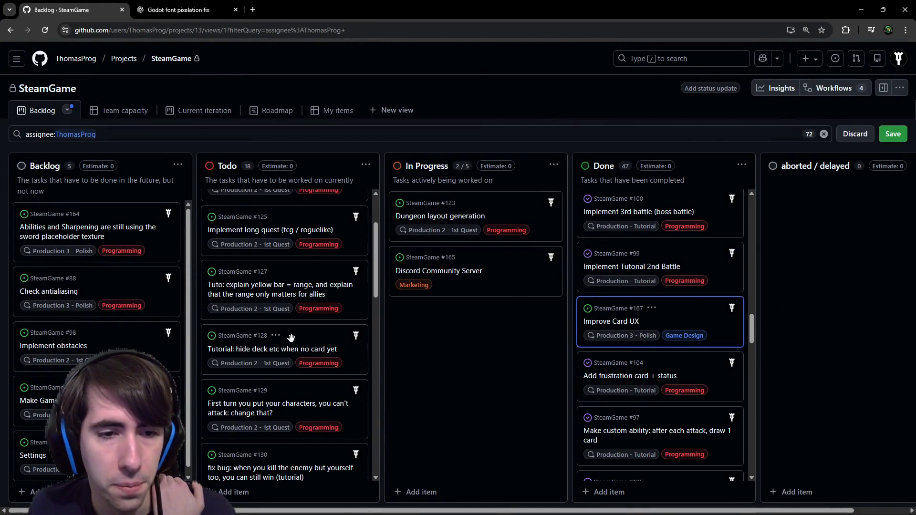
pyautogui.scroll(-1, 305, 344)
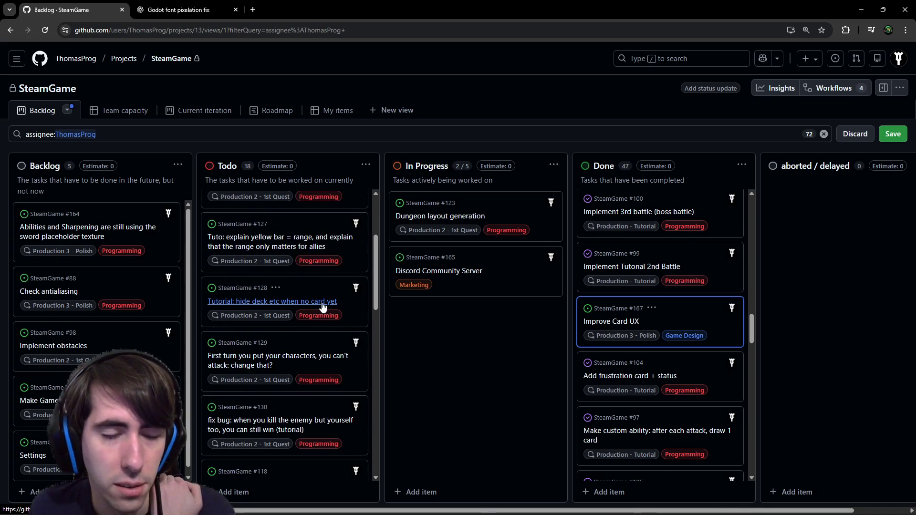
pyautogui.scroll(-1, 324, 307)
pyautogui.click(299, 244)
pyautogui.moveTo(358, 293)
pyautogui.mouseDown()
pyautogui.moveTo(482, 367)
pyautogui.moveTo(478, 334)
pyautogui.mouseUp()
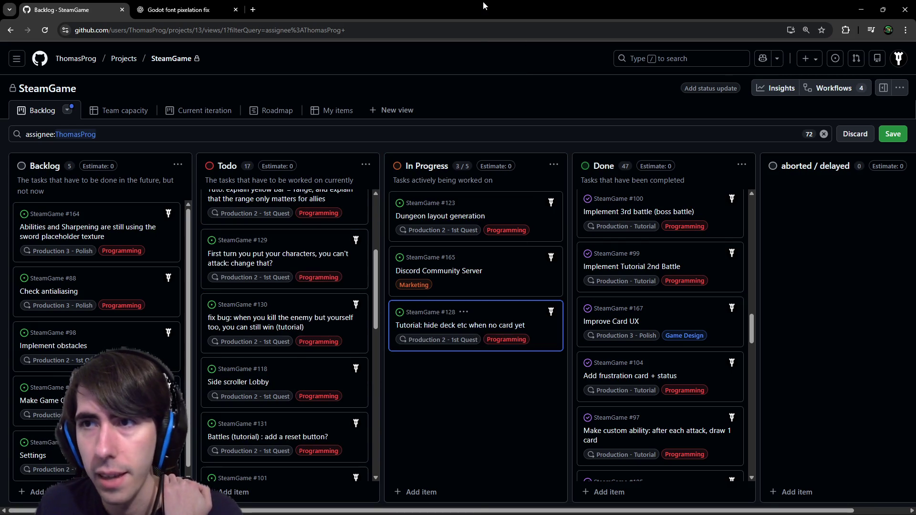
pyautogui.moveTo(483, 5)
pyautogui.mouseDown()
pyautogui.moveTo(573, 21)
pyautogui.moveTo(478, 14)
pyautogui.moveTo(811, 272)
pyautogui.moveTo(907, 506)
pyautogui.mouseUp()
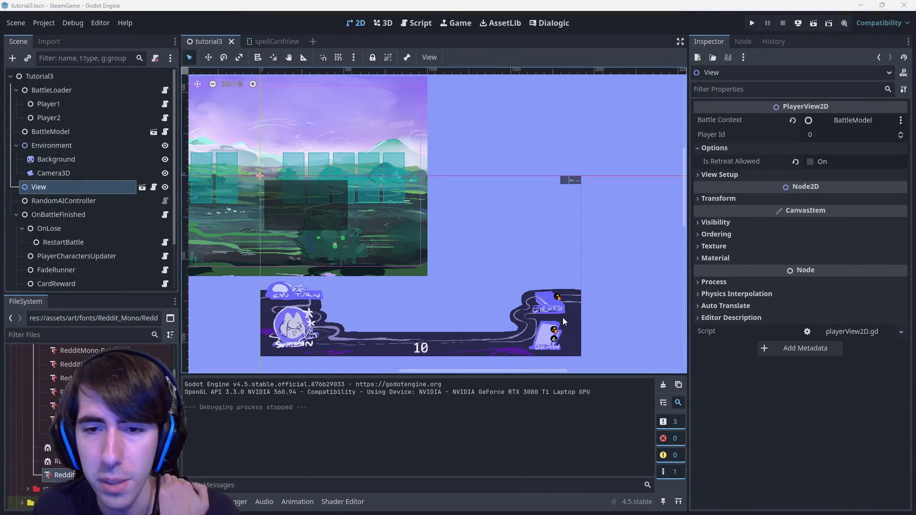
# - Open the playerView2D scene from the View node in tutorial3
pyautogui.scroll(5, 546, 349)
pyautogui.scroll(-3, 537, 340)
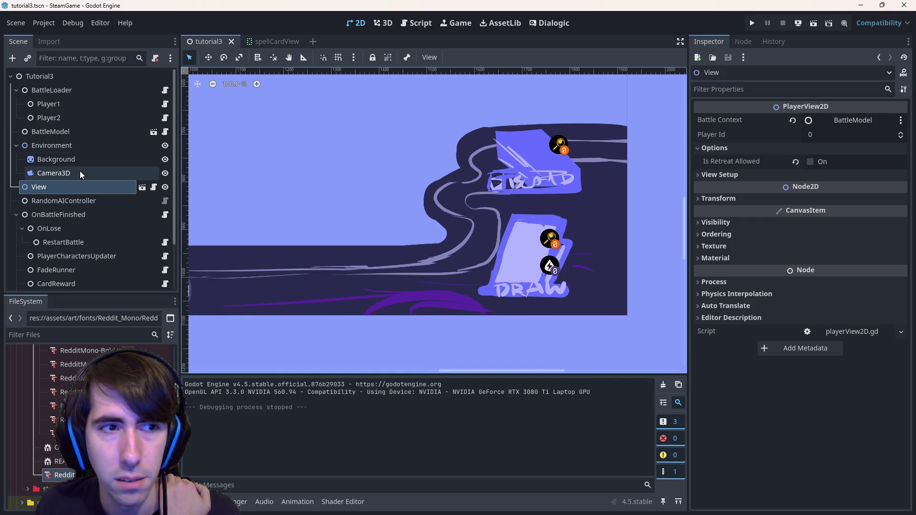
pyautogui.click(142, 188)
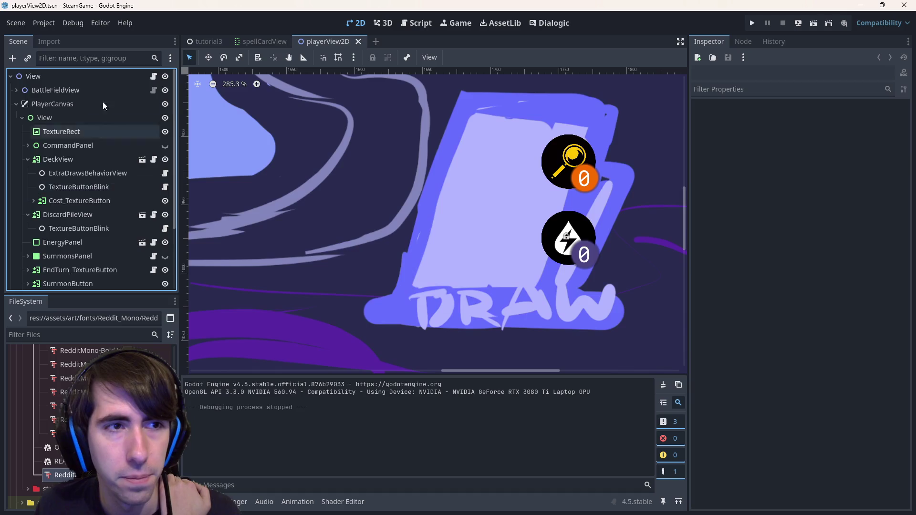
# - Filter the Scene tree for "deck", open the DeckView scene and its deckView.gd script
pyautogui.click(83, 60)
pyautogui.write('deck')
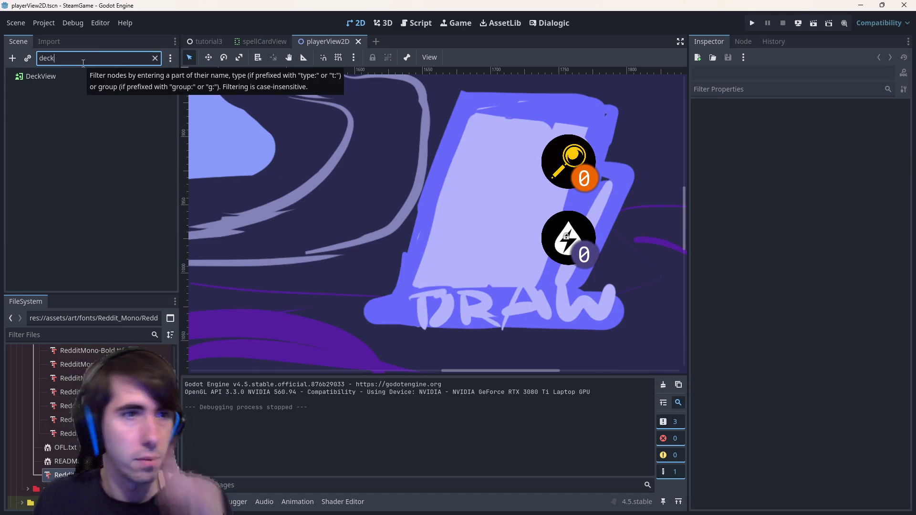
pyautogui.click(89, 75)
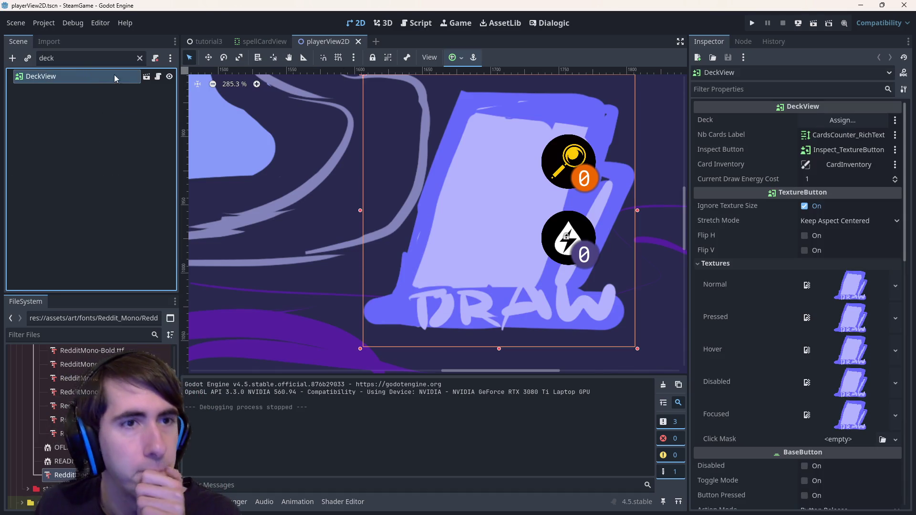
pyautogui.click(147, 76)
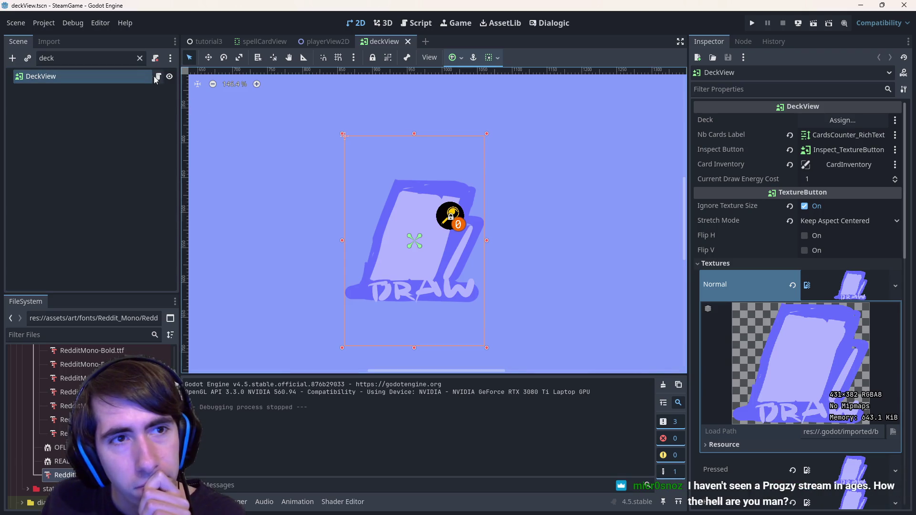
pyautogui.click(157, 77)
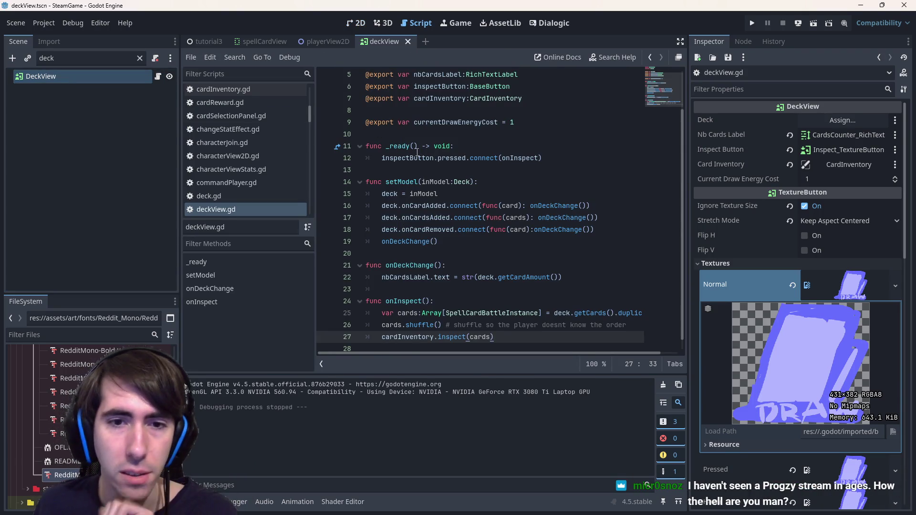
# - Add a line in onDeckChange storing getCardAmount() in nbCards
pyautogui.scroll(-1, 412, 170)
pyautogui.click(442, 249)
pyautogui.press('Up')
pyautogui.press('Up')
pyautogui.press('Up')
pyautogui.click(447, 253)
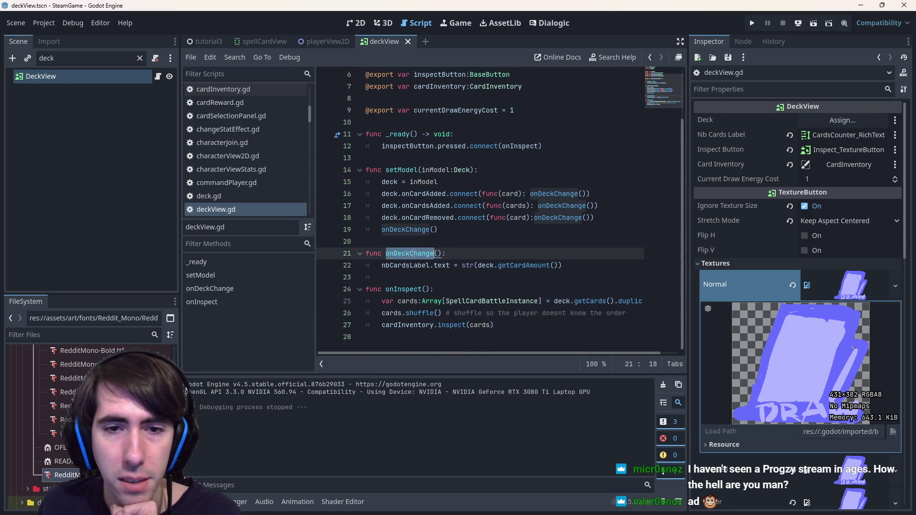
pyautogui.press('Return')
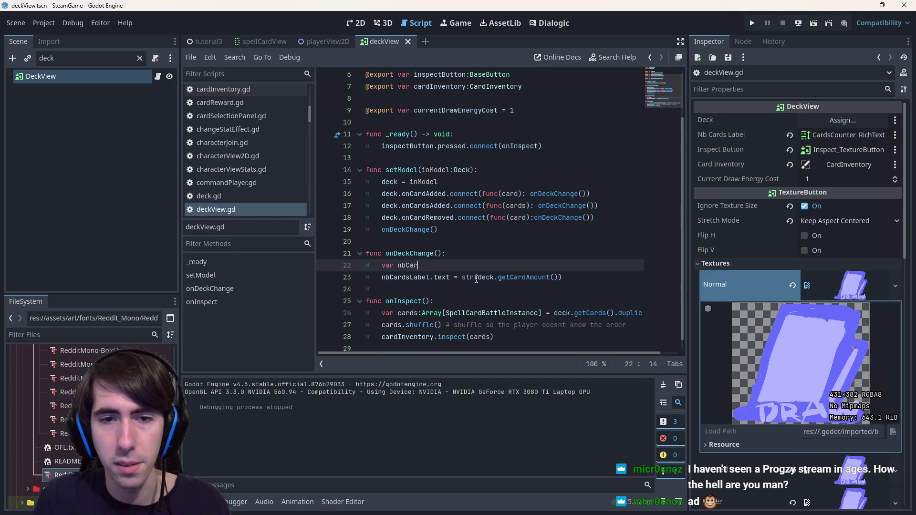
pyautogui.click(477, 279)
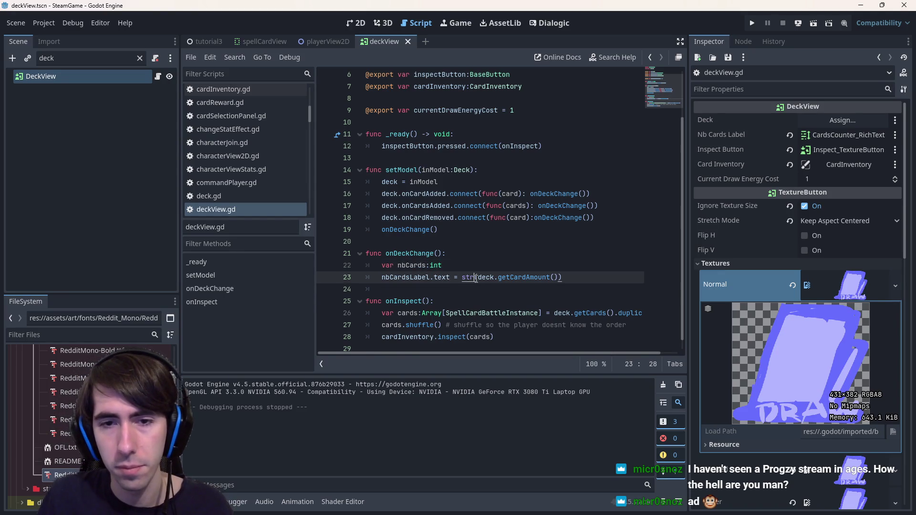
pyautogui.hotkey('shift', 'End')
pyautogui.hotkey('ctrl', 'c')
pyautogui.press('Up')
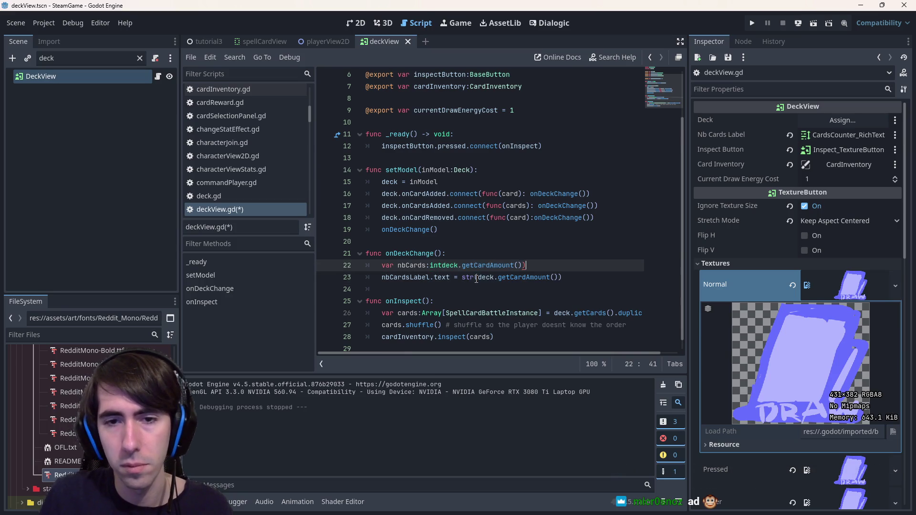
pyautogui.hotkey('ctrl', 'v')
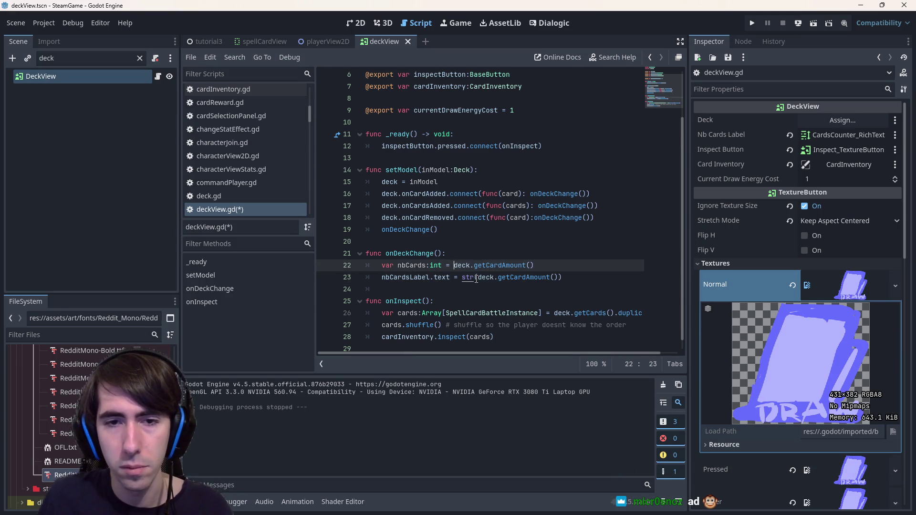
# - Replace the repeated card-count call in the counter label with nbCards
pyautogui.hotkey('ctrl', 'shift', 'Right')
pyautogui.press('Down')
pyautogui.hotkey('ctrl', 'Right')
pyautogui.hotkey('ctrl', 'Right')
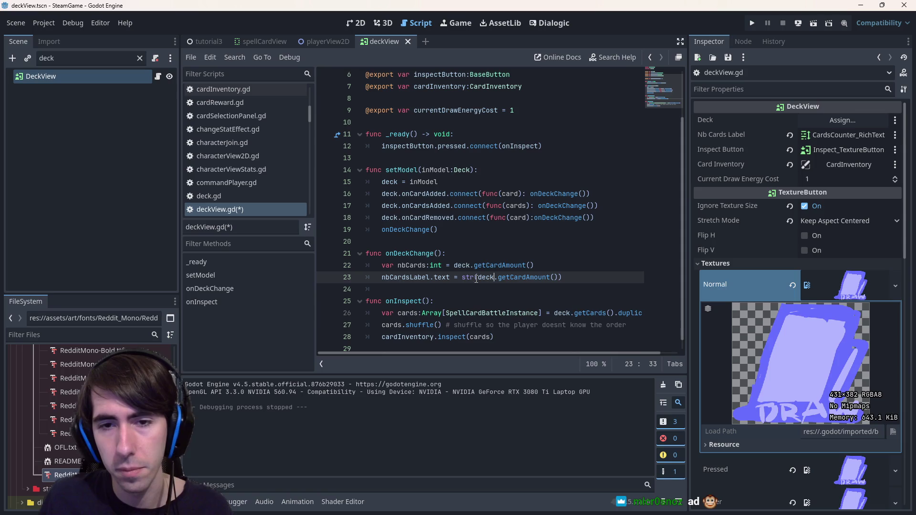
pyautogui.hotkey('ctrl', 'shift', 'Right')
pyautogui.hotkey('ctrl', 'shift', 'Right')
pyautogui.hotkey('ctrl', 'shift', 'Right')
pyautogui.press('Delete')
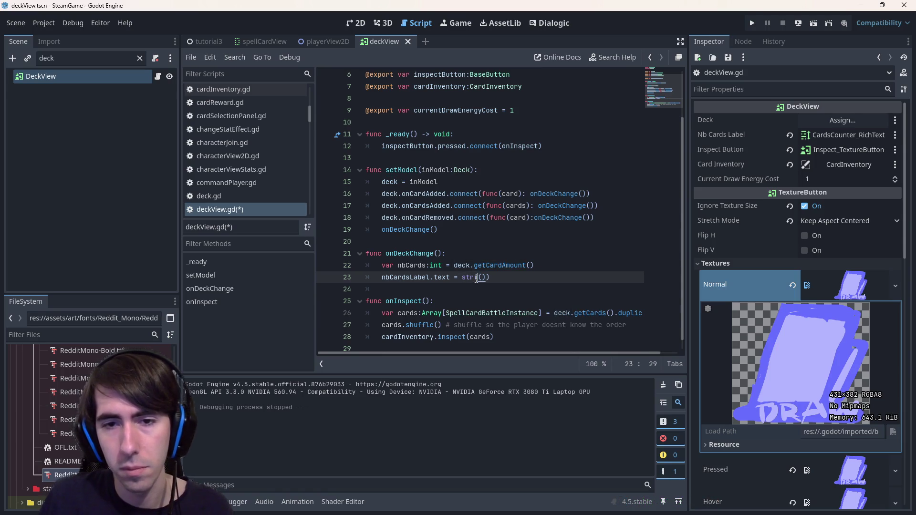
pyautogui.write('nbCards')
pyautogui.press('Up')
pyautogui.press('End')
# - Add if nbCards == 0: visible = false, else: visible = true, and save deckView.gd
pyautogui.press('Return')
pyautogui.write('nbCards == 0:')
pyautogui.press('Return')
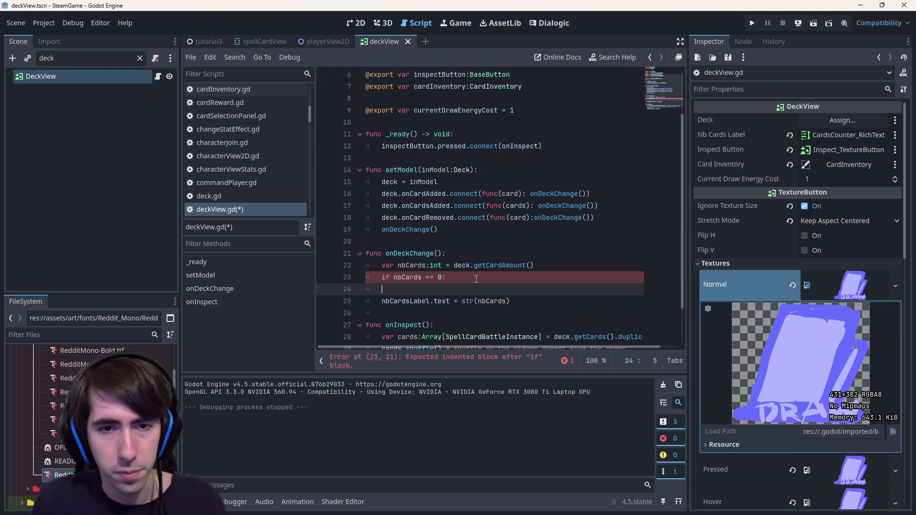
pyautogui.write('= f')
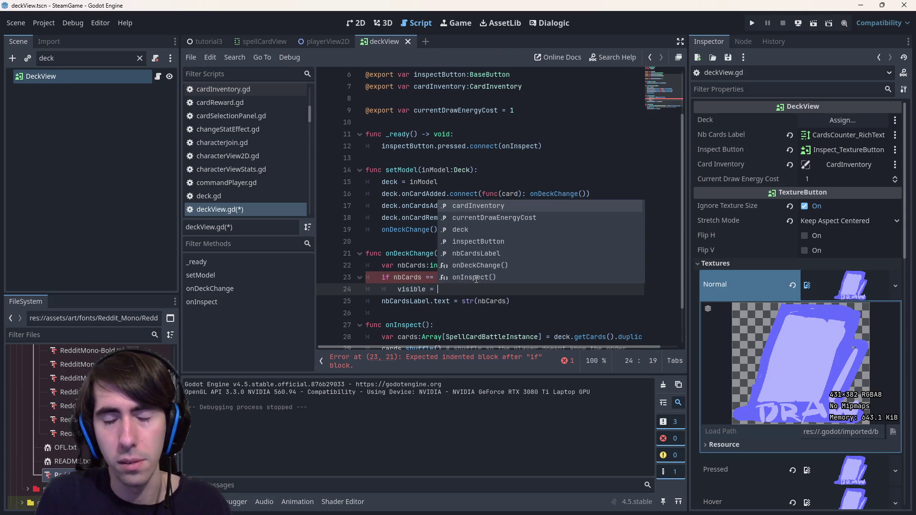
pyautogui.write('alse')
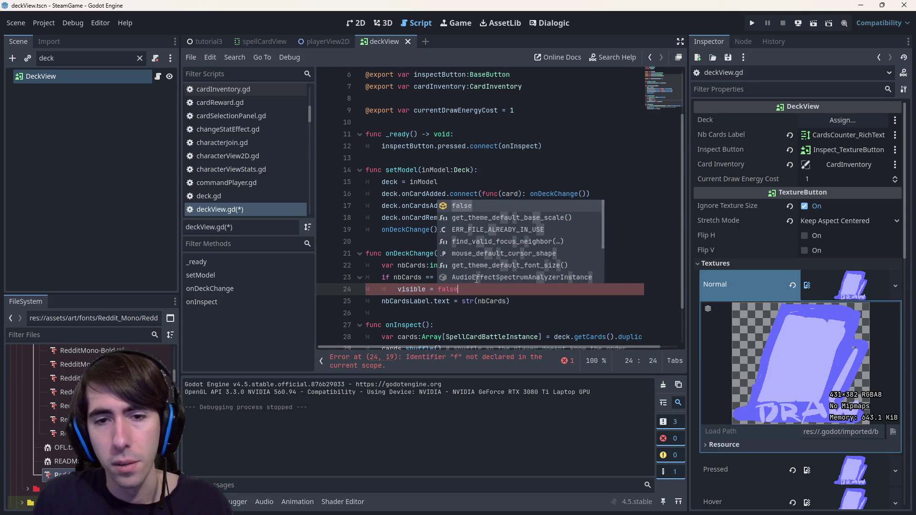
pyautogui.press('Return')
pyautogui.press('BackSpace')
pyautogui.write('se:')
pyautogui.press('Return')
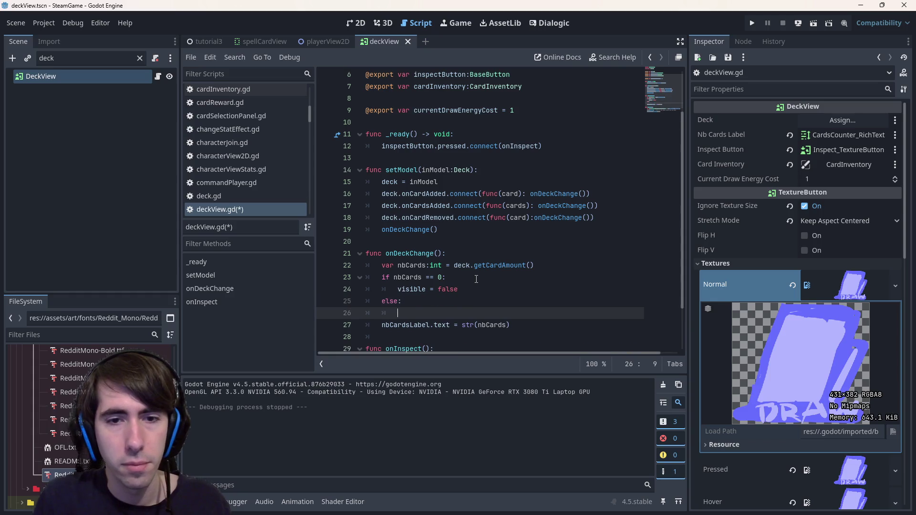
pyautogui.write('nbCards')
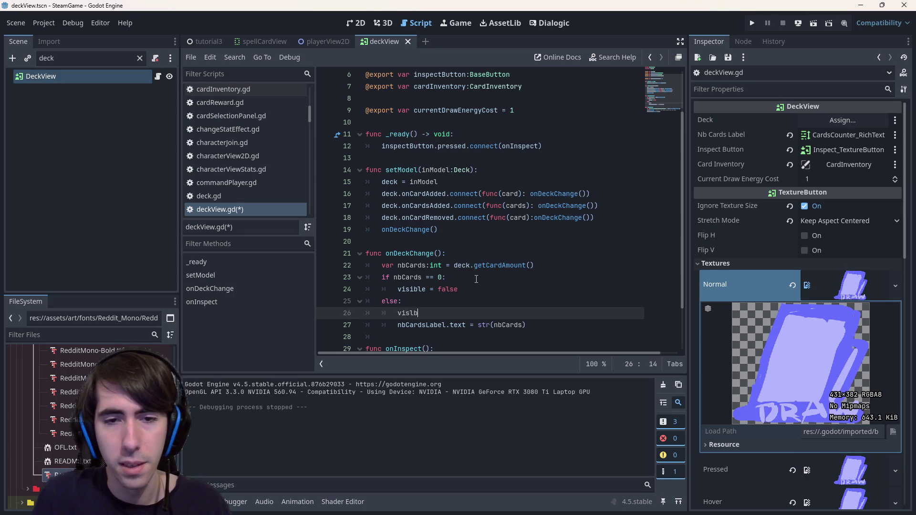
pyautogui.press('BackSpace')
pyautogui.press('BackSpace')
pyautogui.write('ible = ')
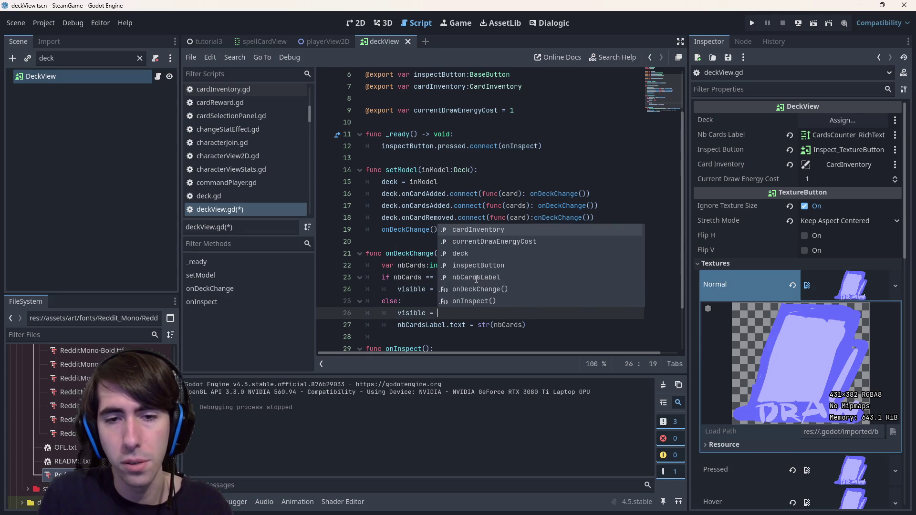
pyautogui.write('true')
pyautogui.hotkey('ctrl', 's')
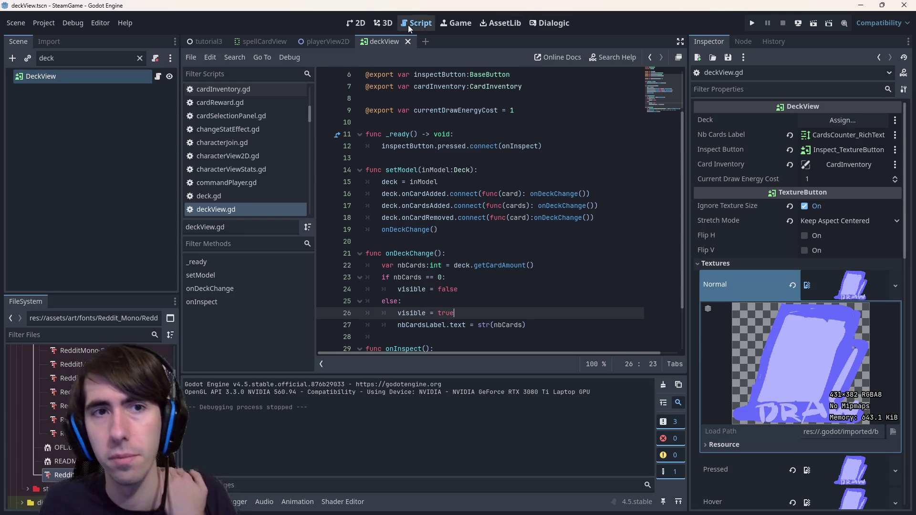
# - Switch to the tutorial3 scene and run it to playtest
pyautogui.hotkey('ctrl', 'Tab')
pyautogui.click(814, 22)
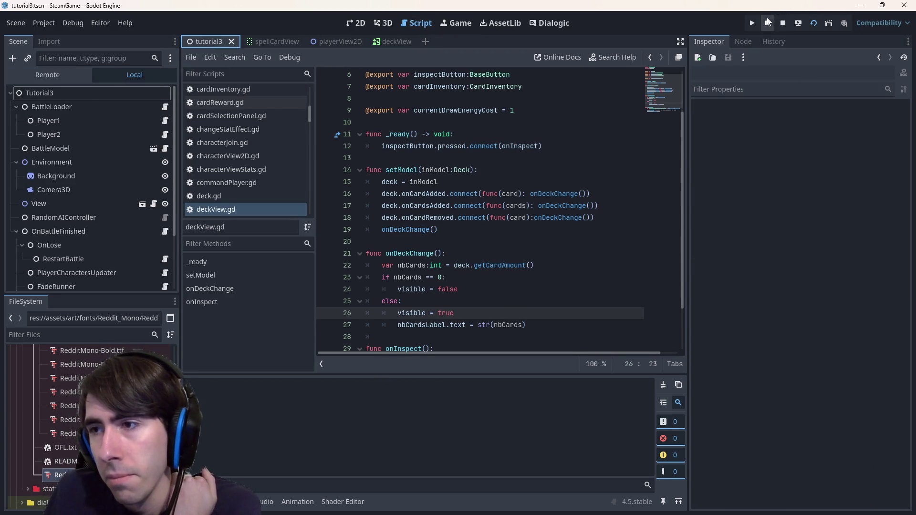
pyautogui.click(752, 23)
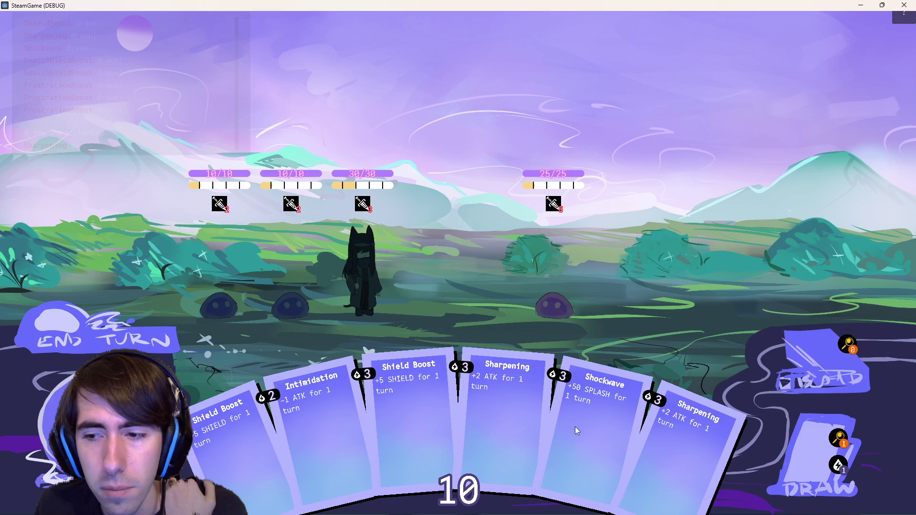
# - Draw the last card, play Sharpening and Action Giver over two turns, then close the game
pyautogui.click(784, 436)
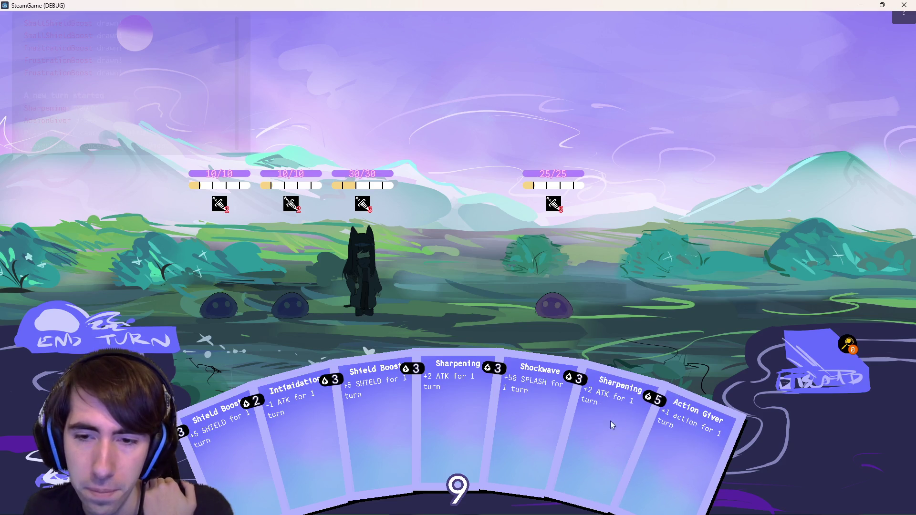
pyautogui.moveTo(582, 424)
pyautogui.mouseDown()
pyautogui.moveTo(271, 299)
pyautogui.moveTo(336, 274)
pyautogui.mouseUp()
pyautogui.moveTo(588, 414)
pyautogui.mouseDown()
pyautogui.moveTo(314, 271)
pyautogui.moveTo(296, 251)
pyautogui.mouseUp()
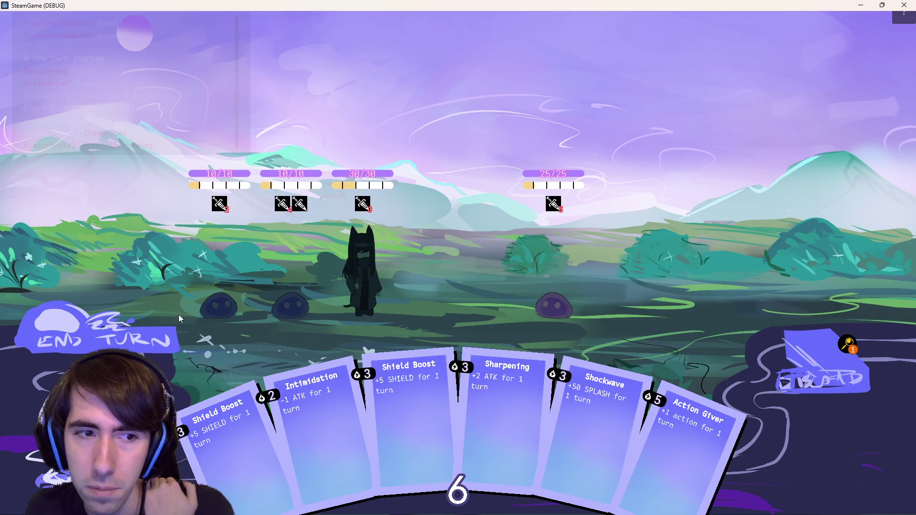
pyautogui.click(119, 333)
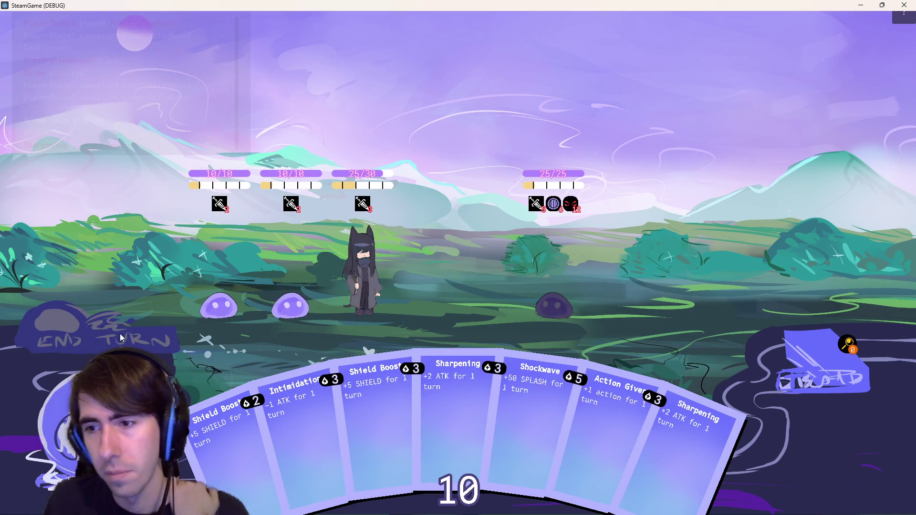
pyautogui.moveTo(689, 439); pyautogui.dragTo(282, 253)
pyautogui.moveTo(635, 425); pyautogui.dragTo(299, 270)
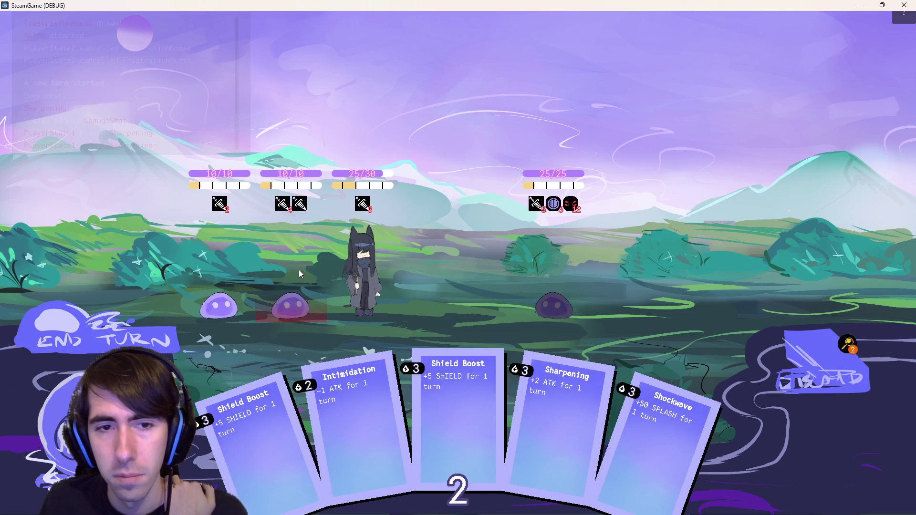
pyautogui.click(91, 330)
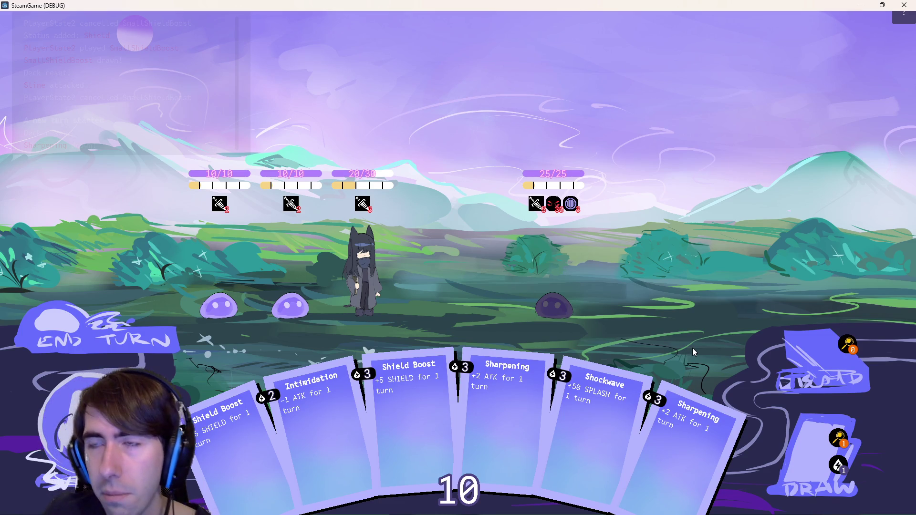
pyautogui.click(904, 5)
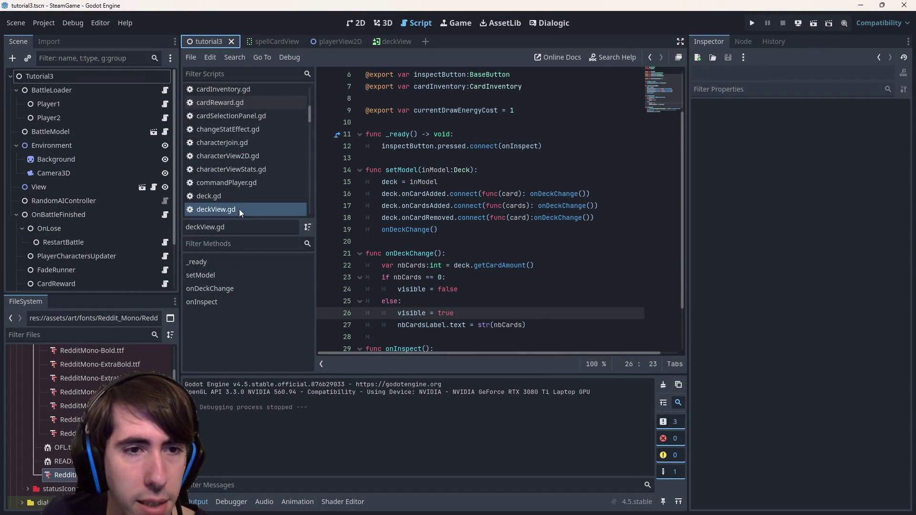
# - In playerView2D, filter the Scene tree for "di" and open DiscardPileView's script
pyautogui.scroll(-3, 242, 184)
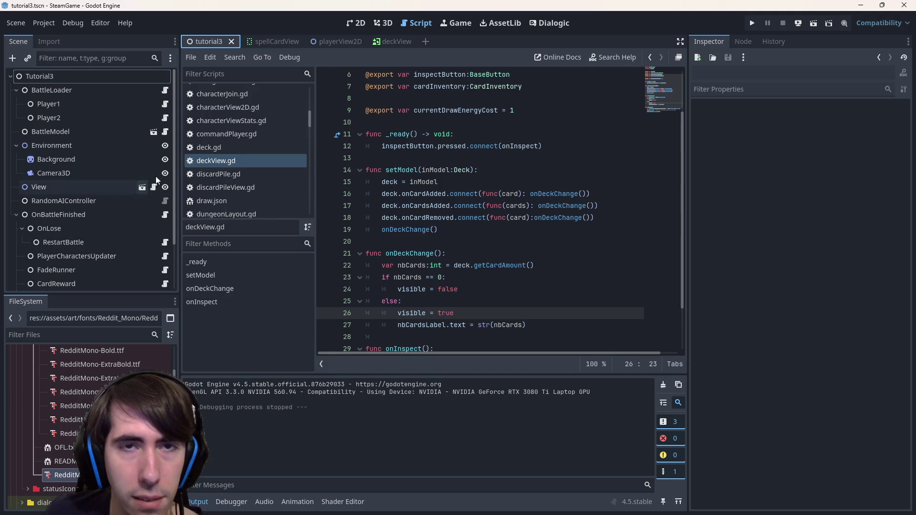
pyautogui.click(385, 44)
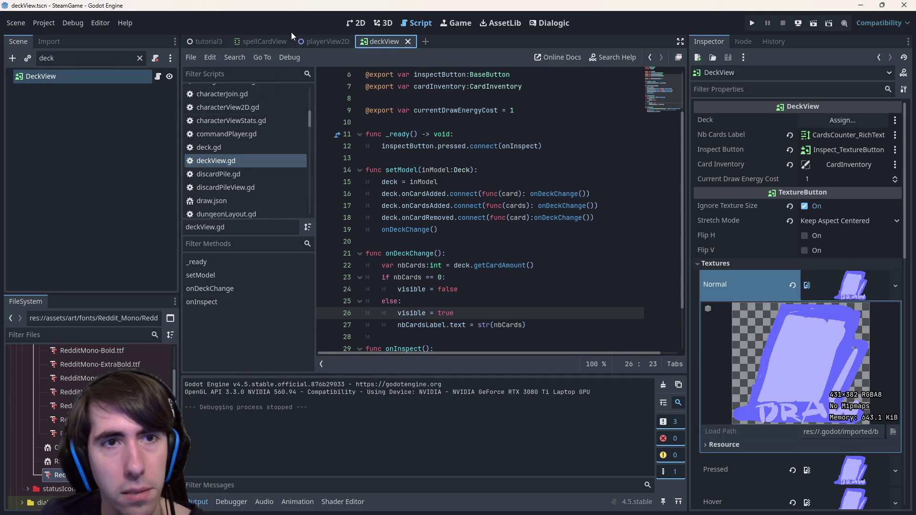
pyautogui.click(316, 42)
pyautogui.doubleClick(86, 58)
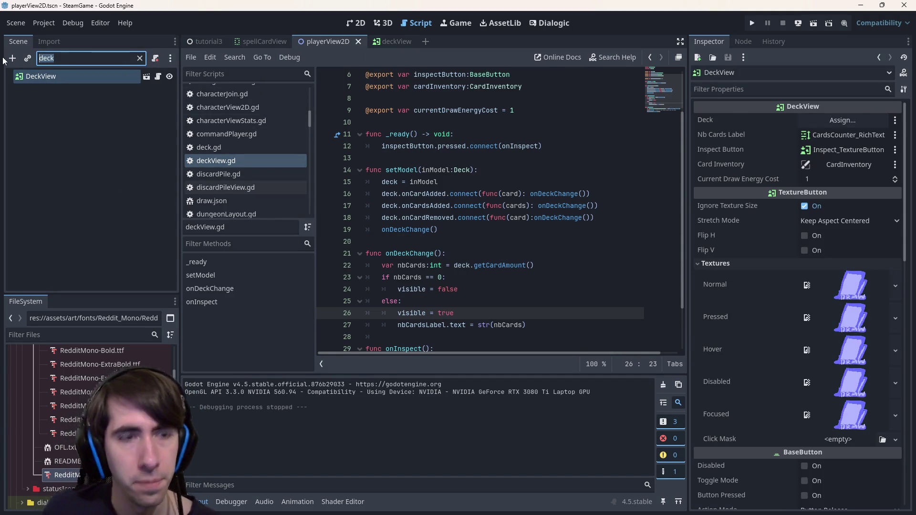
pyautogui.write('discard')
pyautogui.click(158, 76)
# - In deckView.gd, select the nbCards visibility if/else block to copy
pyautogui.moveTo(226, 187); pyautogui.dragTo(225, 176)
pyautogui.click(236, 167)
pyautogui.click(235, 175)
pyautogui.click(235, 160)
pyautogui.click(239, 178)
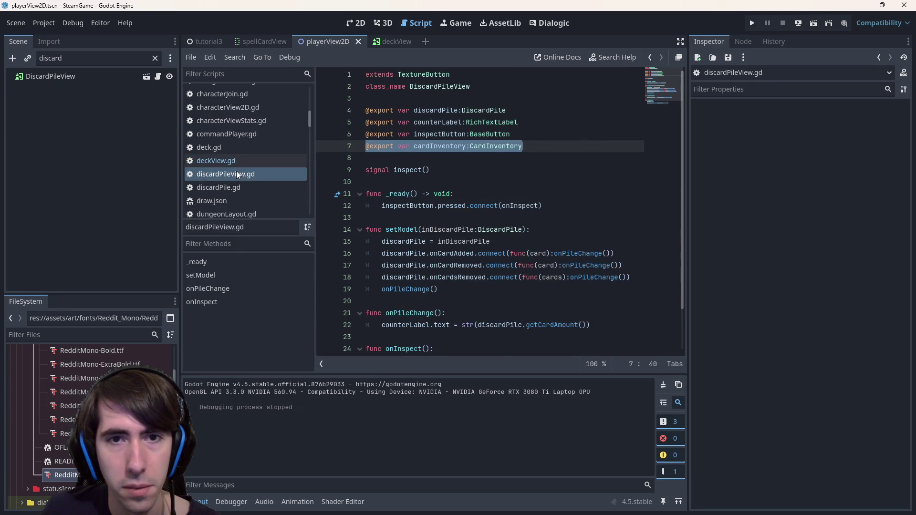
pyautogui.click(236, 169)
pyautogui.click(246, 165)
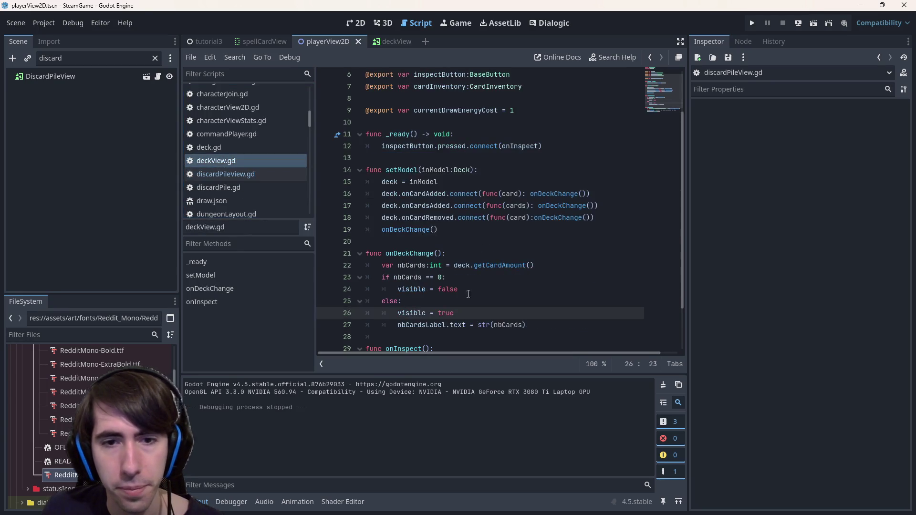
pyautogui.moveTo(547, 327); pyautogui.dragTo(377, 266)
pyautogui.hotkey('ctrl', 'c')
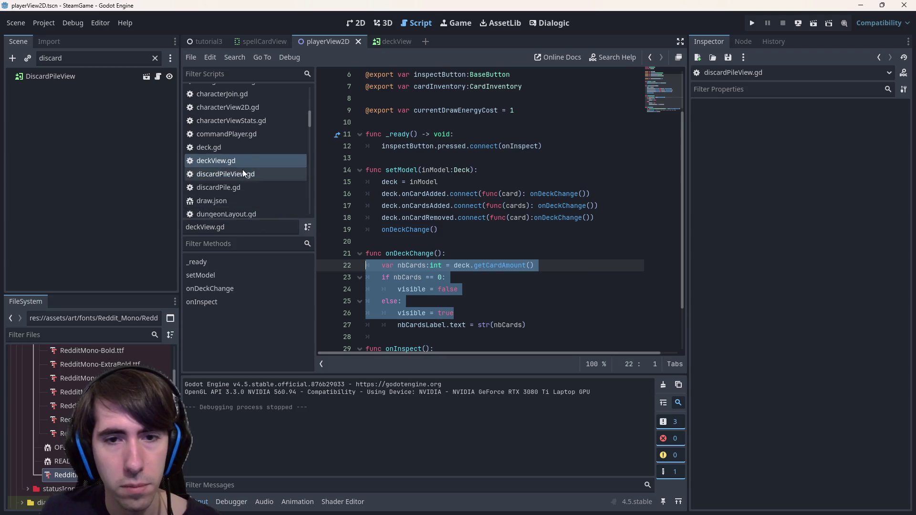
# - Paste the visibility block into discardPileView.gd's onPileChange, fix indentation, and save
pyautogui.click(242, 170)
pyautogui.scroll(-2, 492, 265)
pyautogui.click(492, 265)
pyautogui.press('Return')
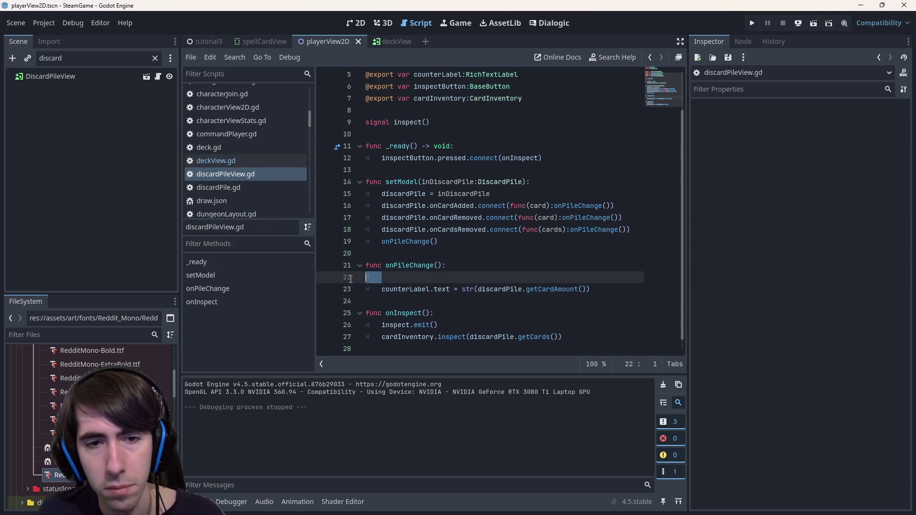
pyautogui.hotkey('ctrl', 'v')
pyautogui.click(380, 337)
pyautogui.press('Tab')
pyautogui.click(487, 265)
pyautogui.hotkey('ctrl', 's')
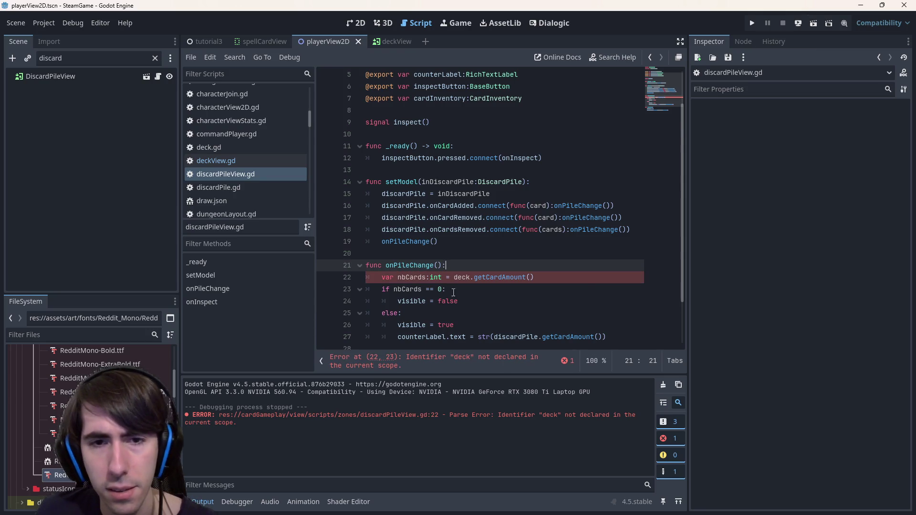
# - Change deck to discardPile in the pasted code, save, and run tutorial3 again
pyautogui.click(499, 285)
pyautogui.doubleClick(524, 339)
pyautogui.hotkey('ctrl', 'c')
pyautogui.doubleClick(461, 278)
pyautogui.hotkey('ctrl', 'v')
pyautogui.hotkey('ctrl', 's')
pyautogui.click(223, 40)
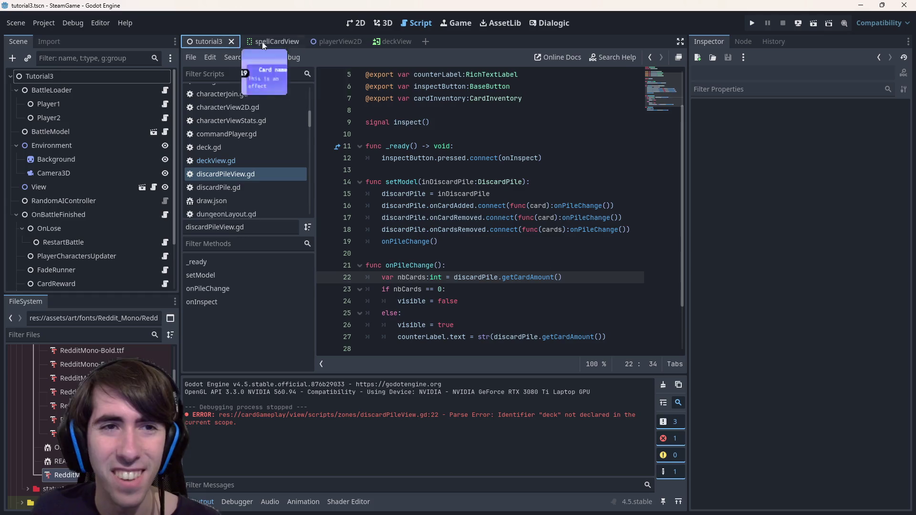
pyautogui.click(814, 23)
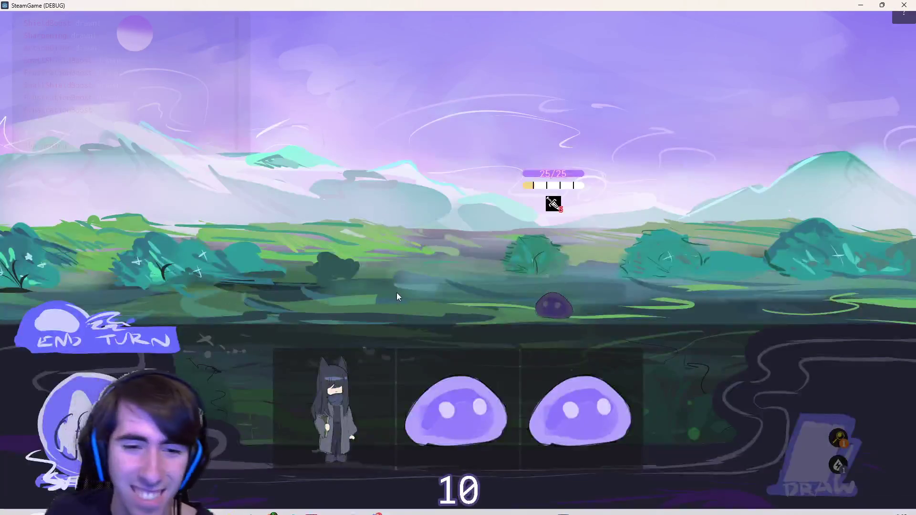
# - Place both slimes on the field and draw the final card, leaving the draw pile empty
pyautogui.moveTo(394, 410); pyautogui.dragTo(291, 306)
pyautogui.moveTo(458, 409)
pyautogui.mouseDown()
pyautogui.moveTo(237, 300)
pyautogui.moveTo(213, 276)
pyautogui.mouseUp()
pyautogui.click(824, 465)
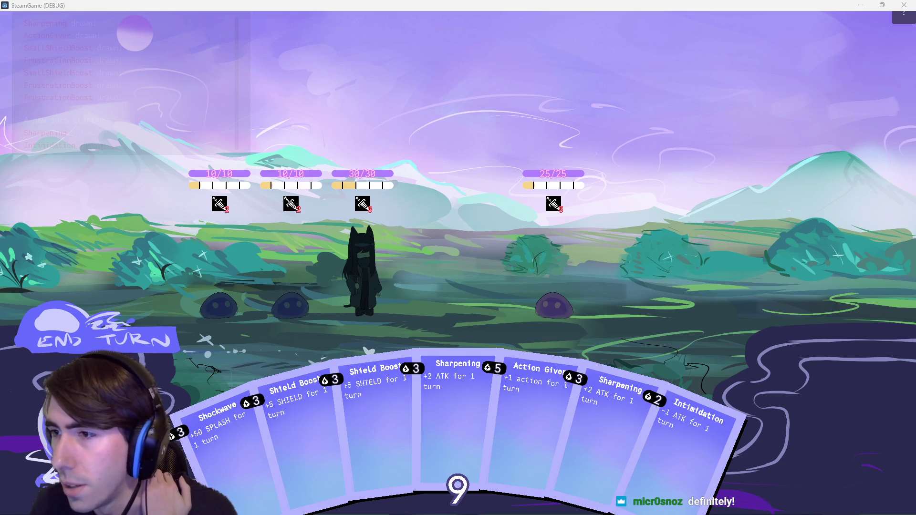
# - Switch from the battle to the itch.io Game Jams page in Chrome
pyautogui.hotkey('alt', 'Tab')
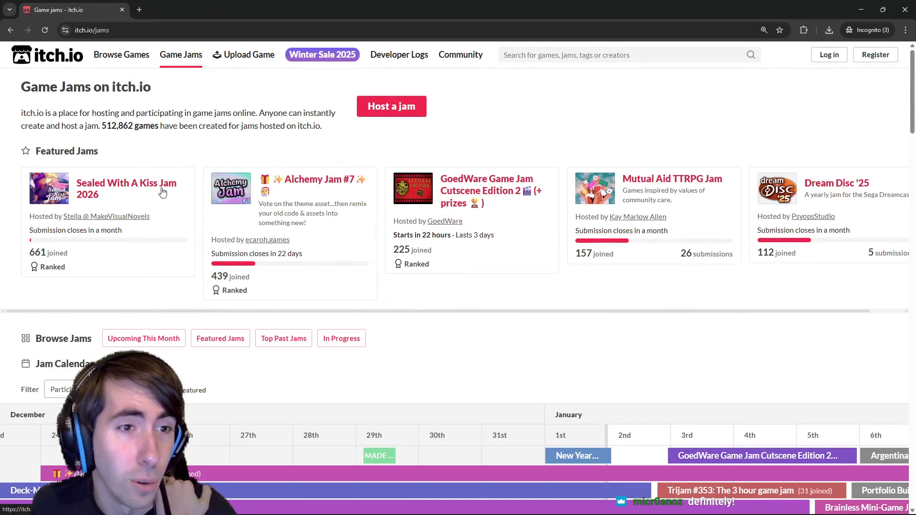
# - Open Alchemy Jam #7 in a new tab, read through its page, and return to the Game Jams tab
pyautogui.middleClick(338, 188)
pyautogui.click(219, 9)
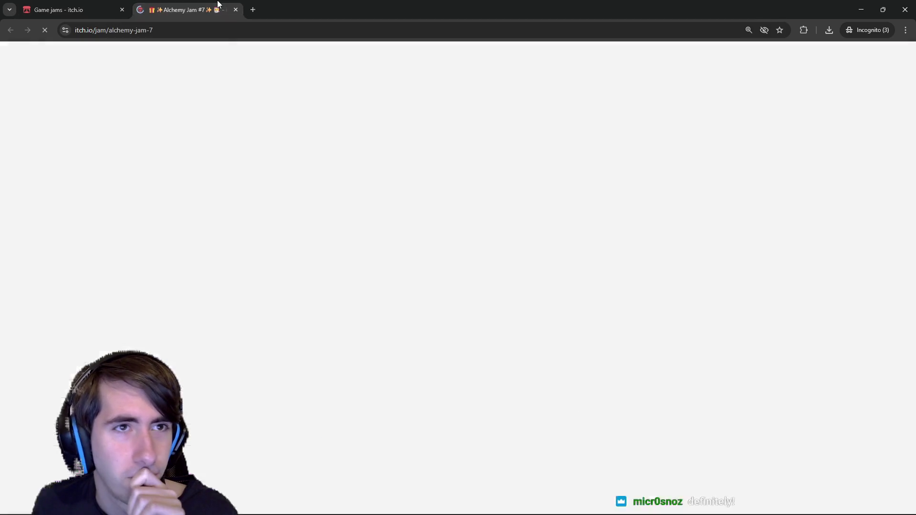
pyautogui.scroll(-5, 409, 459)
pyautogui.scroll(-10, 409, 459)
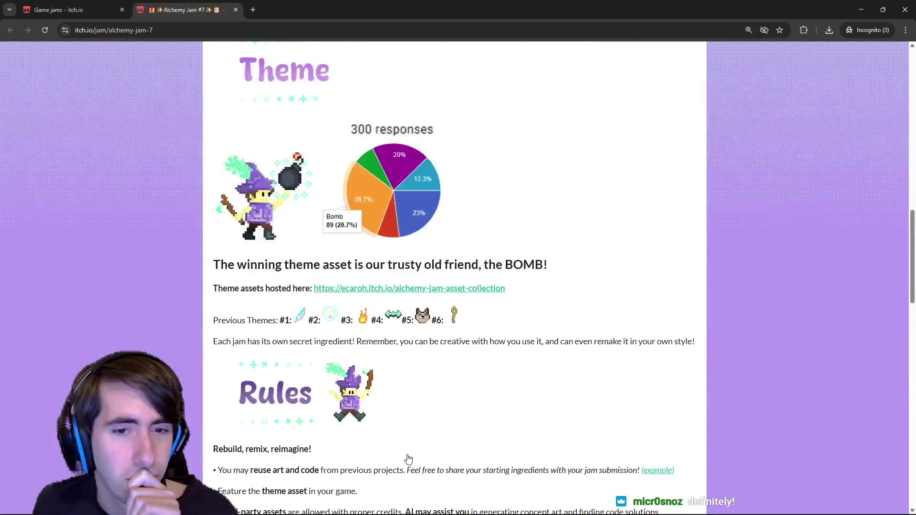
pyautogui.scroll(-20, 409, 457)
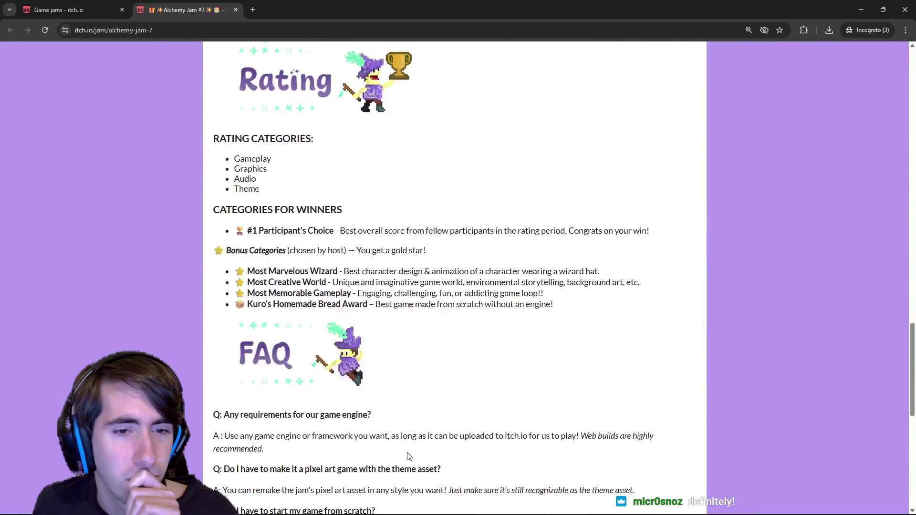
pyautogui.scroll(20, 408, 456)
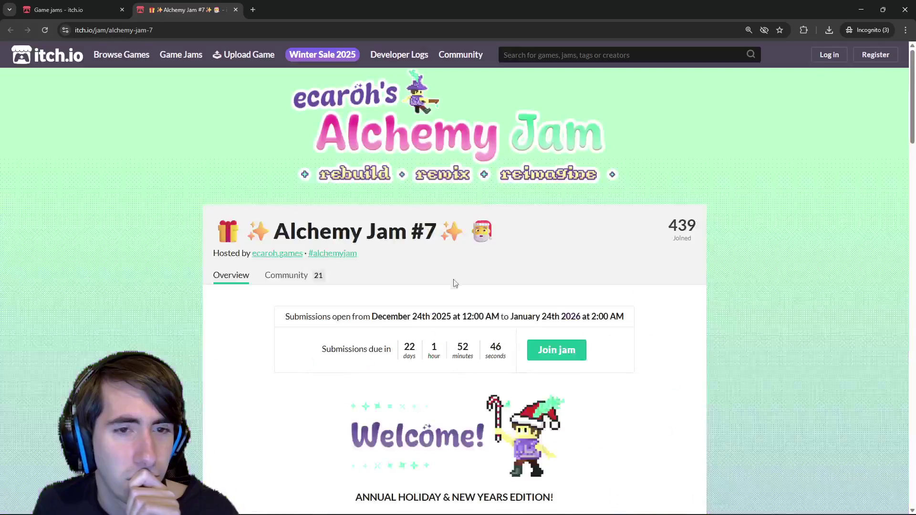
pyautogui.scroll(-9, 454, 276)
pyautogui.scroll(-6, 429, 405)
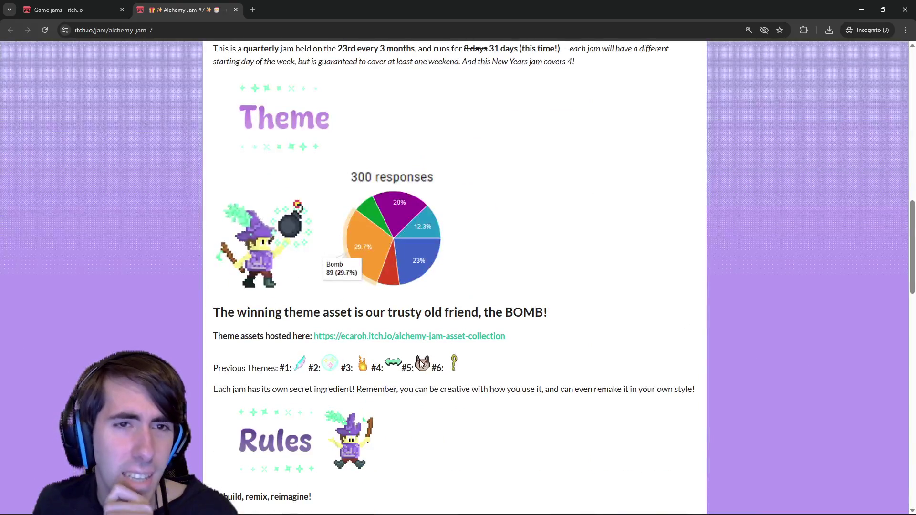
pyautogui.scroll(-5, 419, 358)
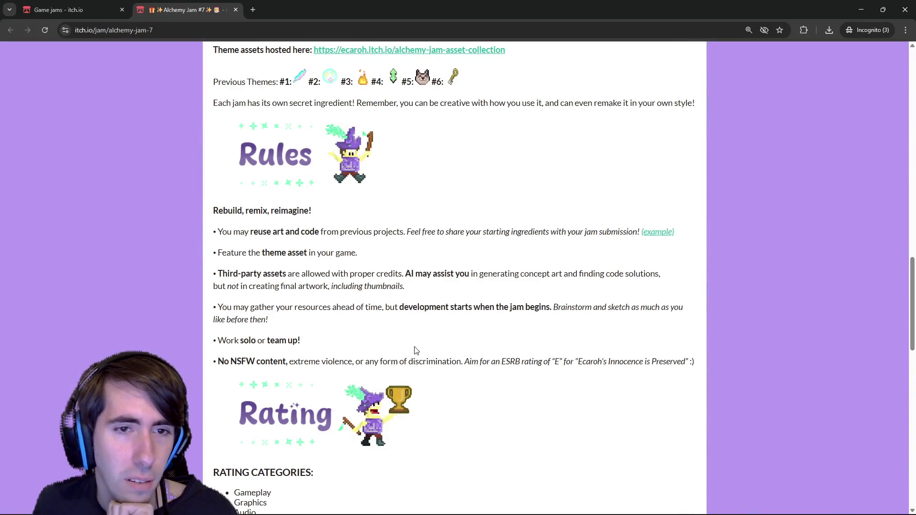
pyautogui.scroll(-5, 416, 350)
pyautogui.scroll(-9, 415, 351)
pyautogui.scroll(9, 435, 307)
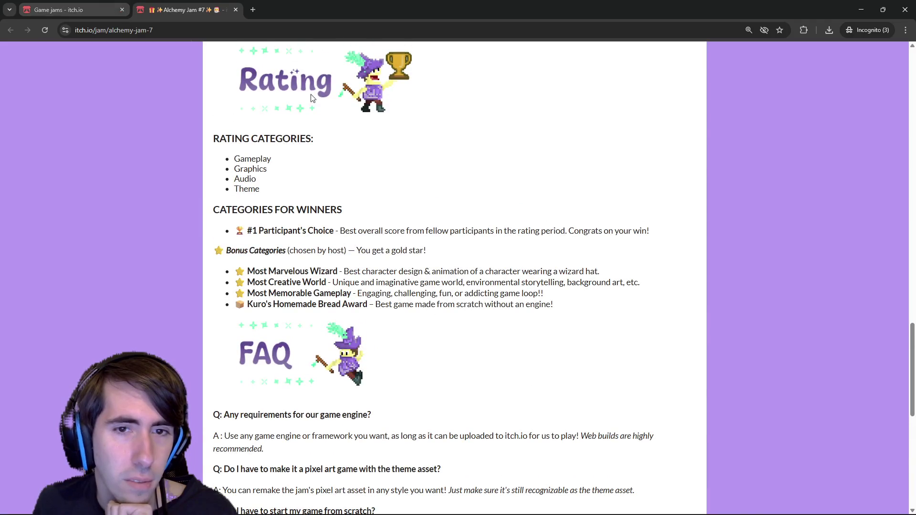
pyautogui.click(71, 9)
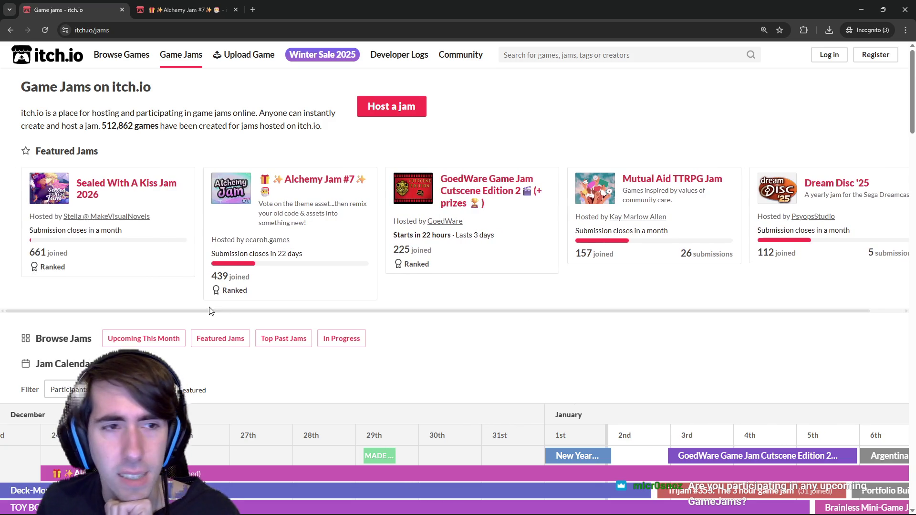
# - Search itch.io for 'brackeys' and open Brackeys Game Jam 2026.1 in a new tab
pyautogui.scroll(-7, 544, 353)
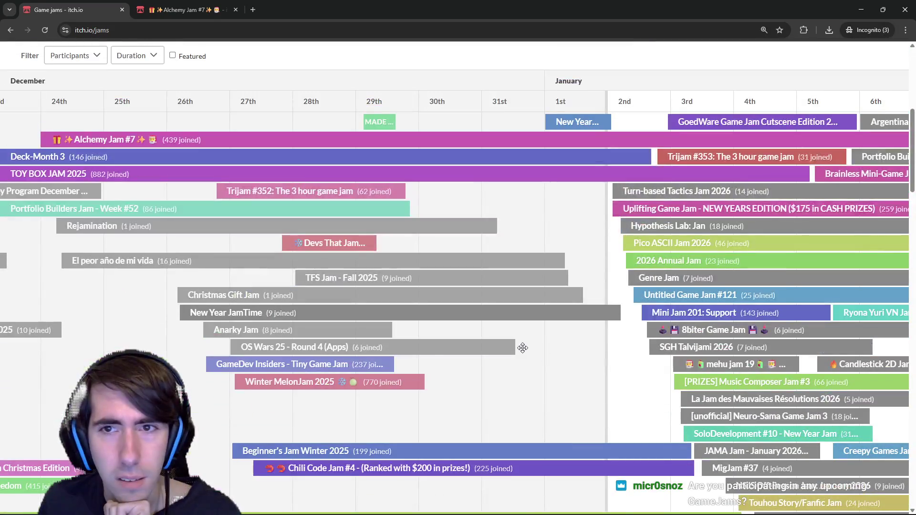
pyautogui.hotkey('ctrl', '-')
pyautogui.hotkey('ctrl', '-')
pyautogui.scroll(5, 367, 216)
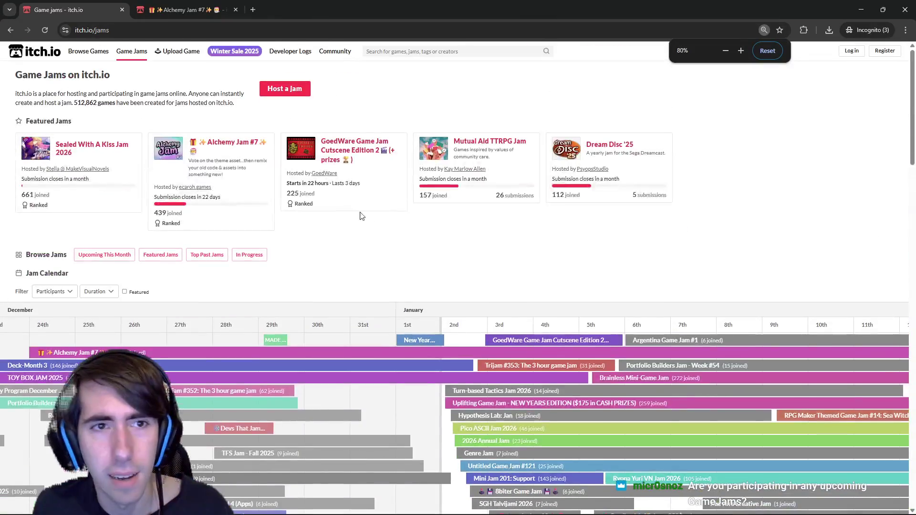
pyautogui.hotkey('ctrl', '+')
pyautogui.hotkey('ctrl', '+')
pyautogui.click(483, 55)
pyautogui.write('br')
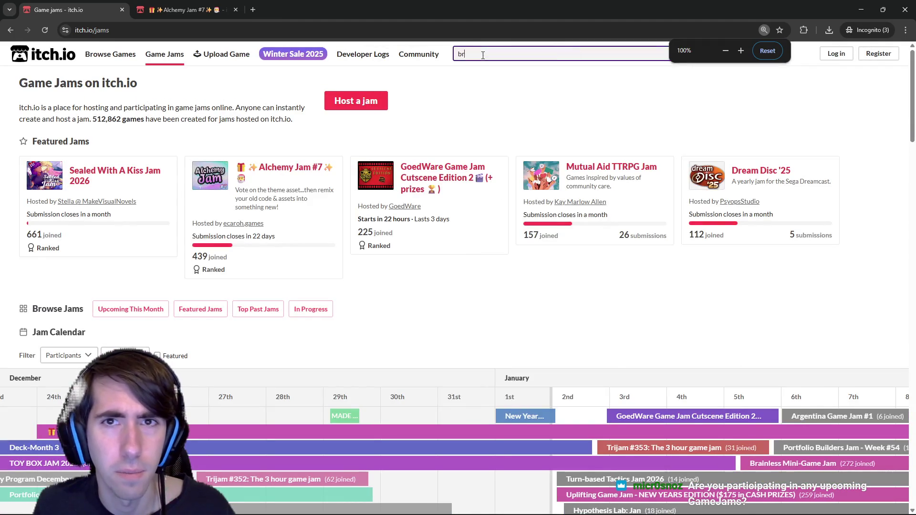
pyautogui.write('ackeys')
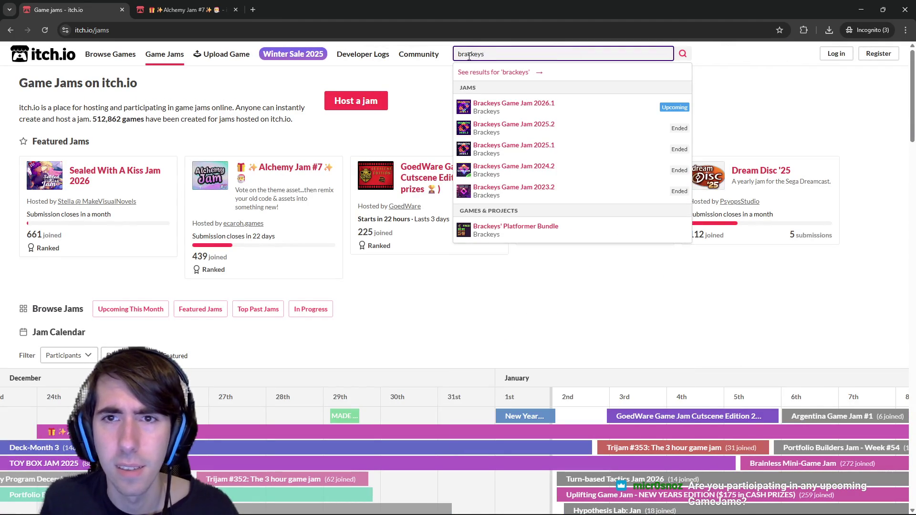
pyautogui.middleClick(551, 105)
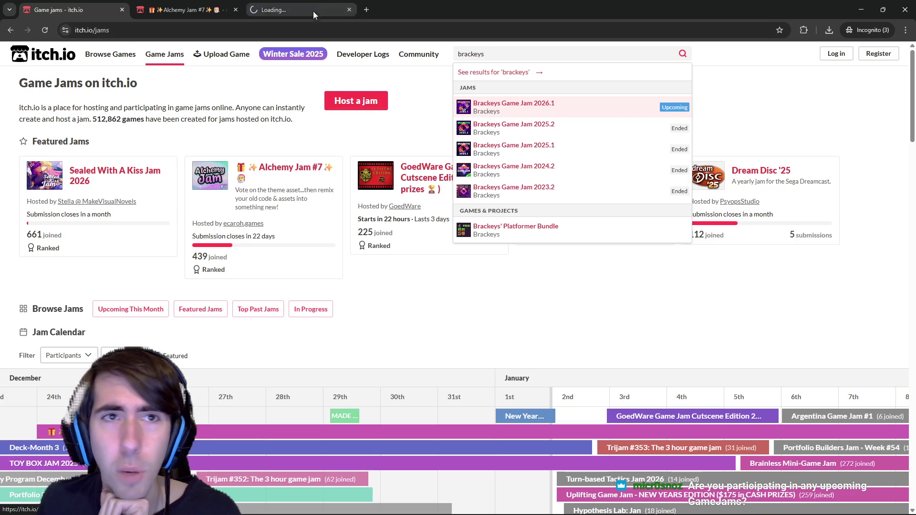
# - View the Brackeys Game Jam 2026.1 page, then return to the SteamGame debug window
pyautogui.click(314, 6)
pyautogui.scroll(-4, 419, 328)
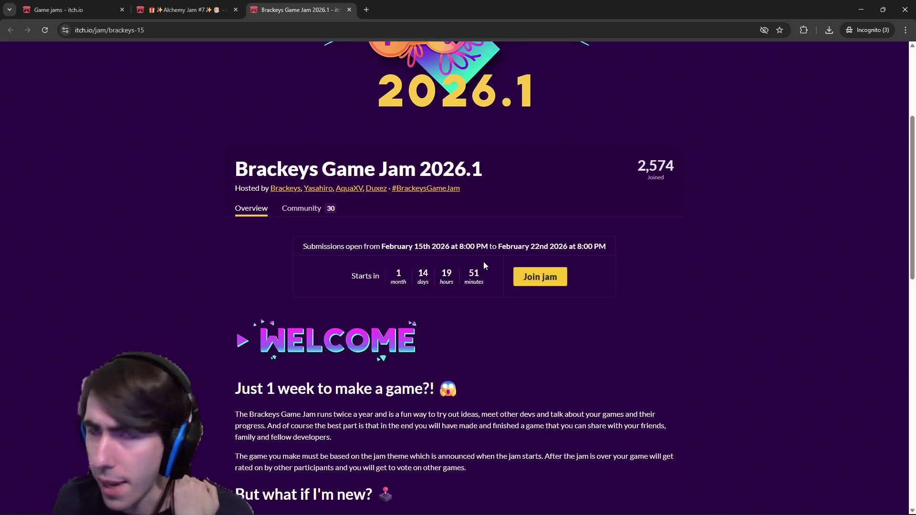
pyautogui.hotkey('alt', 'Tab')
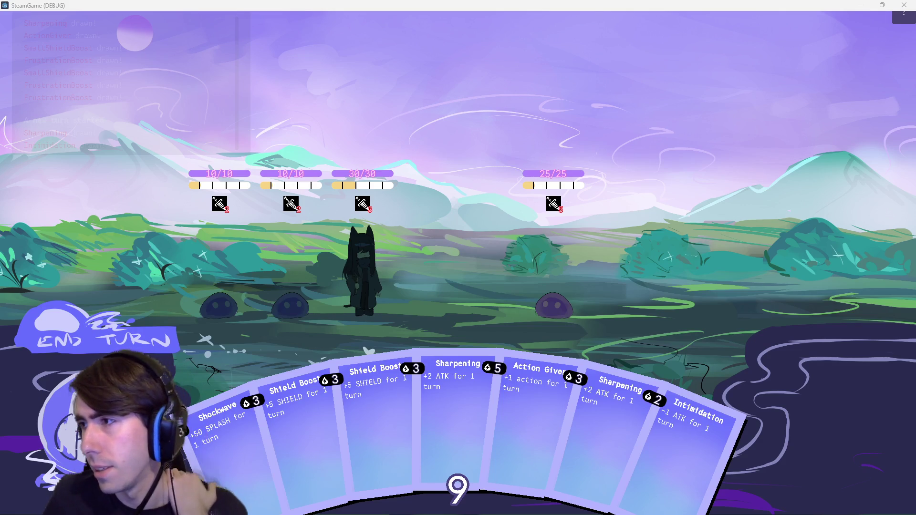
pyautogui.hotkey('alt', 'Tab')
pyautogui.scroll(-10, 474, 264)
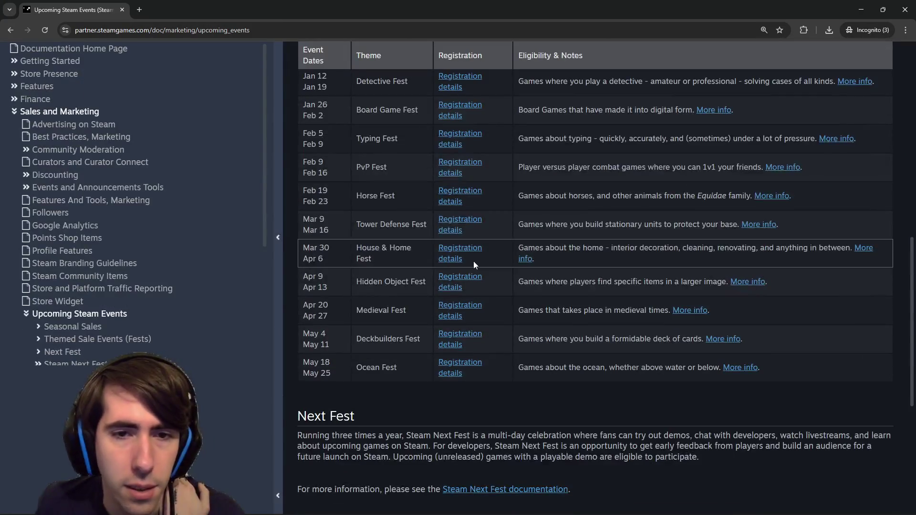
pyautogui.scroll(4, 513, 263)
pyautogui.scroll(-6, 513, 253)
pyautogui.scroll(-3, 514, 253)
pyautogui.scroll(8, 514, 253)
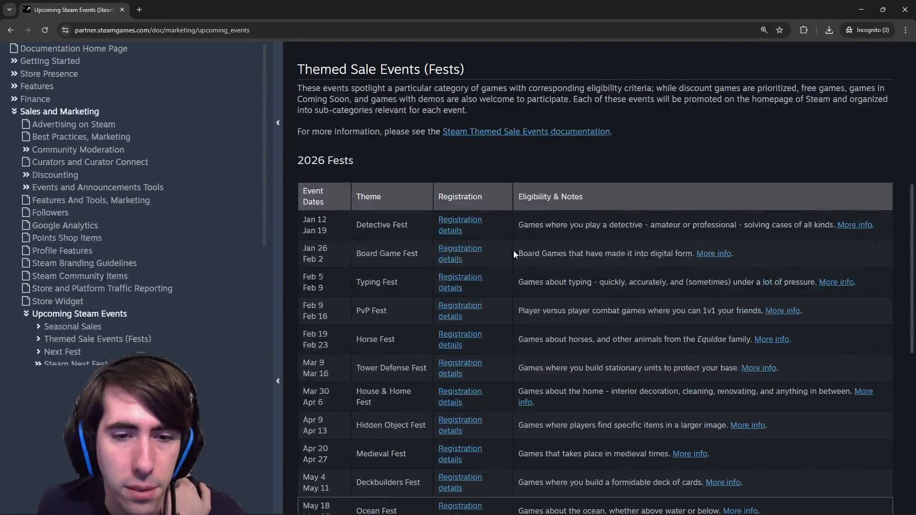
pyautogui.scroll(-2, 514, 251)
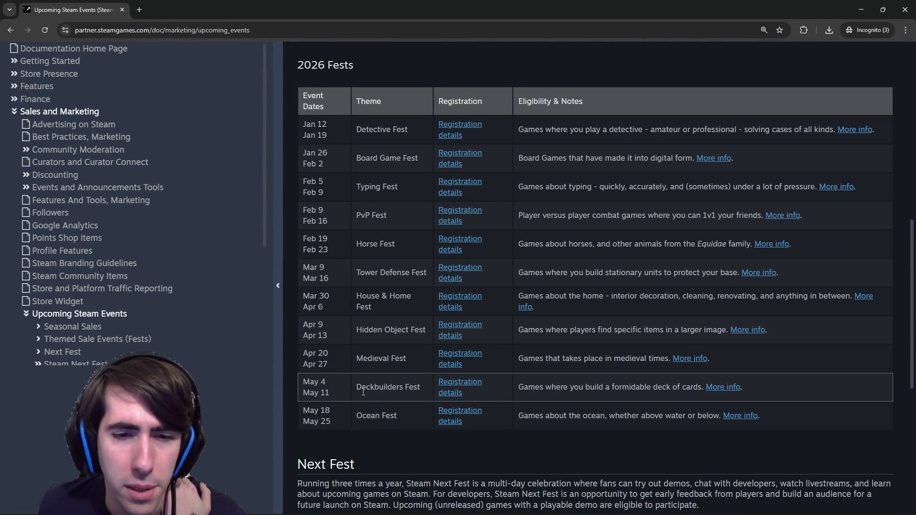
pyautogui.moveTo(364, 392); pyautogui.dragTo(434, 395)
pyautogui.moveTo(339, 391); pyautogui.dragTo(337, 391)
pyautogui.click(348, 391)
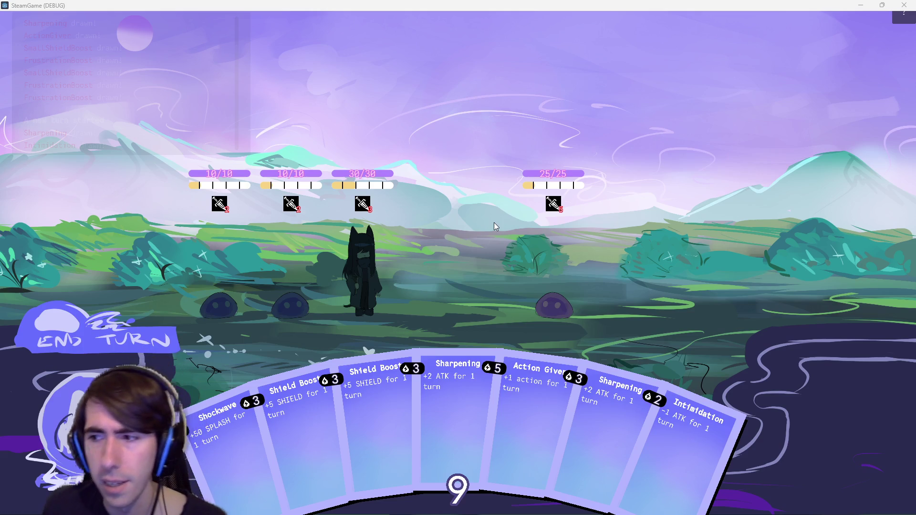
pyautogui.moveTo(224, 430)
pyautogui.mouseDown()
pyautogui.moveTo(334, 280)
pyautogui.moveTo(231, 439)
pyautogui.mouseUp()
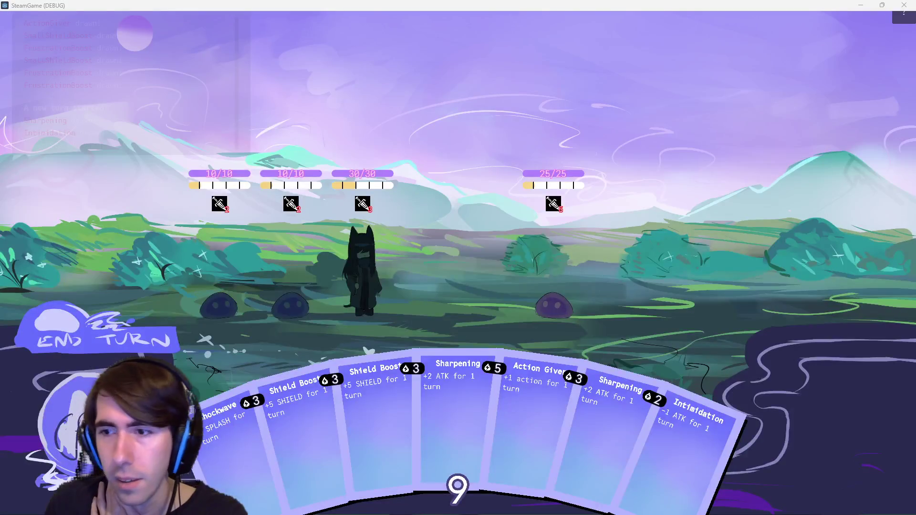
pyautogui.hotkey('alt', 'Tab')
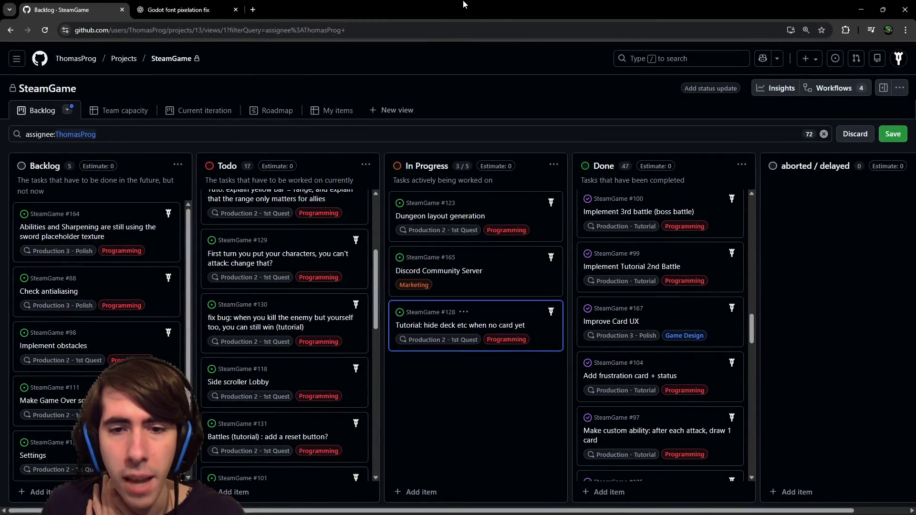
pyautogui.hotkey('alt', 'Tab')
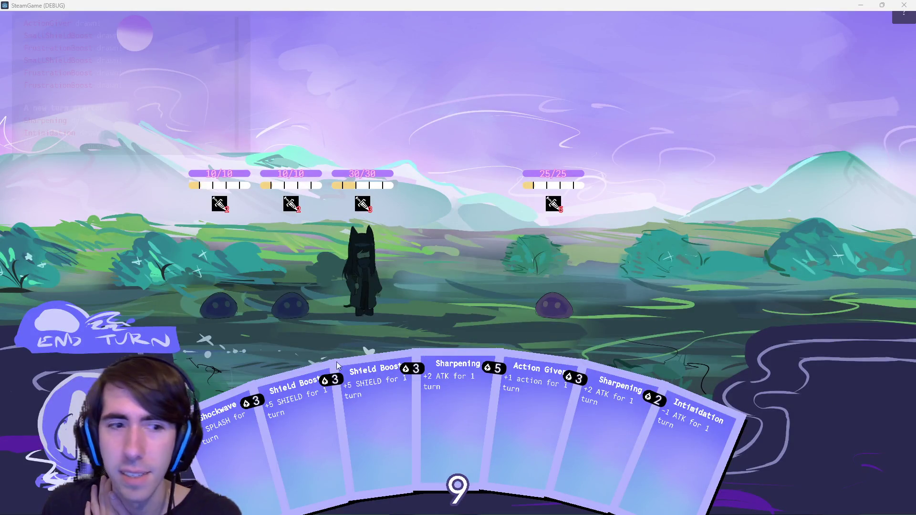
# - Play Intimidation on the right slime, Shield Boost and Sharpening on the hero, then end the turn
pyautogui.moveTo(671, 432)
pyautogui.mouseDown()
pyautogui.moveTo(285, 273)
pyautogui.moveTo(552, 269)
pyautogui.mouseUp()
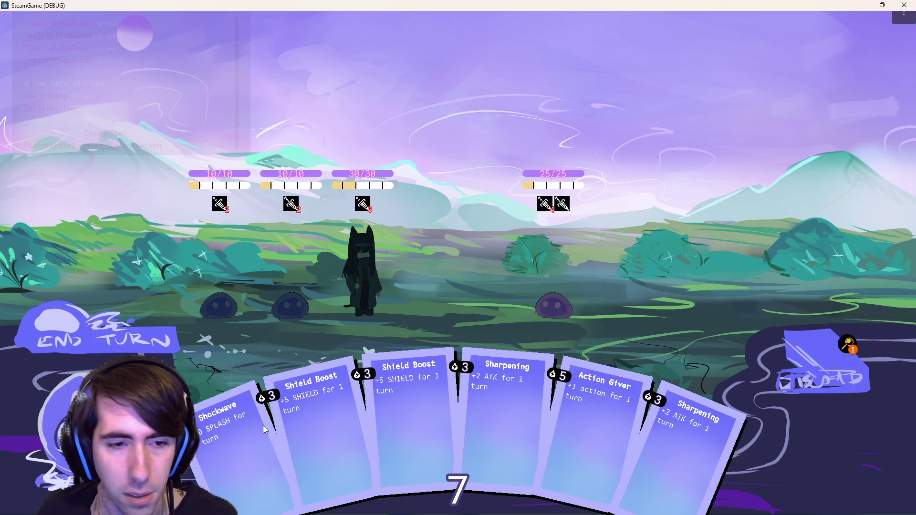
pyautogui.moveTo(262, 429); pyautogui.dragTo(371, 271)
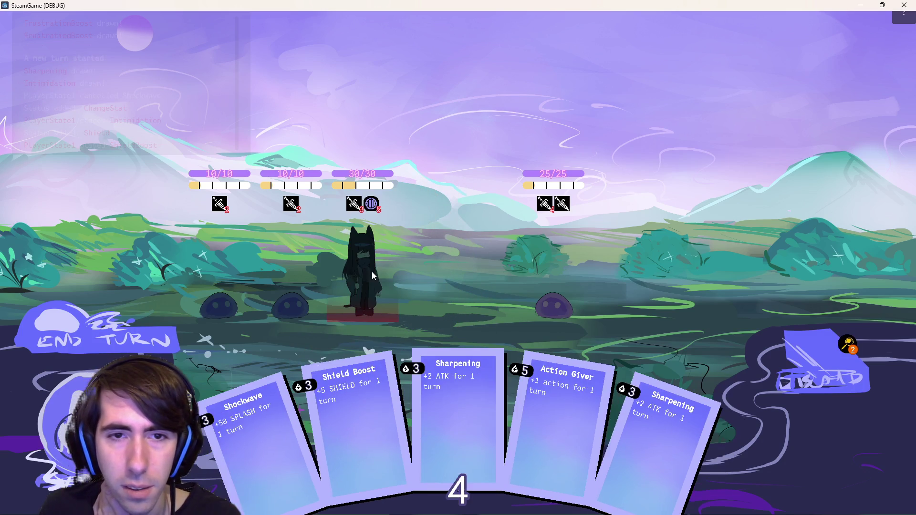
pyautogui.moveTo(466, 413)
pyautogui.mouseDown()
pyautogui.moveTo(449, 334)
pyautogui.moveTo(383, 268)
pyautogui.mouseUp()
pyautogui.click(105, 348)
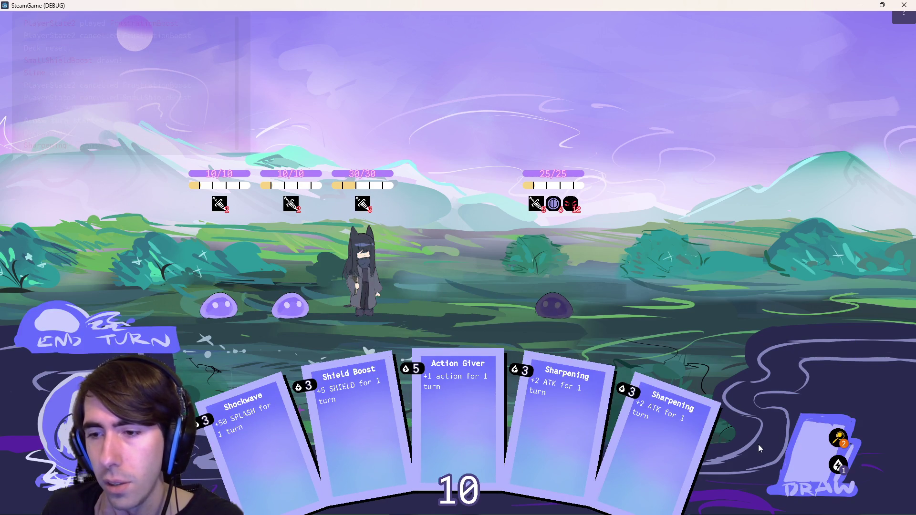
# - Draw two extra cards, stack two Shield Boosts on the hero, try Sharpening, and end the turn
pyautogui.click(809, 459)
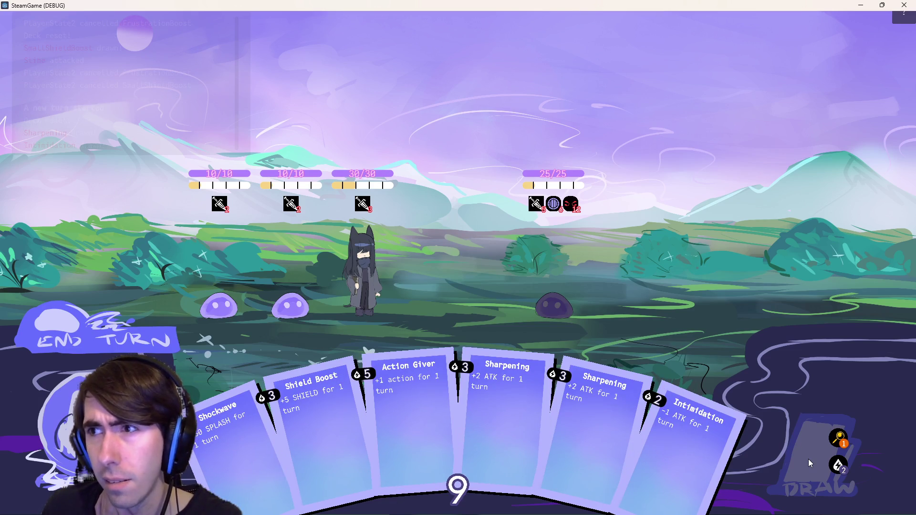
pyautogui.click(808, 460)
pyautogui.moveTo(689, 456); pyautogui.dragTo(374, 280)
pyautogui.moveTo(294, 439)
pyautogui.mouseDown()
pyautogui.moveTo(348, 264)
pyautogui.moveTo(362, 269)
pyautogui.mouseUp()
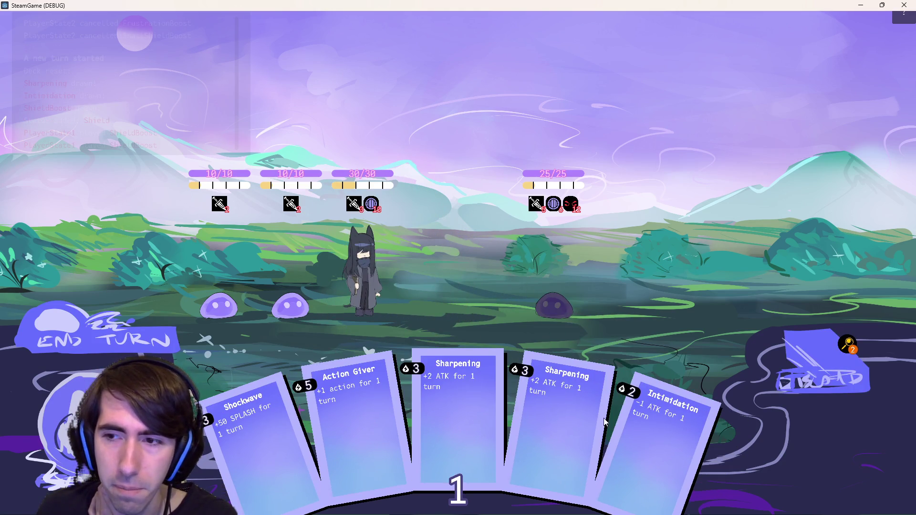
pyautogui.moveTo(444, 421)
pyautogui.mouseDown()
pyautogui.moveTo(364, 299)
pyautogui.moveTo(372, 309)
pyautogui.mouseUp()
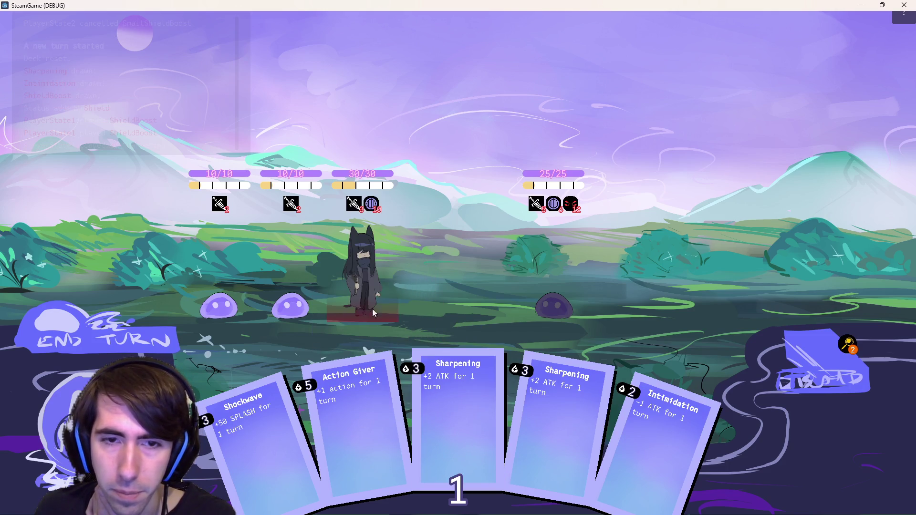
pyautogui.click(148, 322)
# - Over two more turns, buff the hero with Sharpening and Shield Boost and Intimidate the dark slime
pyautogui.moveTo(548, 432); pyautogui.dragTo(379, 291)
pyautogui.moveTo(579, 414)
pyautogui.mouseDown()
pyautogui.moveTo(554, 381)
pyautogui.moveTo(382, 296)
pyautogui.mouseUp()
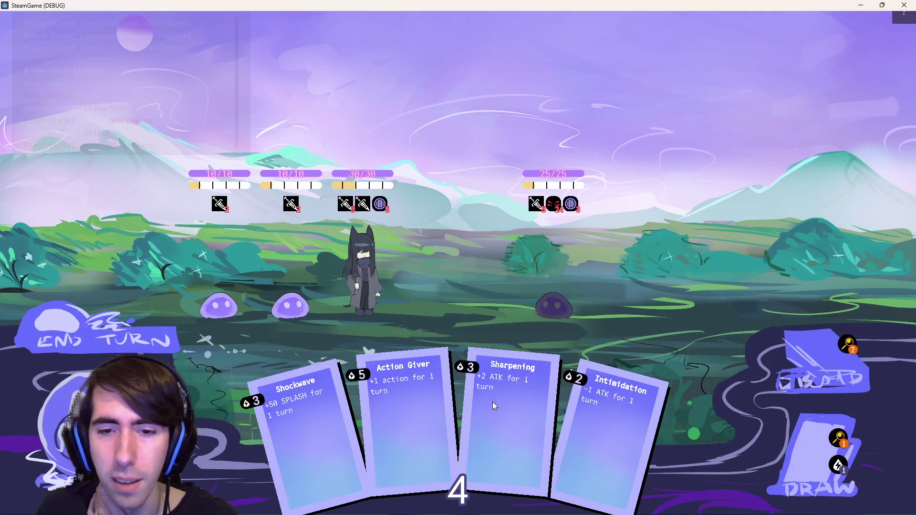
pyautogui.moveTo(494, 406); pyautogui.dragTo(362, 261)
pyautogui.click(767, 356)
pyautogui.moveTo(641, 454)
pyautogui.mouseDown()
pyautogui.moveTo(571, 366)
pyautogui.moveTo(371, 271)
pyautogui.mouseUp()
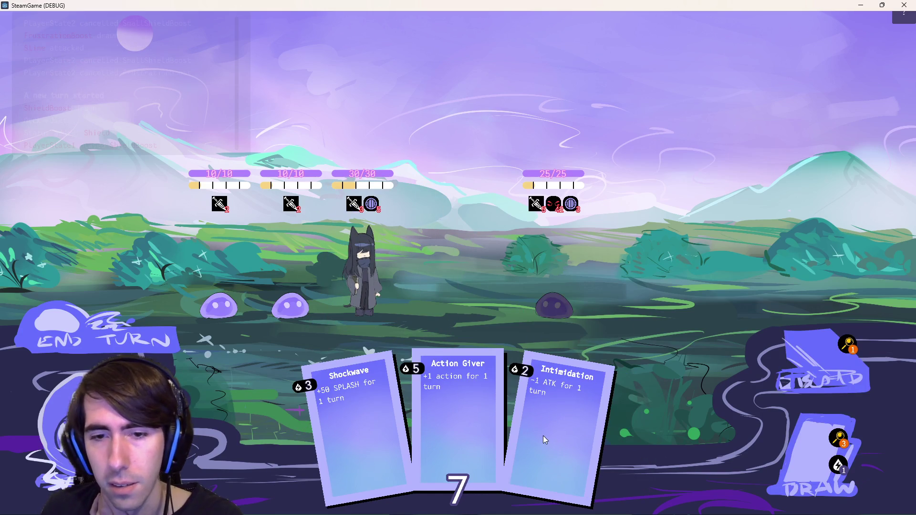
pyautogui.moveTo(559, 434); pyautogui.dragTo(568, 303)
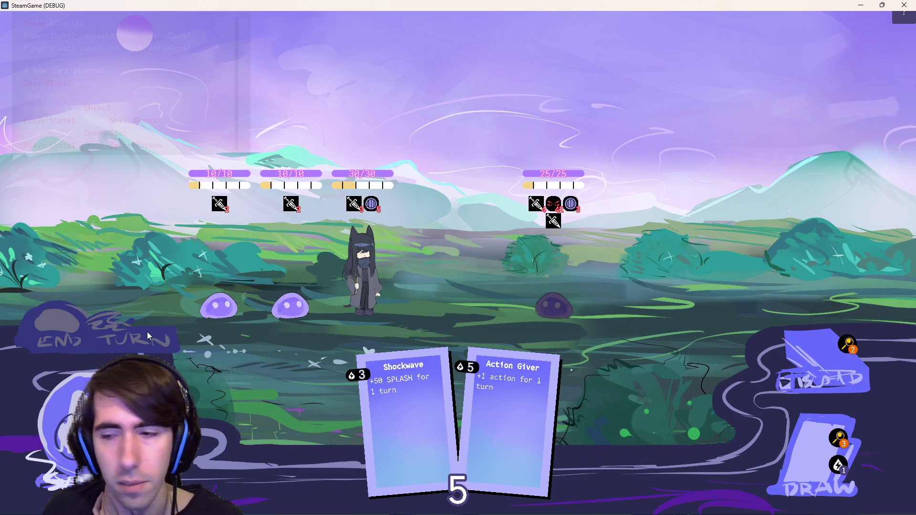
pyautogui.click(147, 332)
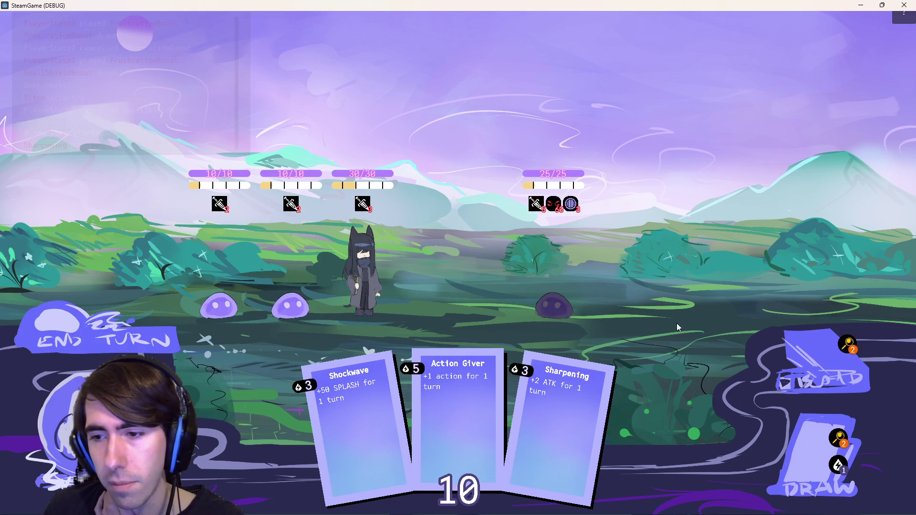
# - Draw from the DRAW pile until it is empty, then close the game to stop debugging
pyautogui.click(786, 459)
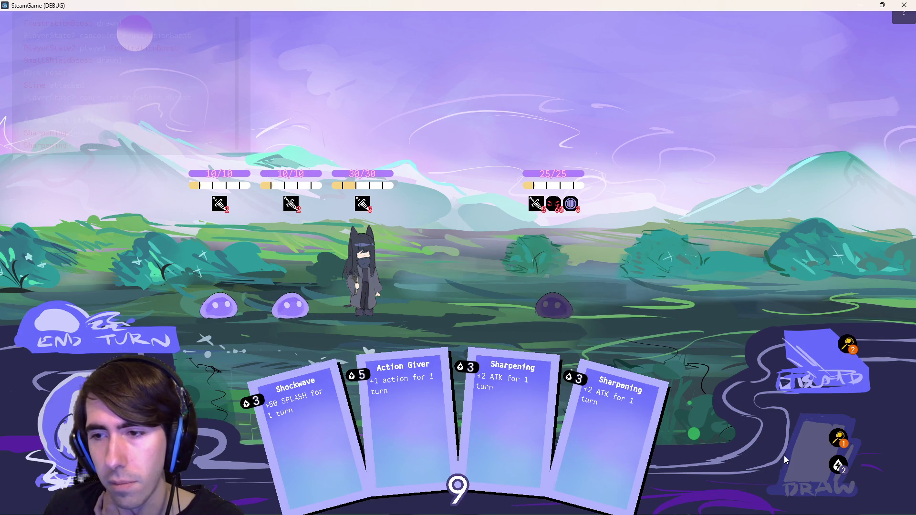
pyautogui.click(783, 456)
pyautogui.click(796, 448)
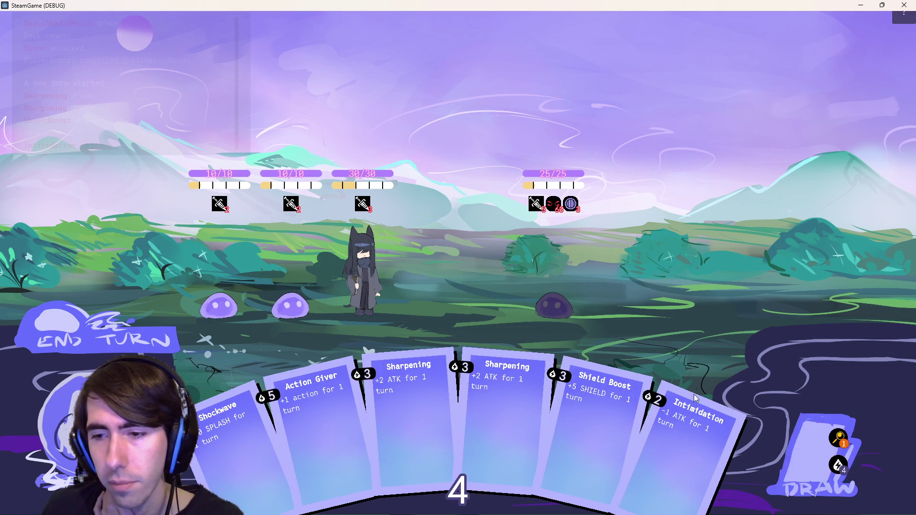
pyautogui.click(807, 462)
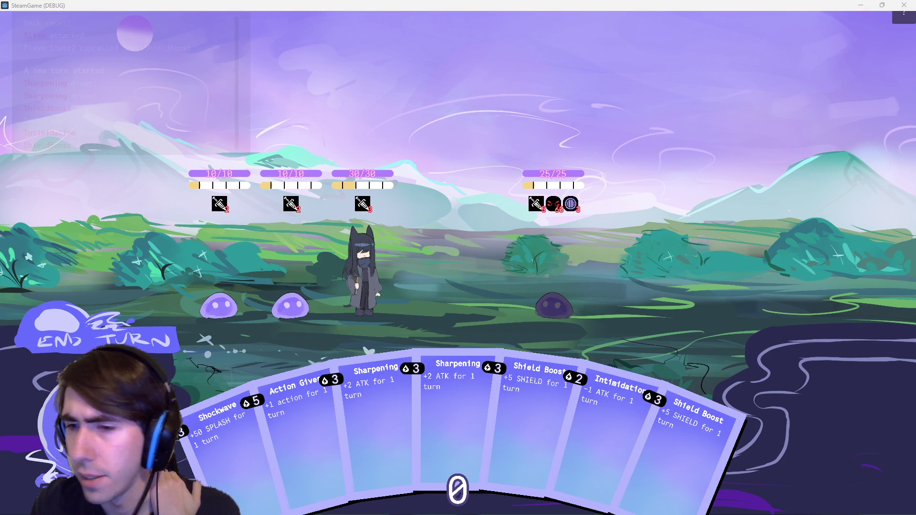
pyautogui.click(905, 5)
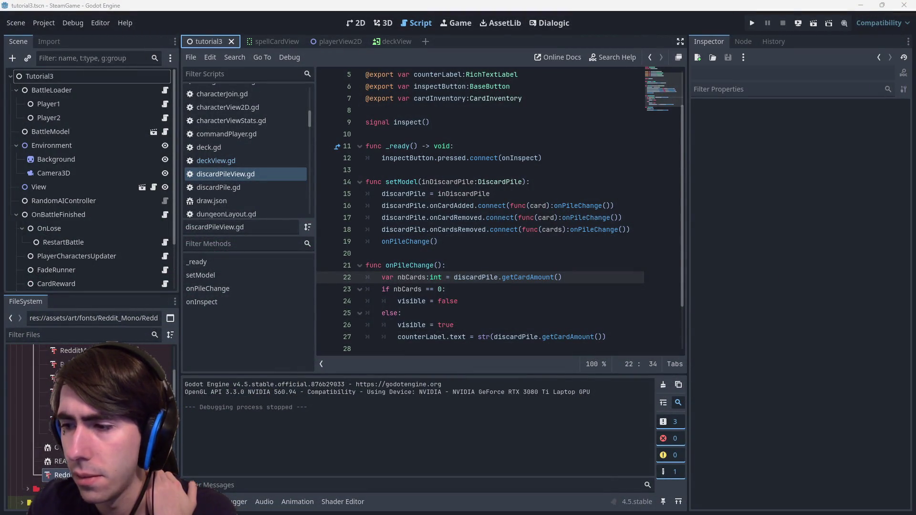
# - In the terminal, check git status and stage all changed files
pyautogui.hotkey('alt', 'Tab')
pyautogui.write('git status')
pyautogui.press('Return')
pyautogui.write('git add .')
pyautogui.press('Return')
# - Commit with message '[MAD-128] Deck and discard piles are now hidden when there is no card inside'
pyautogui.write('git commit -m ""')
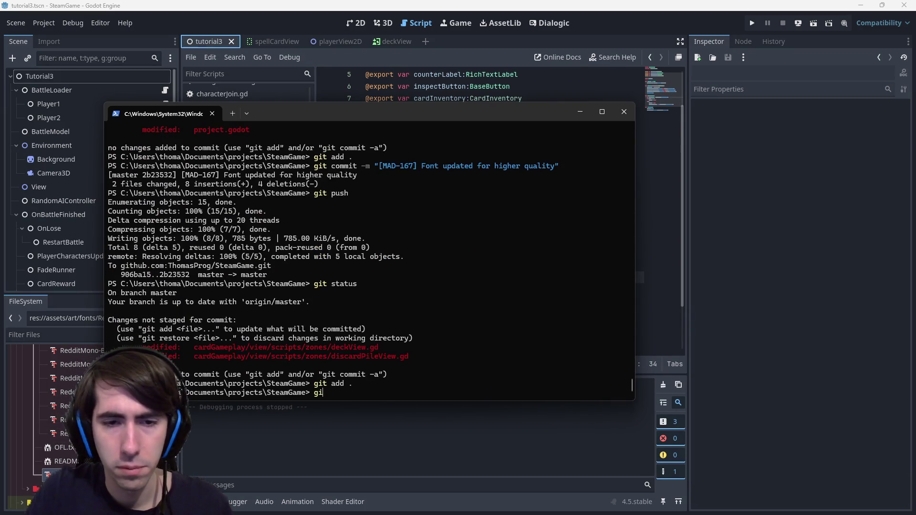
pyautogui.write('[MAD-')
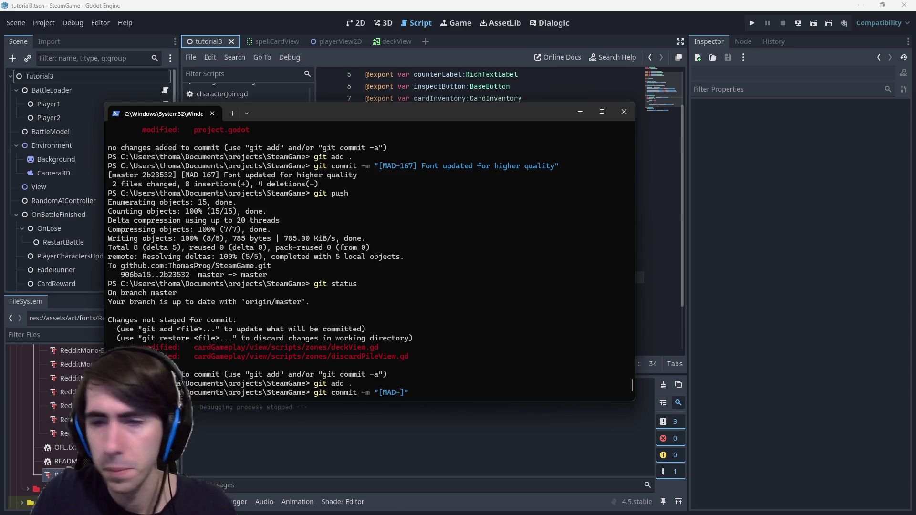
pyautogui.write('128')
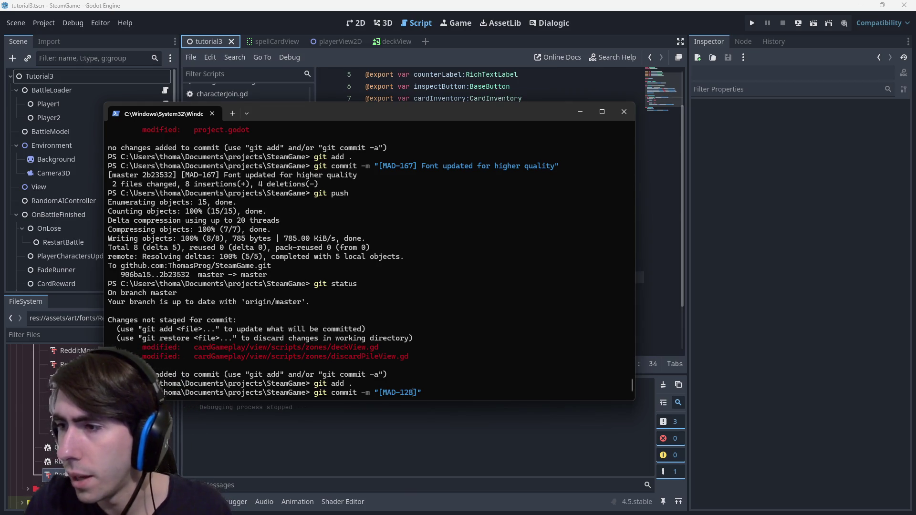
pyautogui.write(' Deck and d')
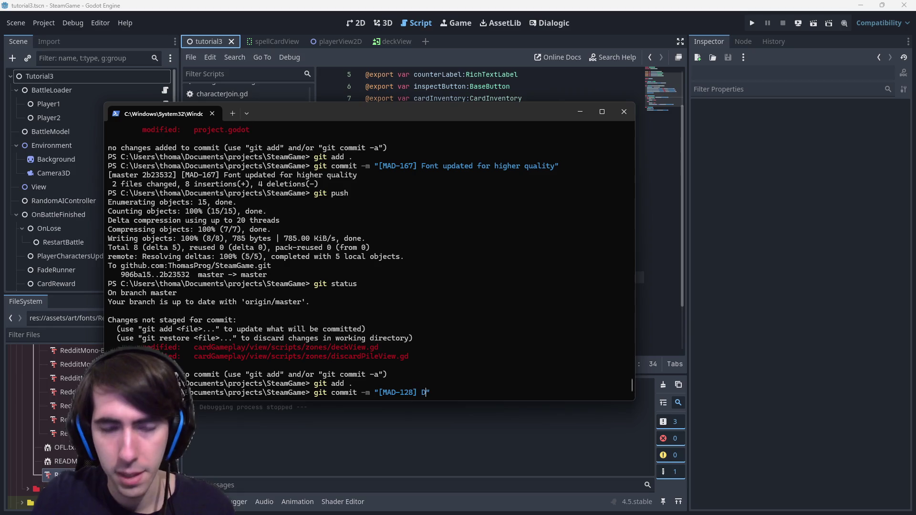
pyautogui.write('iscard piles aren')
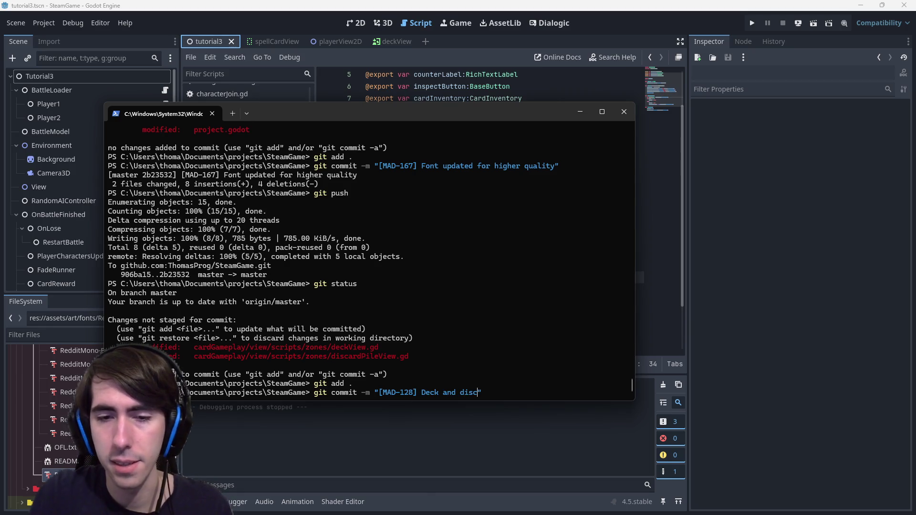
pyautogui.press('BackSpace')
pyautogui.press('BackSpace')
pyautogui.write('now hid')
pyautogui.write('den when ')
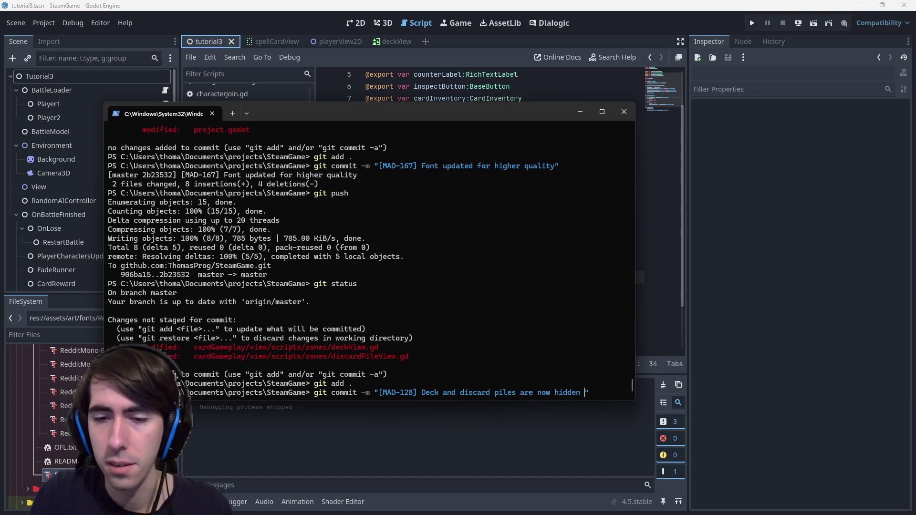
pyautogui.write('ther')
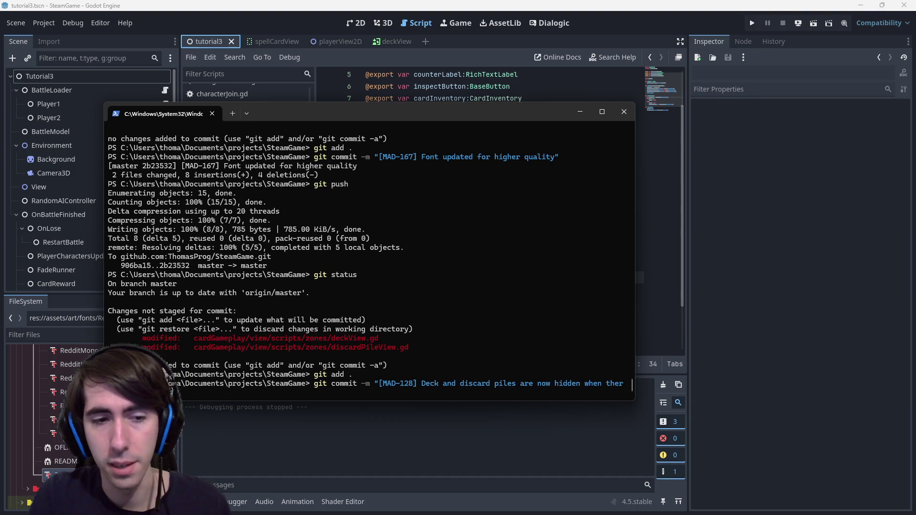
pyautogui.press('Return')
# - Push the commit to the remote and minimize the terminal
pyautogui.write('git push')
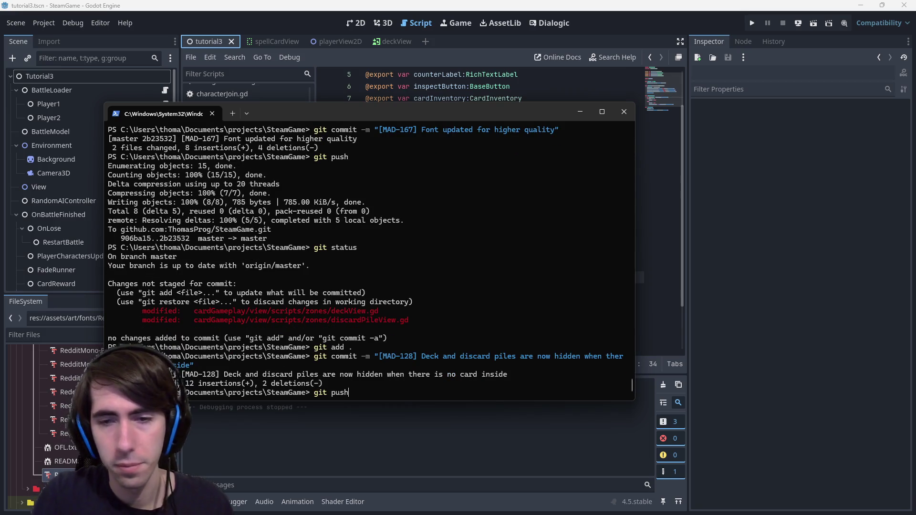
pyautogui.press('Return')
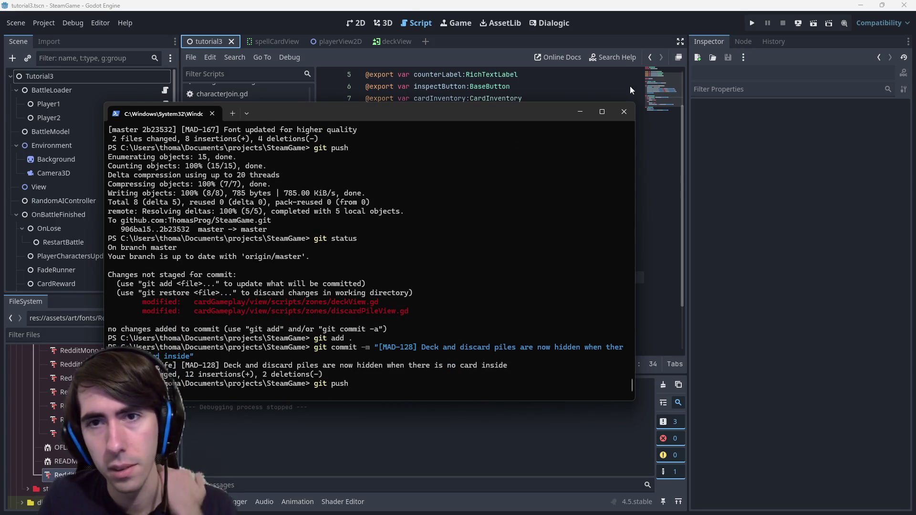
pyautogui.click(581, 112)
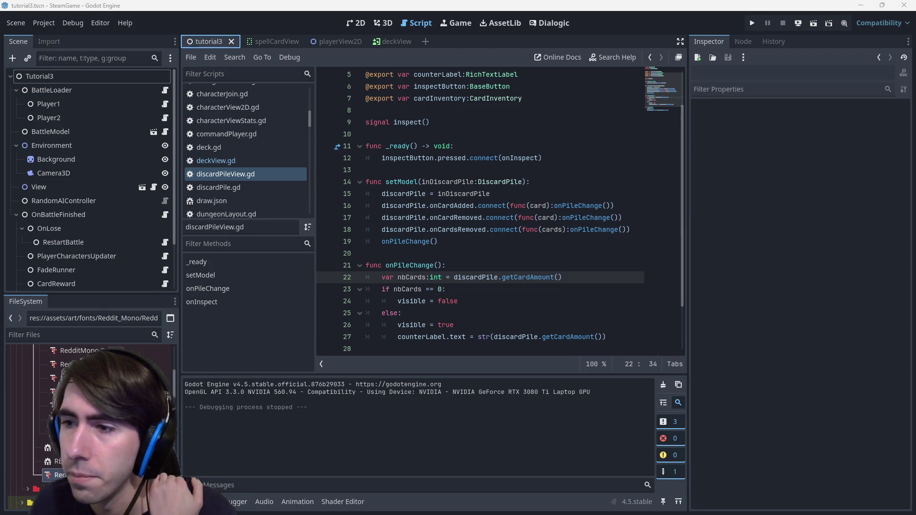
pyautogui.hotkey('alt', 'Tab')
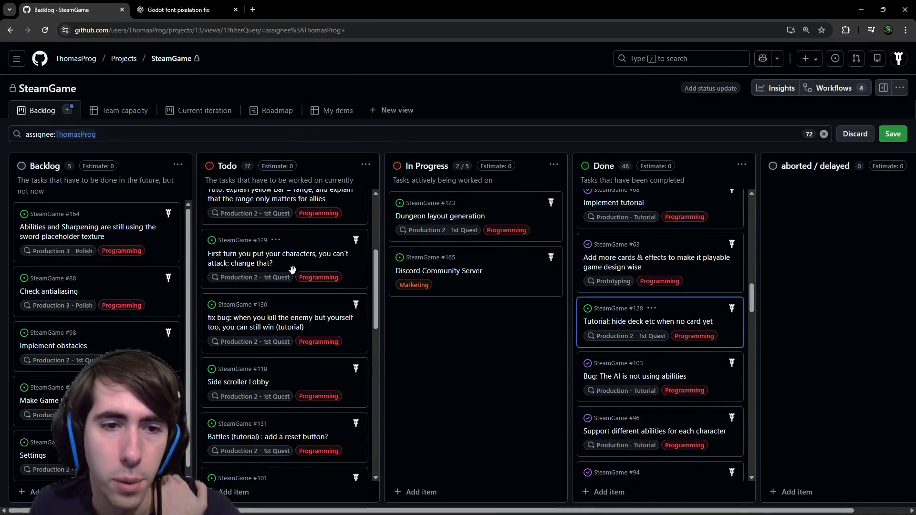
# - Scroll the SteamGame Backlog board to review the 17 tasks waiting in Todo
pyautogui.scroll(4, 301, 266)
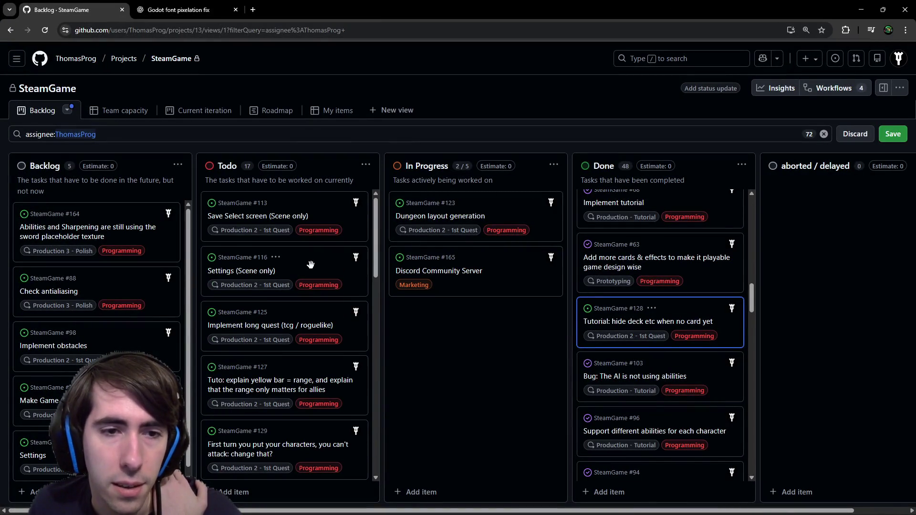
pyautogui.scroll(-2, 308, 272)
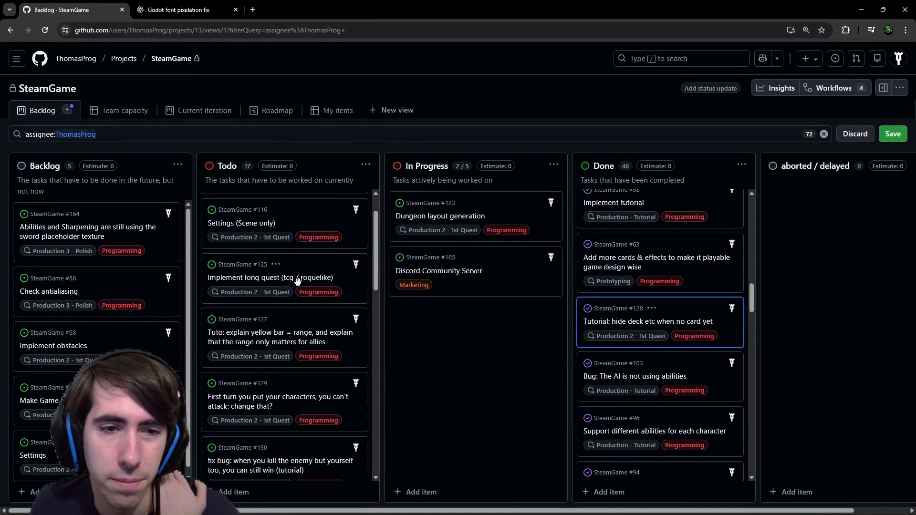
pyautogui.scroll(-3, 299, 286)
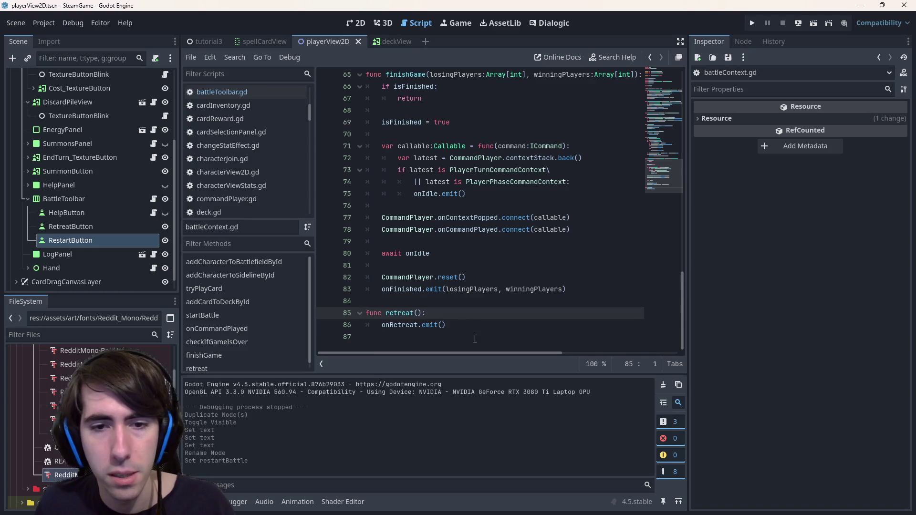
# - Add a restartBattle() function containing pass at the end of battleContext.gd
pyautogui.press('Return')
pyautogui.write('func restartBattle():')
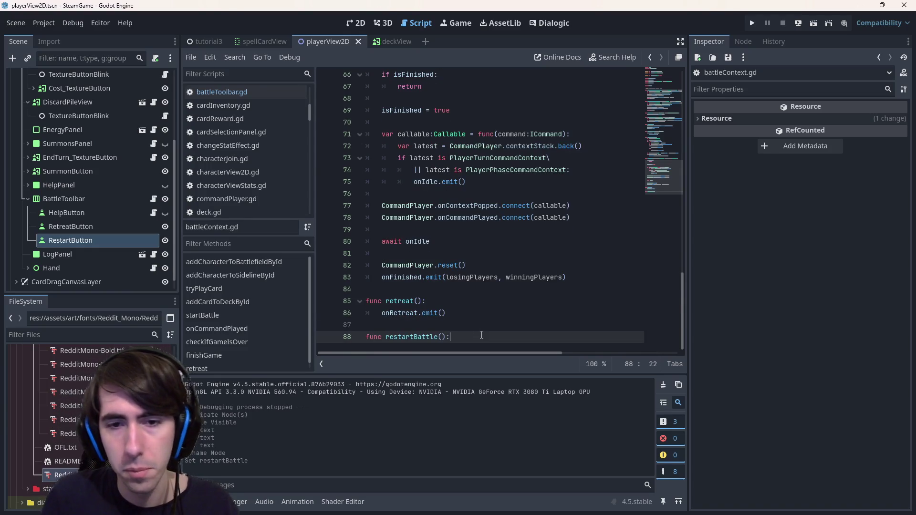
pyautogui.press('Return')
pyautogui.write('pass')
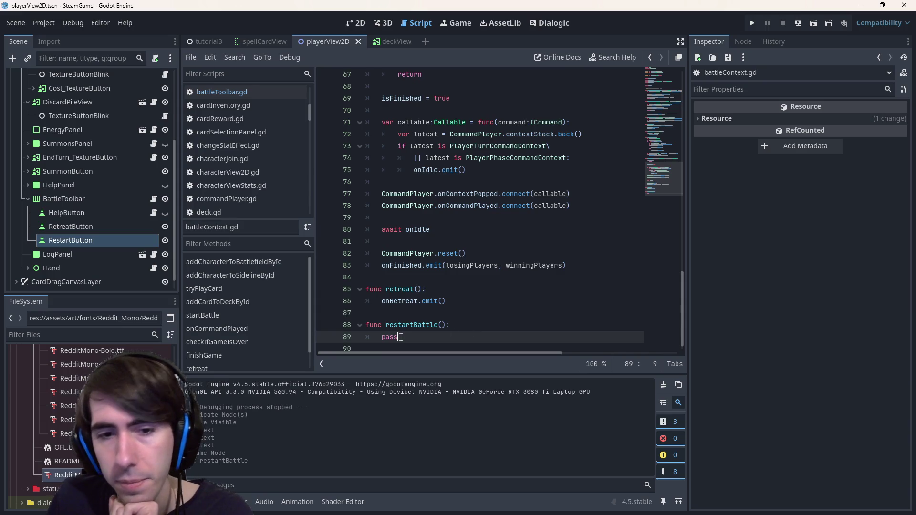
# - Switch to the tutorial3 scene and select its RestartBattle node
pyautogui.scroll(15, 404, 315)
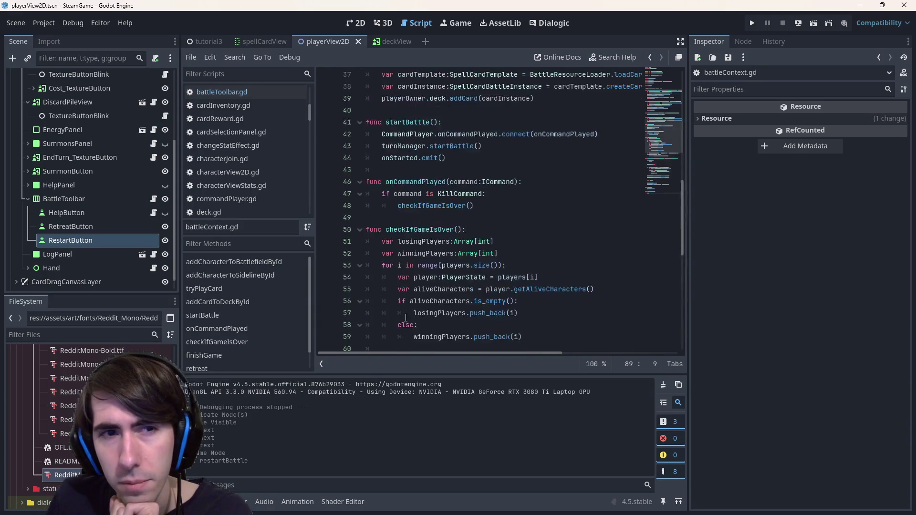
pyautogui.scroll(-20, 407, 294)
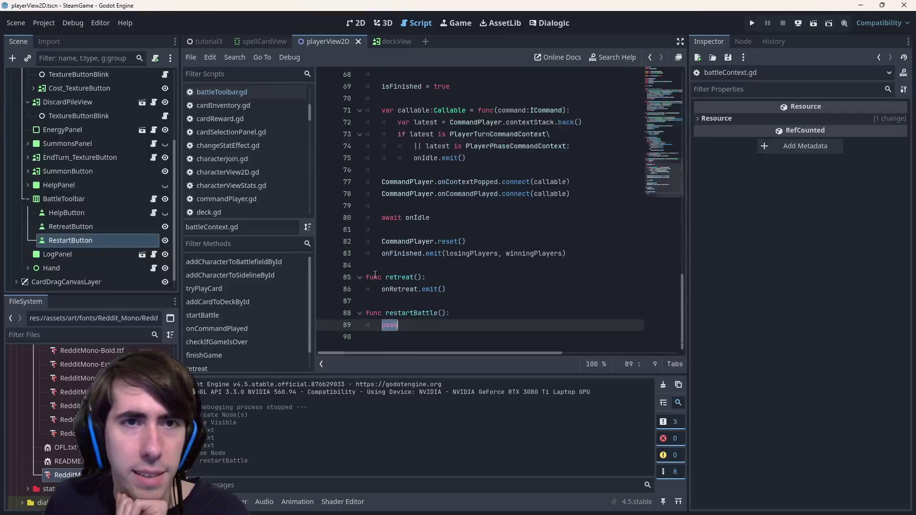
pyautogui.click(191, 41)
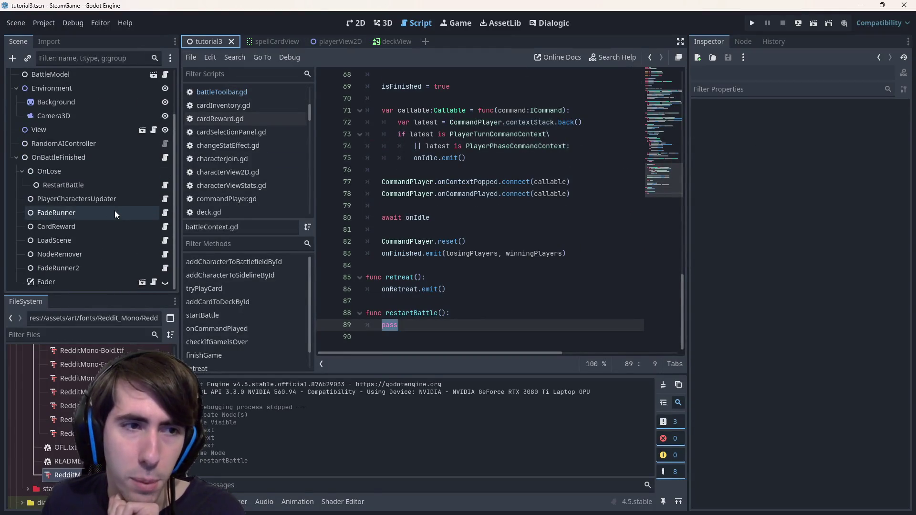
pyautogui.click(84, 185)
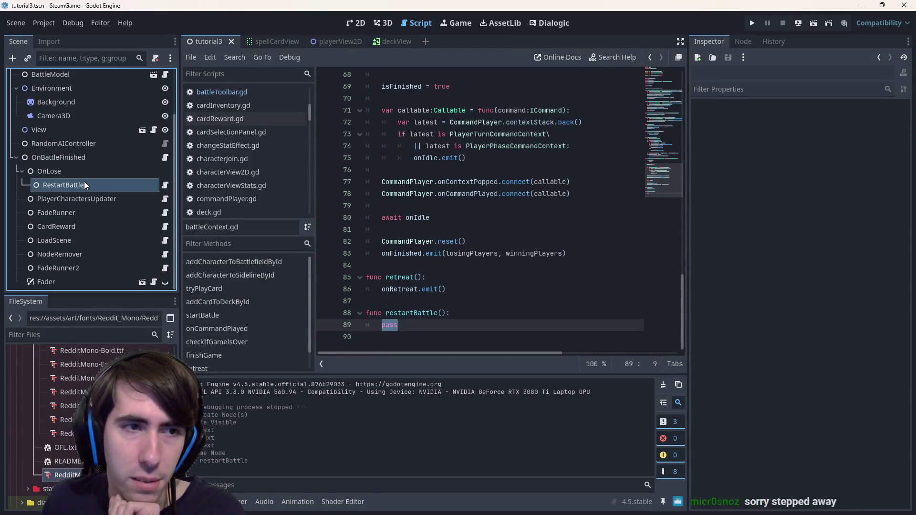
# - Set RestartBattle's New Scene path to tutorial3/tutorial3.tscn and save the scene
pyautogui.click(165, 190)
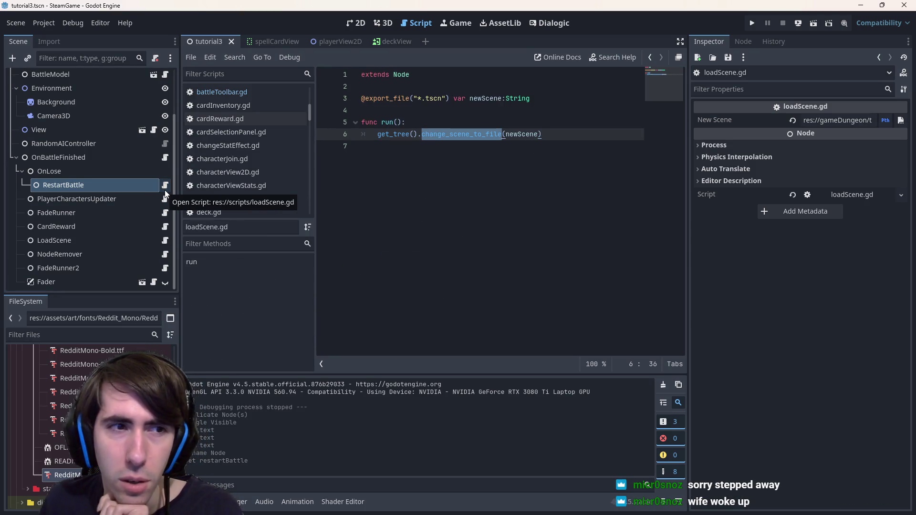
pyautogui.moveTo(542, 134); pyautogui.dragTo(378, 134)
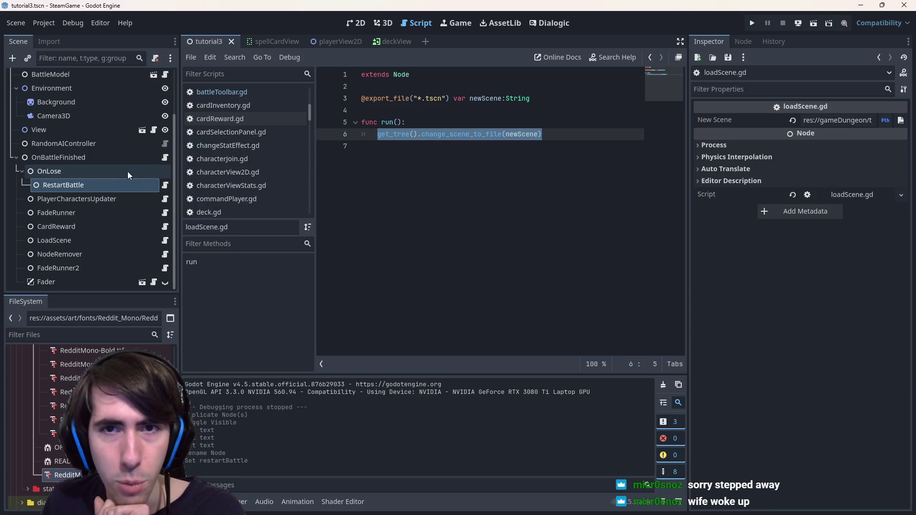
pyautogui.moveTo(824, 126); pyautogui.dragTo(881, 120)
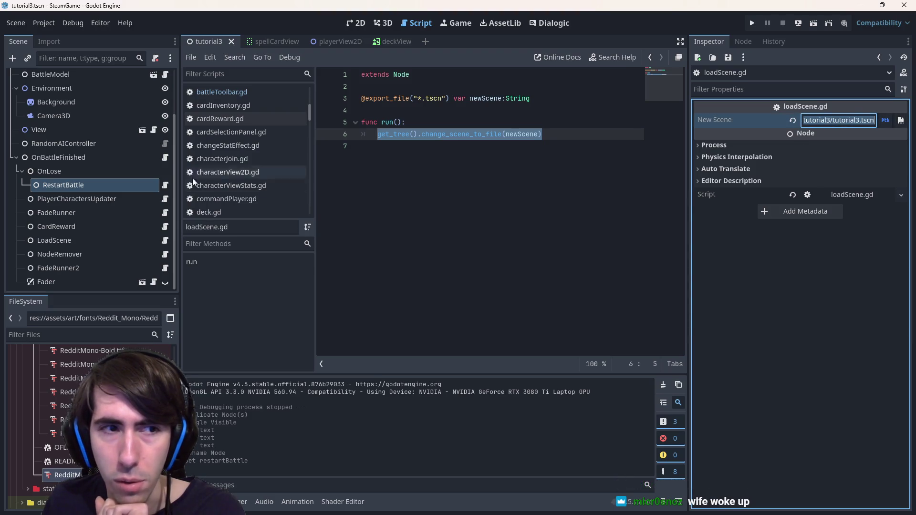
pyautogui.click(471, 166)
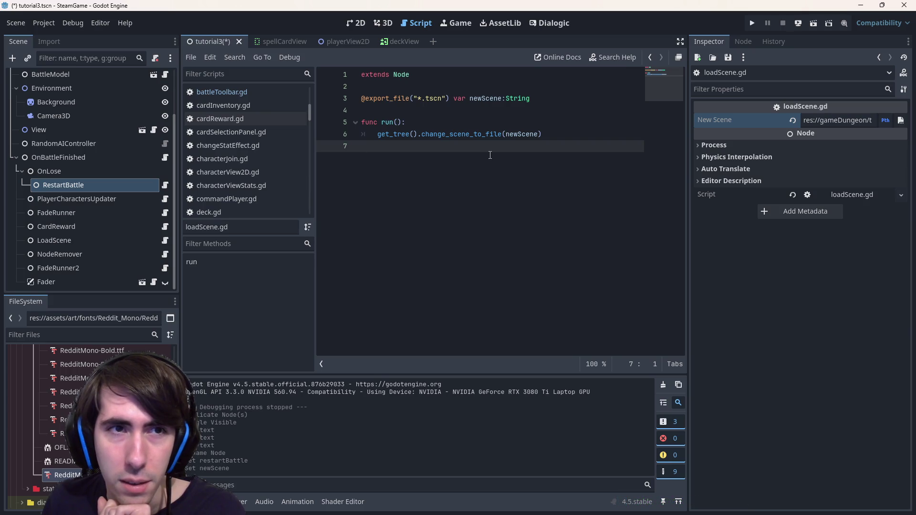
pyautogui.moveTo(543, 135); pyautogui.dragTo(377, 135)
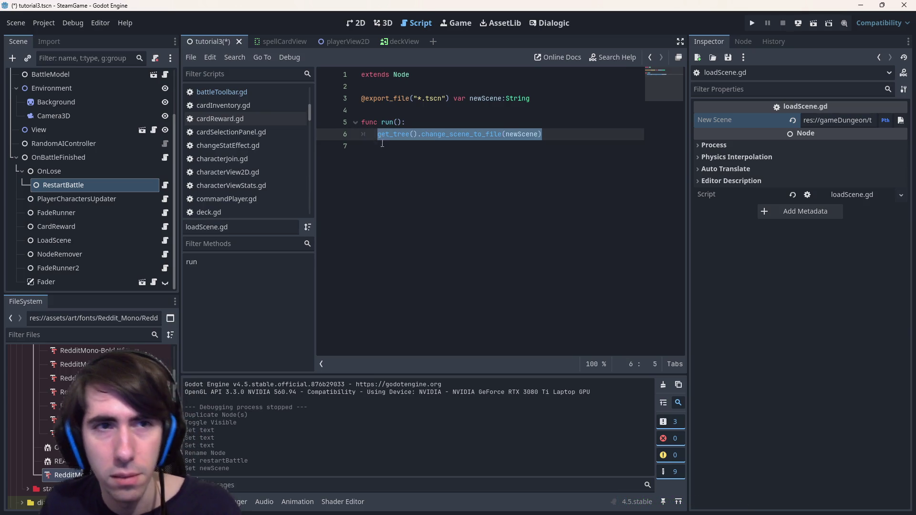
pyautogui.click(404, 167)
pyautogui.hotkey('ctrl', 's')
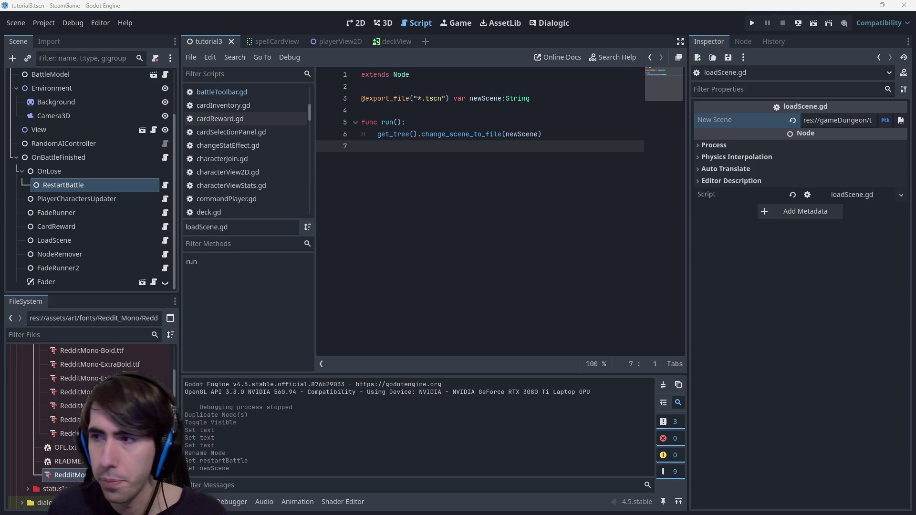
pyautogui.scroll(-10, 451, 258)
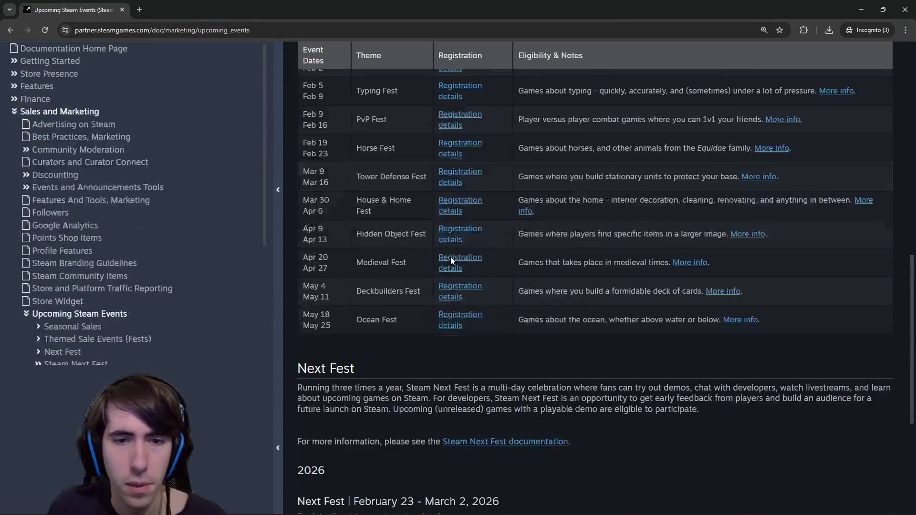
# - Scroll the Upcoming Steam Events page to the themed fests table, including Deckbuilders Fest May 4–11
pyautogui.scroll(3, 452, 262)
pyautogui.scroll(-2, 351, 397)
pyautogui.moveTo(308, 391); pyautogui.dragTo(549, 377)
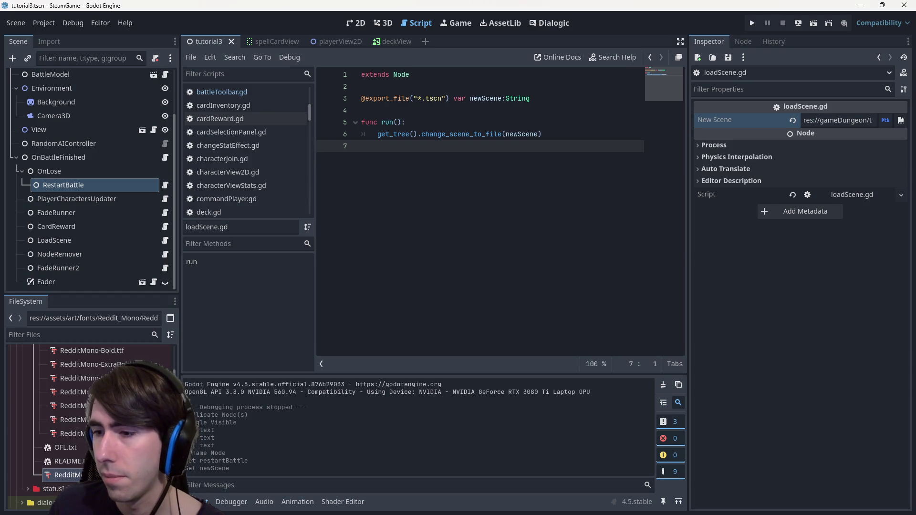
# - Check the change_scene_to_file docs and copy a snippet that gets the current scene's file path
pyautogui.doubleClick(464, 135)
pyautogui.moveTo(464, 135)
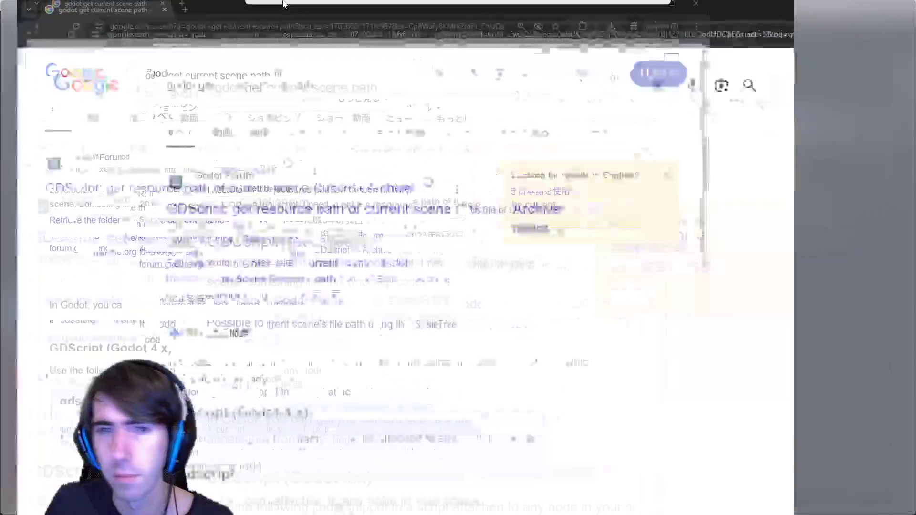
pyautogui.scroll(-2, 364, 392)
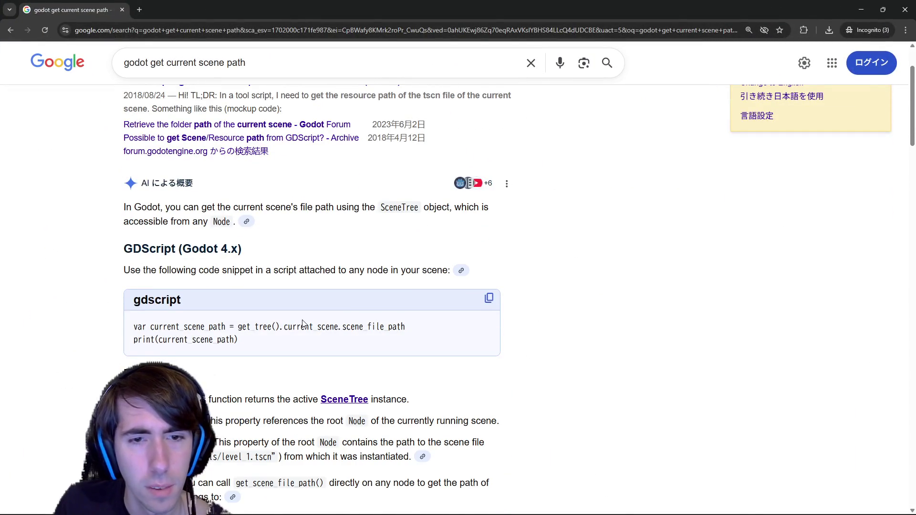
pyautogui.moveTo(421, 329); pyautogui.dragTo(250, 328)
pyautogui.rightClick(237, 325)
pyautogui.click(265, 334)
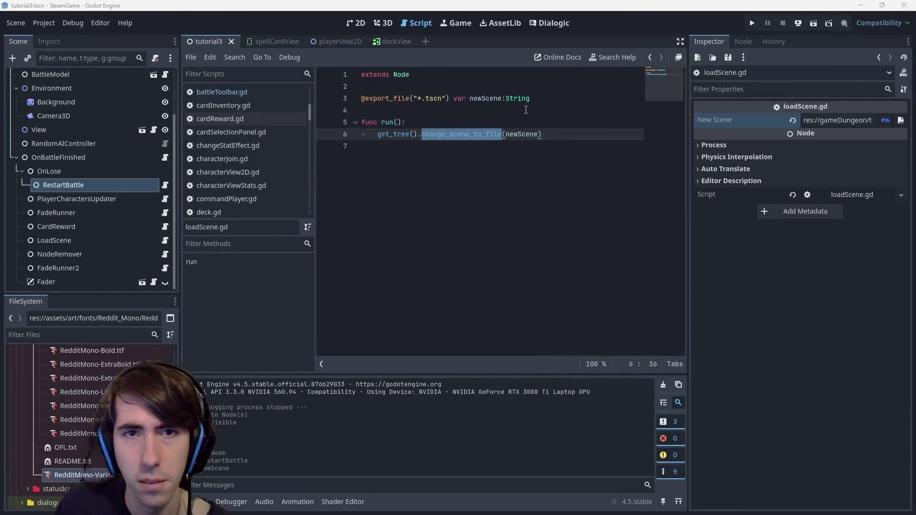
pyautogui.click(153, 183)
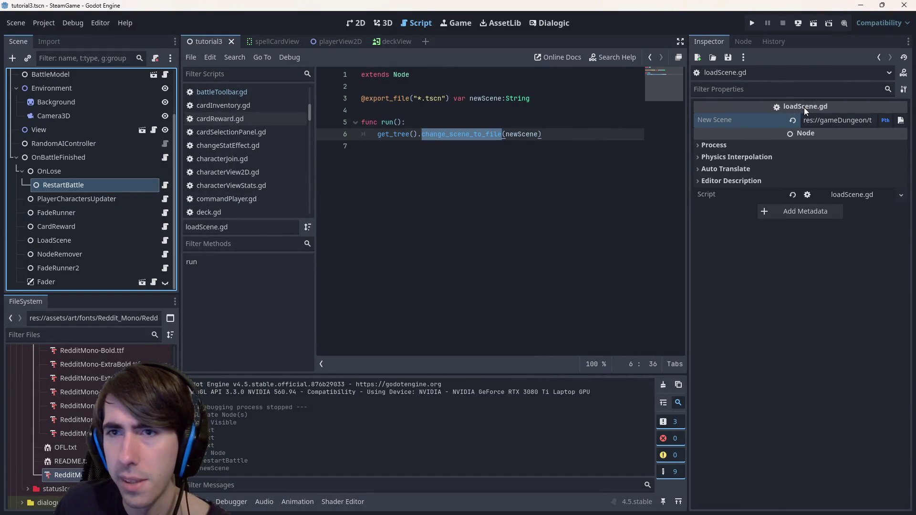
pyautogui.click(559, 92)
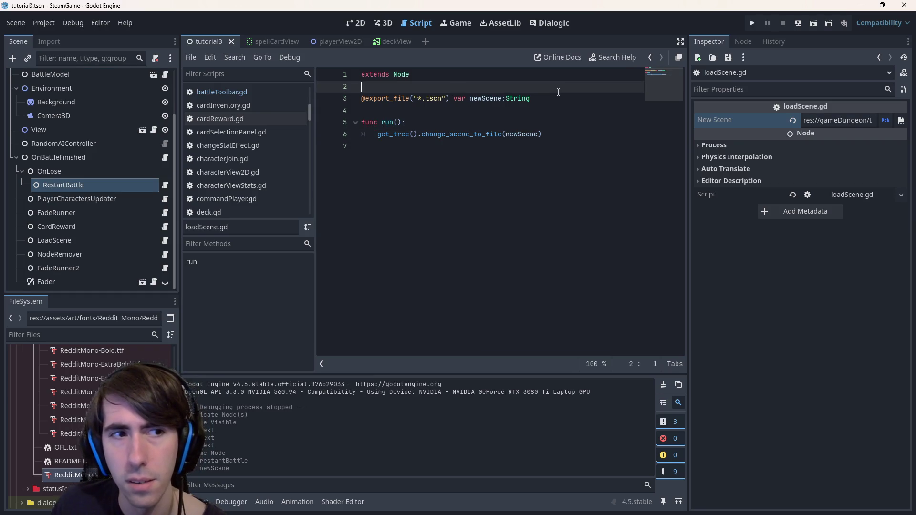
pyautogui.click(582, 95)
pyautogui.press('Return')
pyautogui.write('@export var isReload')
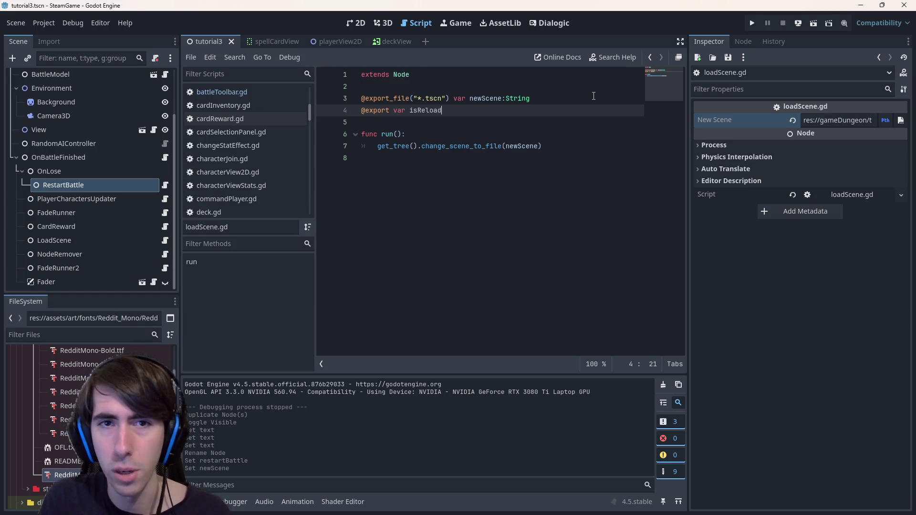
pyautogui.hotkey('ctrl', 's')
# - Add an 'if isReload:' block in run() with the pasted current-scene path code
pyautogui.press('Down')
pyautogui.press('Down')
pyautogui.press('Return')
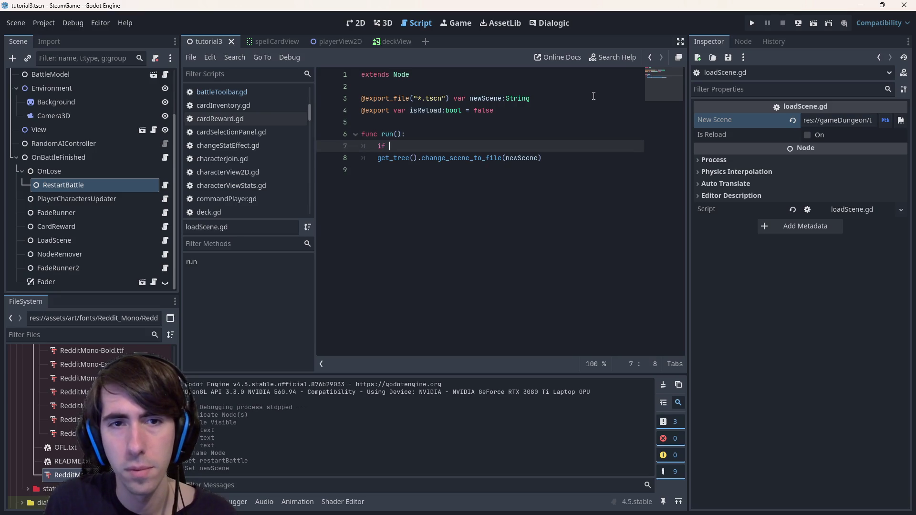
pyautogui.write('sReload')
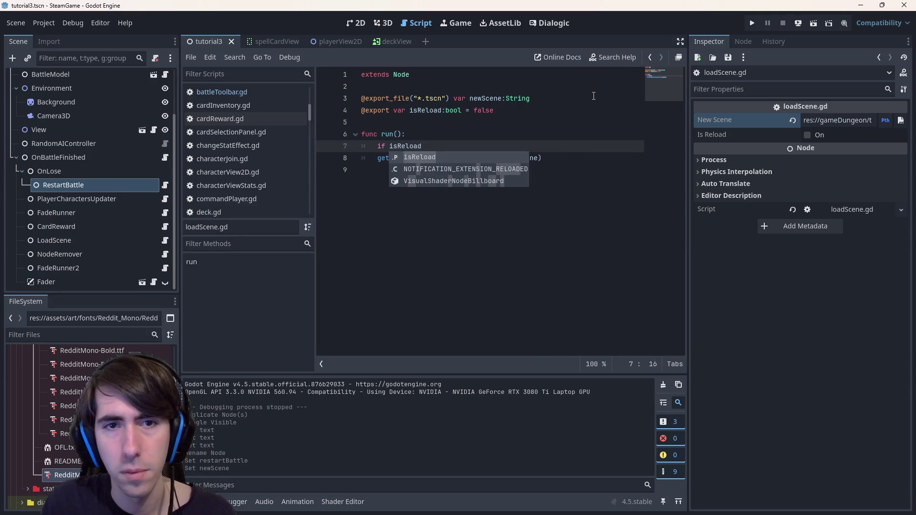
pyautogui.write(':')
pyautogui.press('Return')
pyautogui.hotkey('ctrl', 'v')
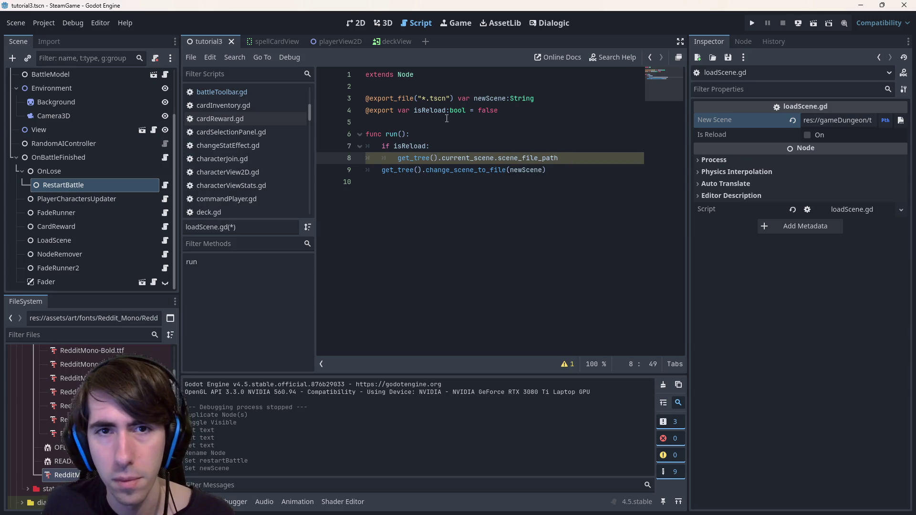
# - Make the block assign get_tree().current_scene.scene_file_path to newScene, and save the script
pyautogui.doubleClick(491, 98)
pyautogui.hotkey('ctrl', 'c')
pyautogui.click(395, 158)
pyautogui.hotkey('ctrl', 'v')
pyautogui.write('=')
pyautogui.click(513, 135)
pyautogui.hotkey('ctrl', 's')
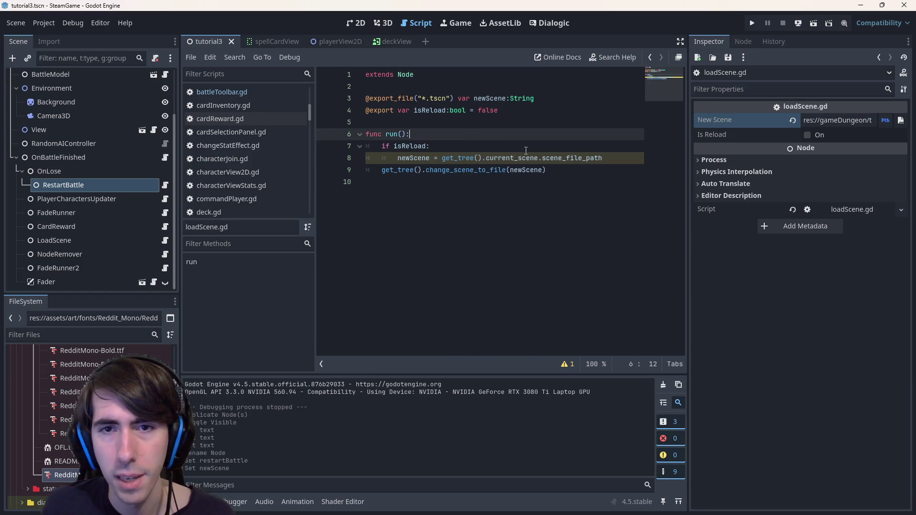
# - Turn on Is Reload for RestartBattle and save the scene
pyautogui.click(410, 203)
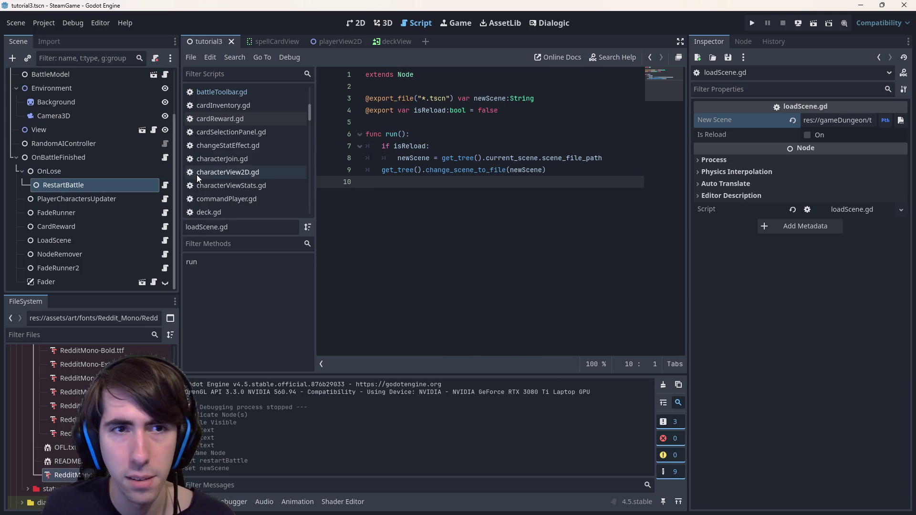
pyautogui.hotkey('ctrl', 's')
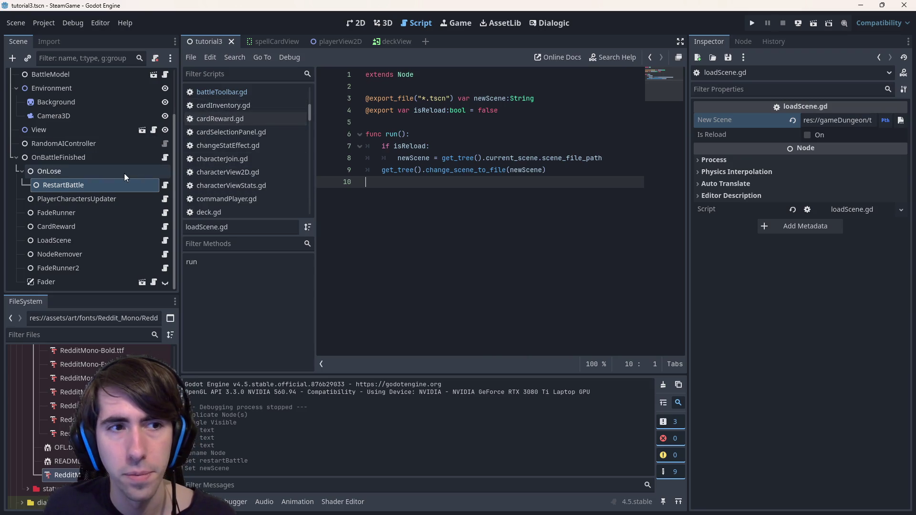
pyautogui.click(815, 135)
pyautogui.hotkey('ctrl', 's')
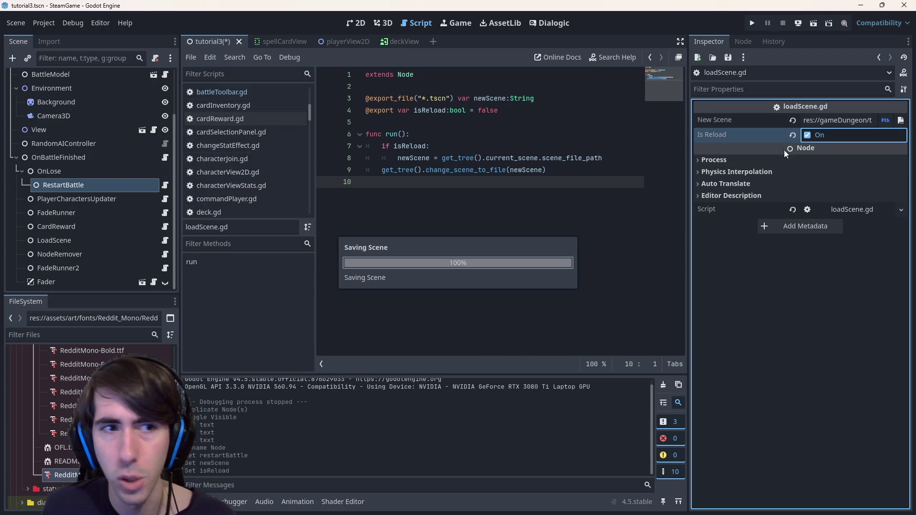
# - Open the tutorial2 scene, turn on Is Reload for its RestartBattle node, and save
pyautogui.click(61, 335)
pyautogui.write('tutorial2')
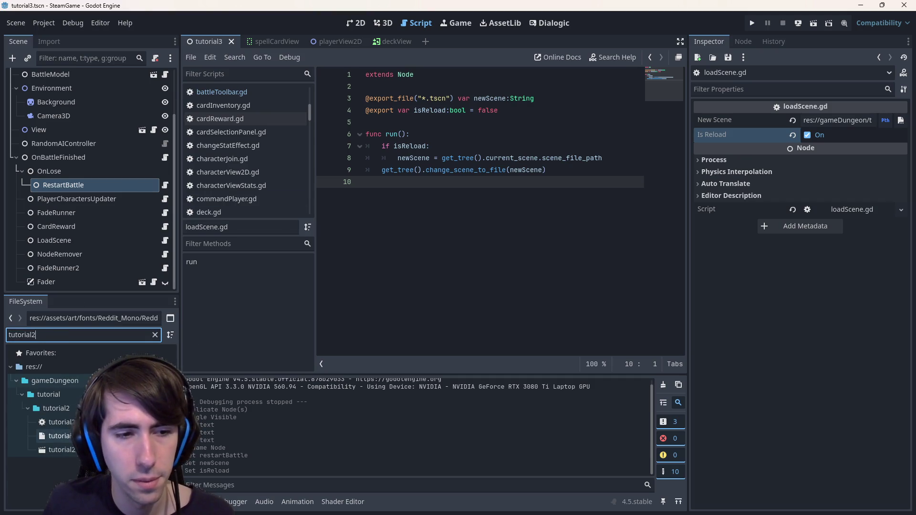
pyautogui.doubleClick(62, 450)
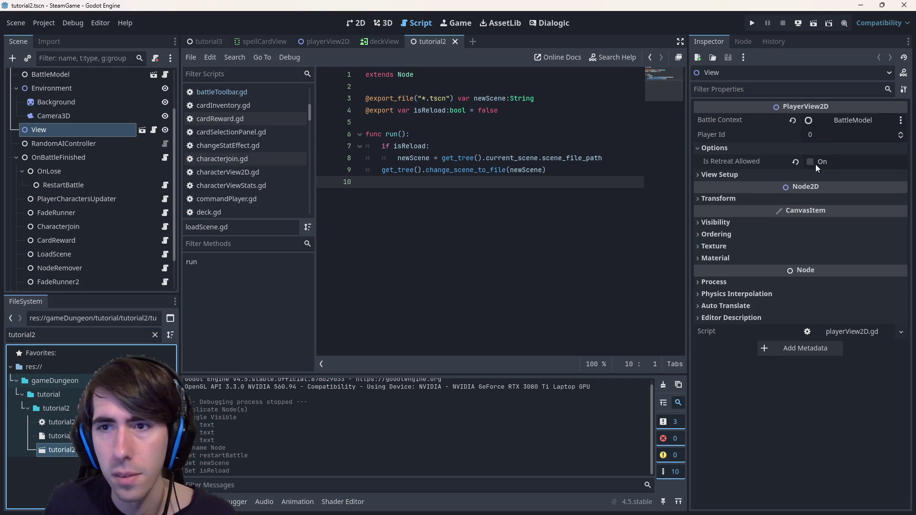
pyautogui.click(84, 185)
pyautogui.click(807, 135)
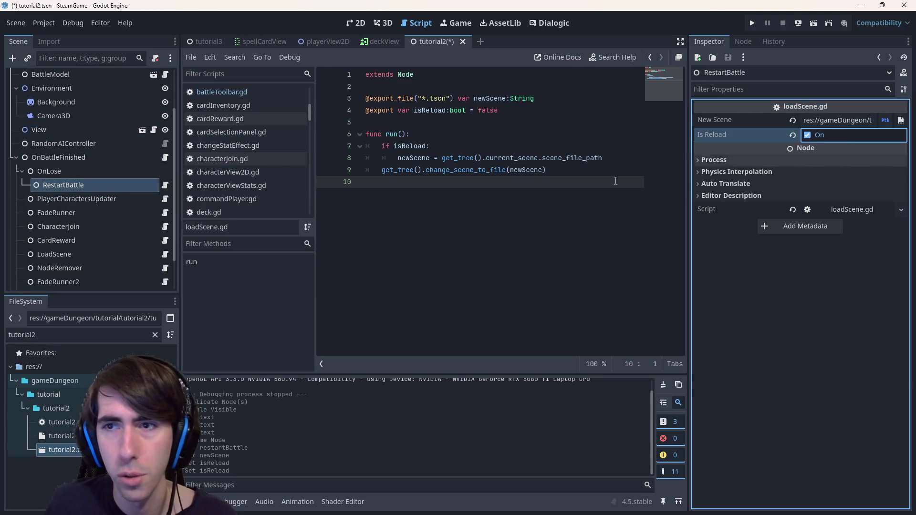
pyautogui.hotkey('ctrl', 's')
# - Open the tutorial1 scene and turn on Is Reload for its RestartBattle node
pyautogui.click(48, 335)
pyautogui.press('BackSpace')
pyautogui.write('1')
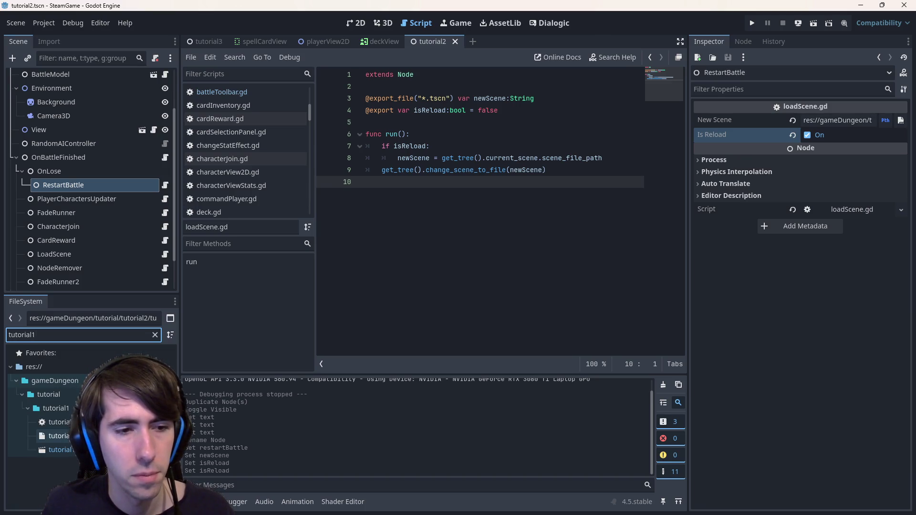
pyautogui.doubleClick(60, 451)
pyautogui.click(96, 213)
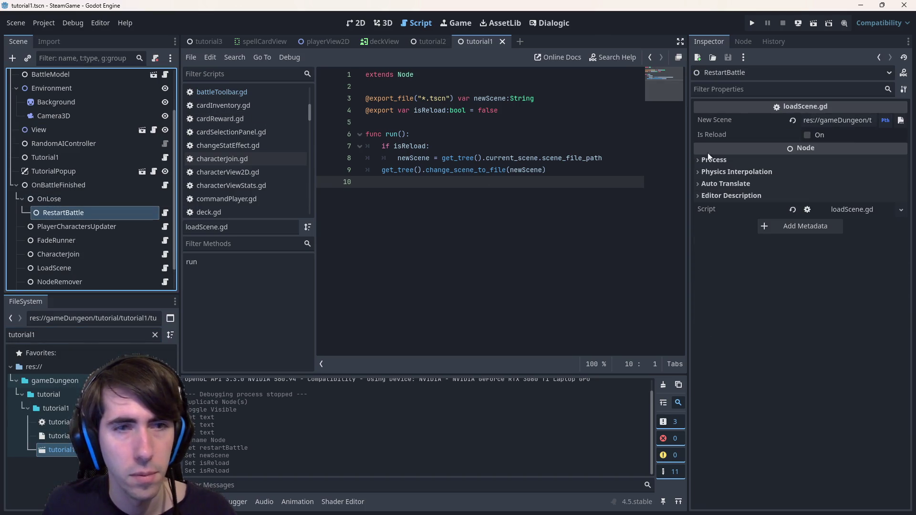
pyautogui.click(812, 136)
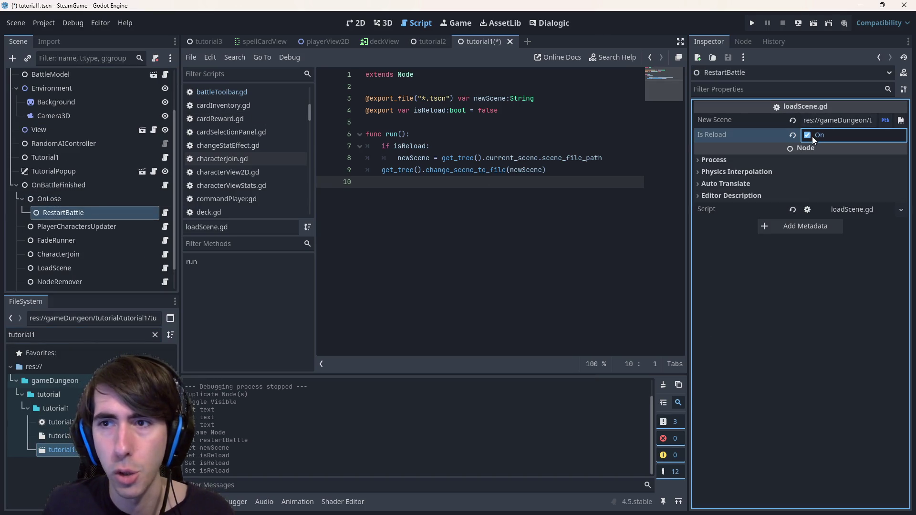
# - Clear the file filter, expand events > quest1 > room2, and open room2.tscn
pyautogui.click(155, 334)
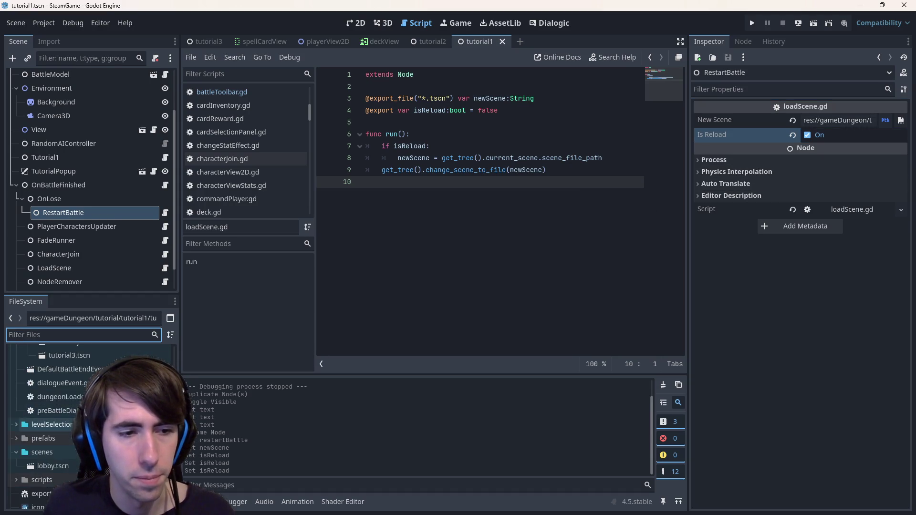
pyautogui.scroll(-5, 76, 403)
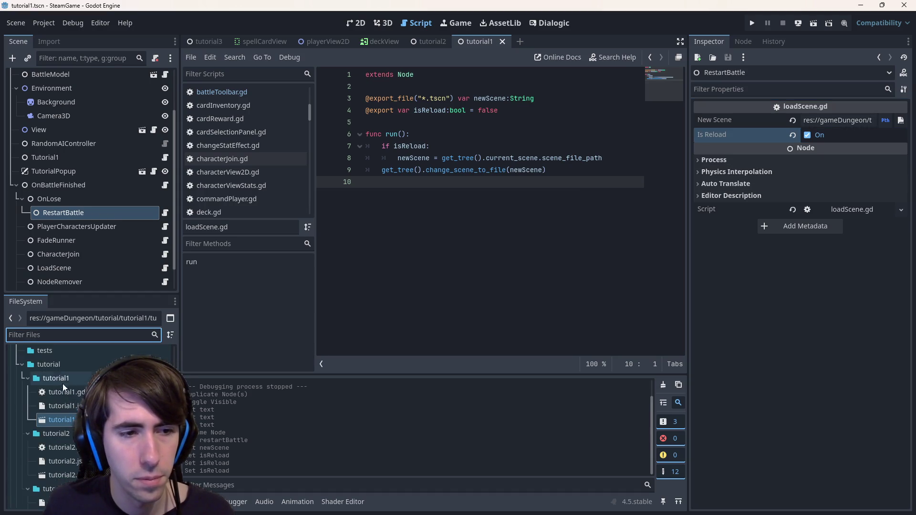
pyautogui.doubleClick(49, 366)
pyautogui.scroll(5, 64, 377)
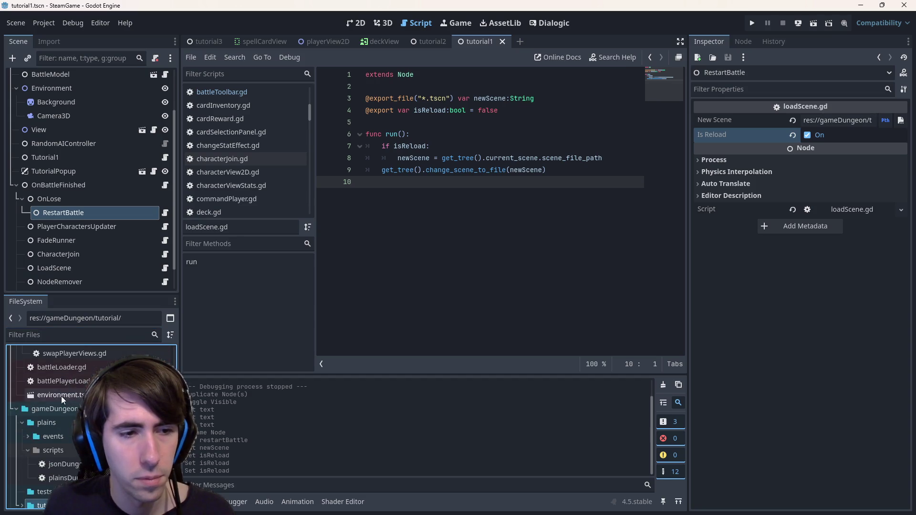
pyautogui.doubleClick(53, 436)
pyautogui.scroll(-3, 53, 406)
pyautogui.doubleClick(59, 431)
pyautogui.scroll(-2, 70, 385)
pyautogui.doubleClick(64, 378)
pyautogui.click(69, 406)
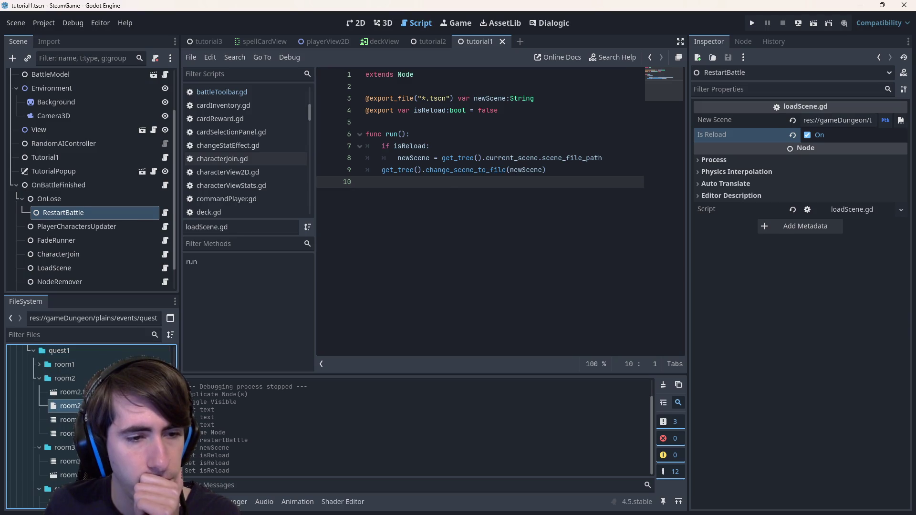
pyautogui.doubleClick(69, 406)
pyautogui.doubleClick(70, 392)
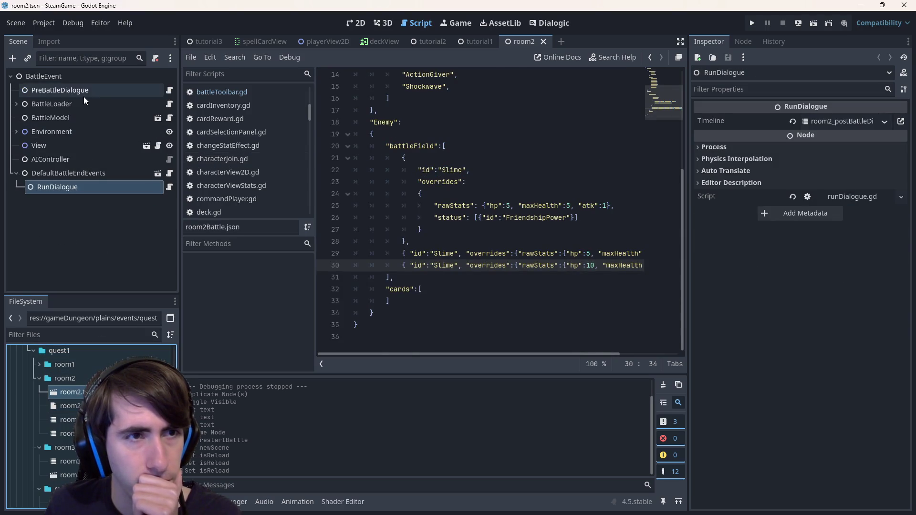
# - Open the DefaultBattleEndEvents scene from room2's scene tree for editing
pyautogui.click(31, 105)
pyautogui.click(15, 106)
pyautogui.click(14, 107)
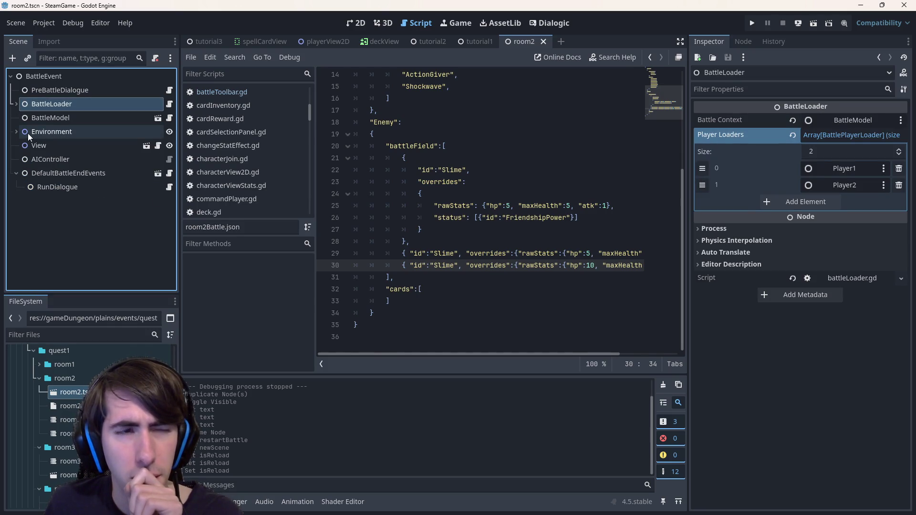
pyautogui.click(37, 178)
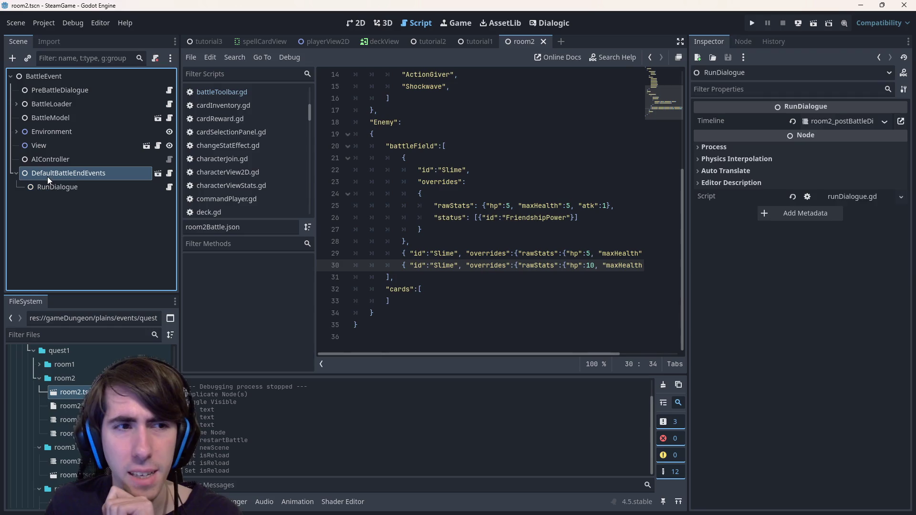
pyautogui.click(155, 173)
# - Enable Is Reload on RestartBattle, revert its New Scene to empty, and save
pyautogui.click(90, 103)
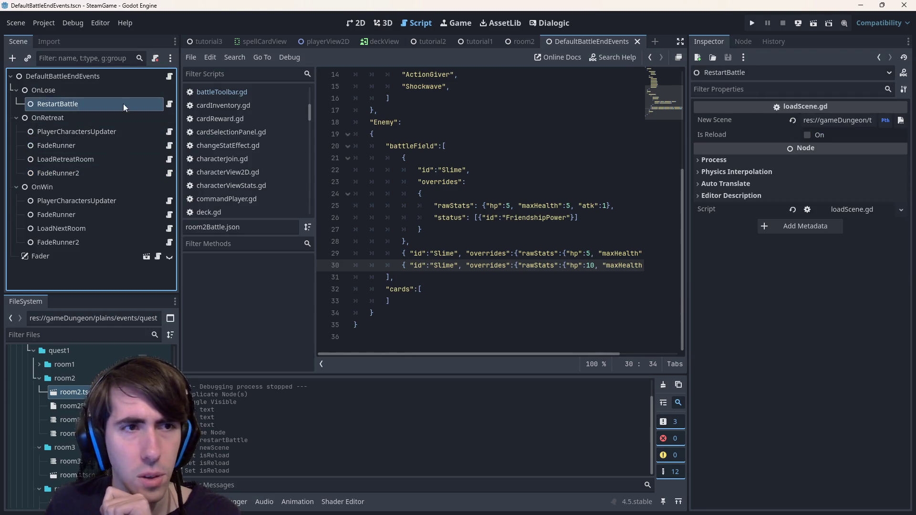
pyautogui.click(806, 136)
pyautogui.click(511, 218)
pyautogui.hotkey('ctrl', 's')
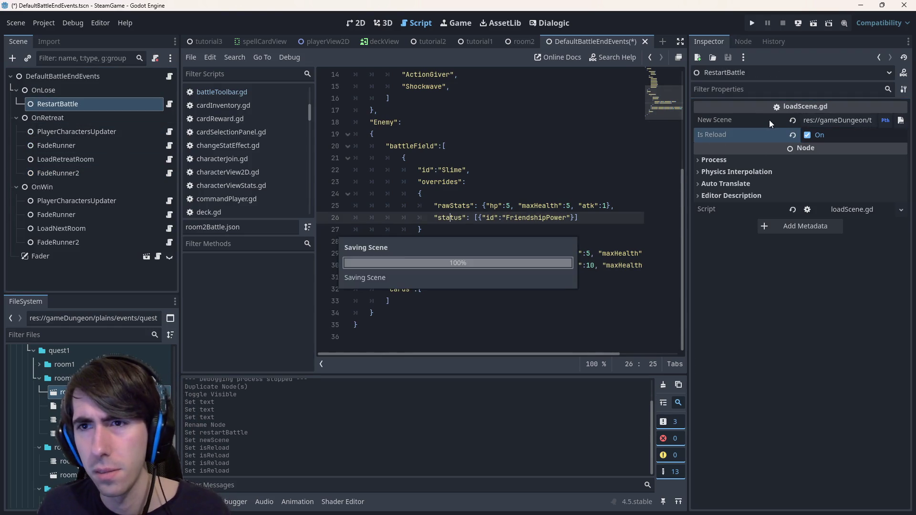
pyautogui.click(792, 120)
pyautogui.hotkey('ctrl', 's')
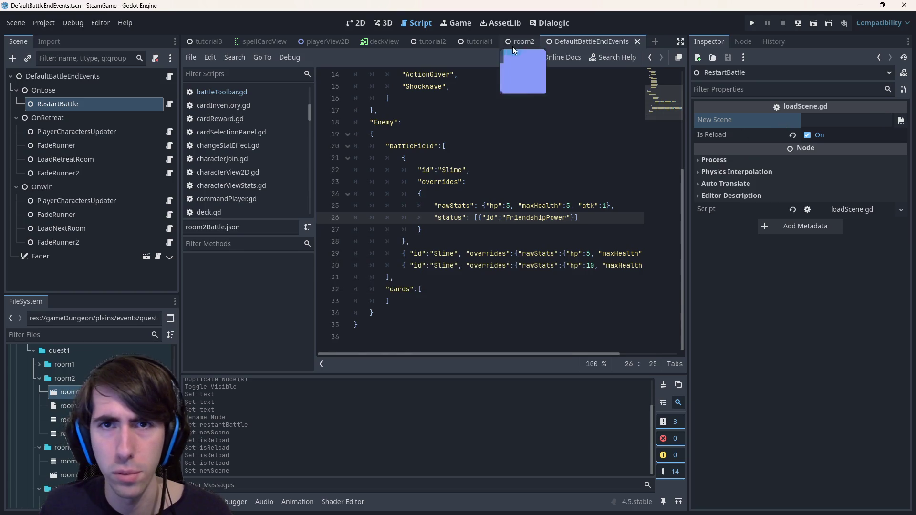
# - Return to the room2 scene and review its DefaultBattleEndEvents win, lose and retreat events
pyautogui.click(510, 43)
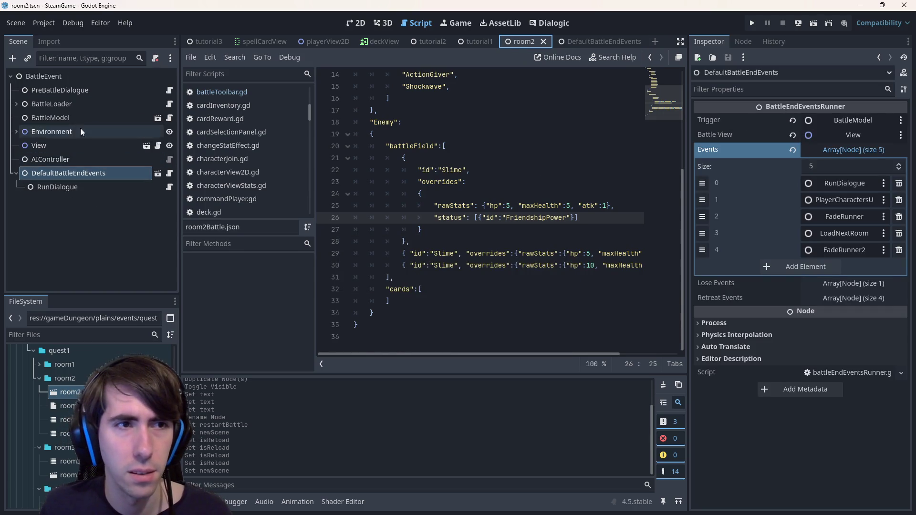
pyautogui.scroll(-5, 91, 410)
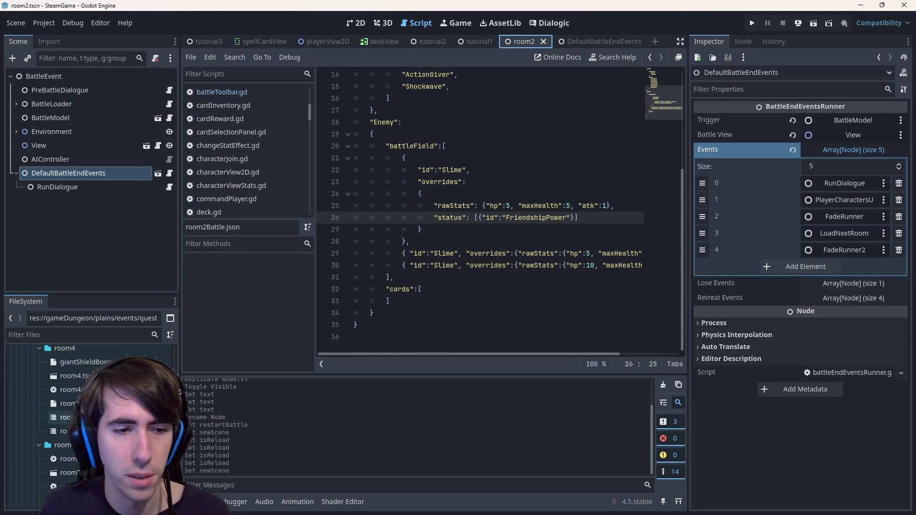
pyautogui.scroll(2, 91, 410)
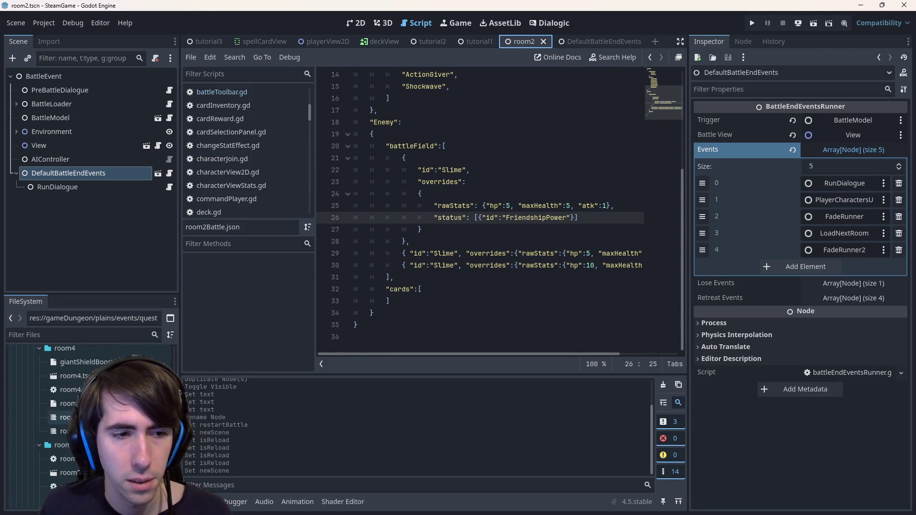
pyautogui.scroll(4, 91, 411)
pyautogui.scroll(-10, 91, 410)
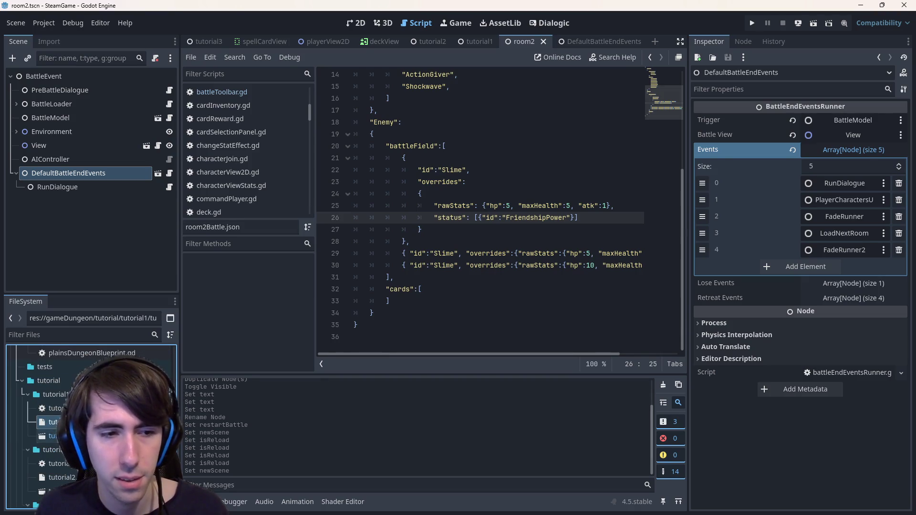
# - Clear RestartBattle's New Scene path in tutorial1 and tutorial2, saving each scene
pyautogui.doubleClick(52, 436)
pyautogui.click(795, 121)
pyautogui.hotkey('ctrl', 's')
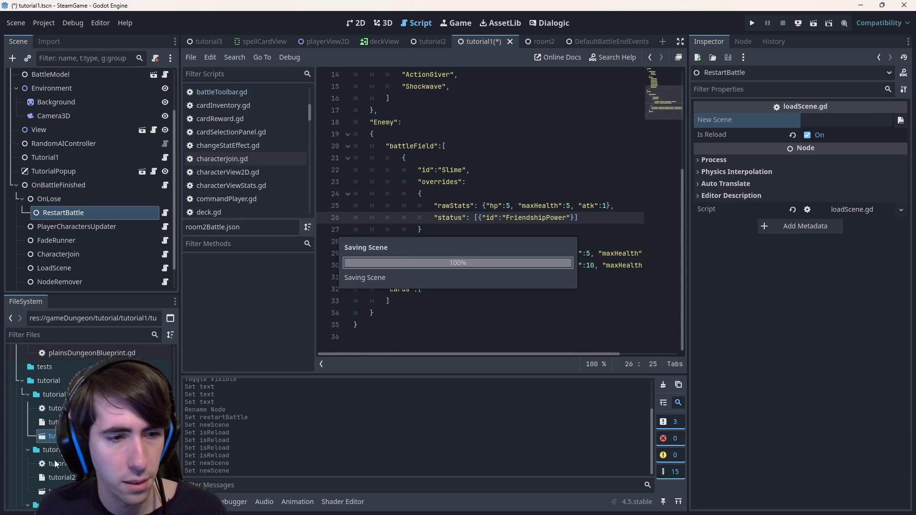
pyautogui.doubleClick(53, 492)
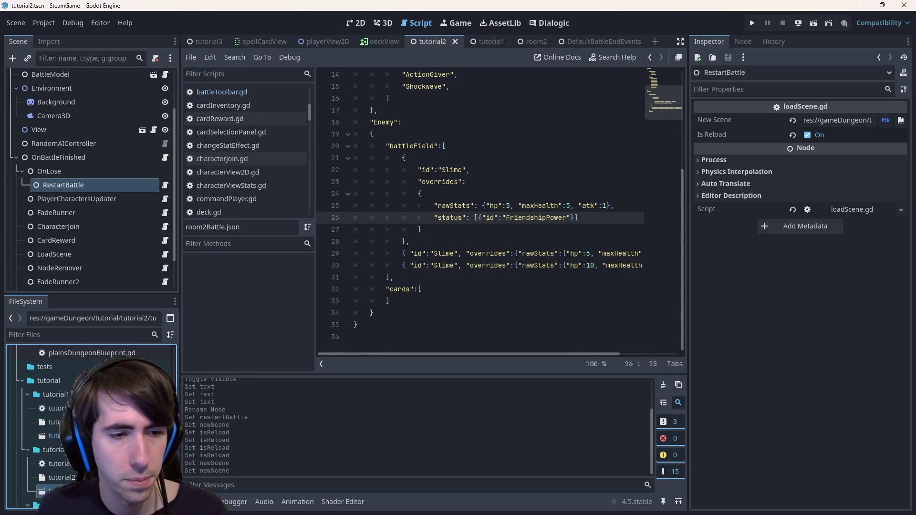
pyautogui.click(793, 121)
pyautogui.hotkey('ctrl', 's')
# - Open the tutorial3 scene and compare it with tutorial2
pyautogui.scroll(-2, 64, 450)
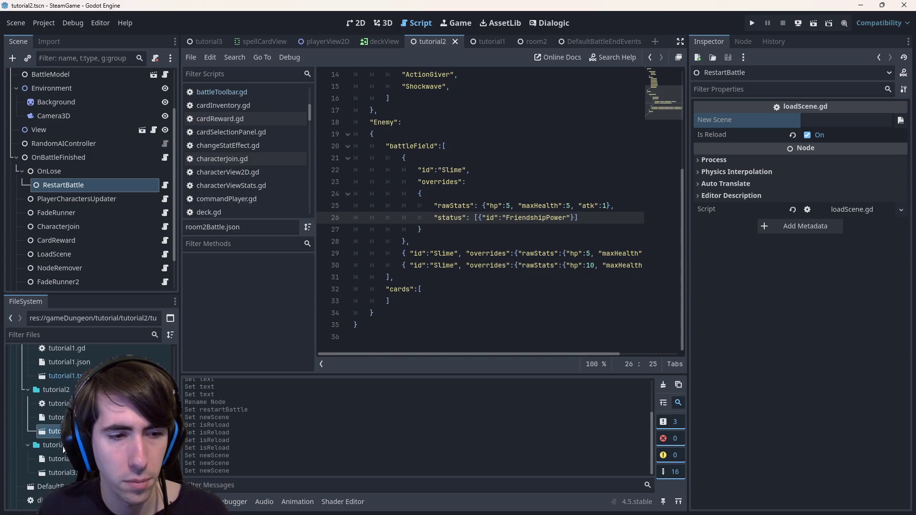
pyautogui.doubleClick(54, 432)
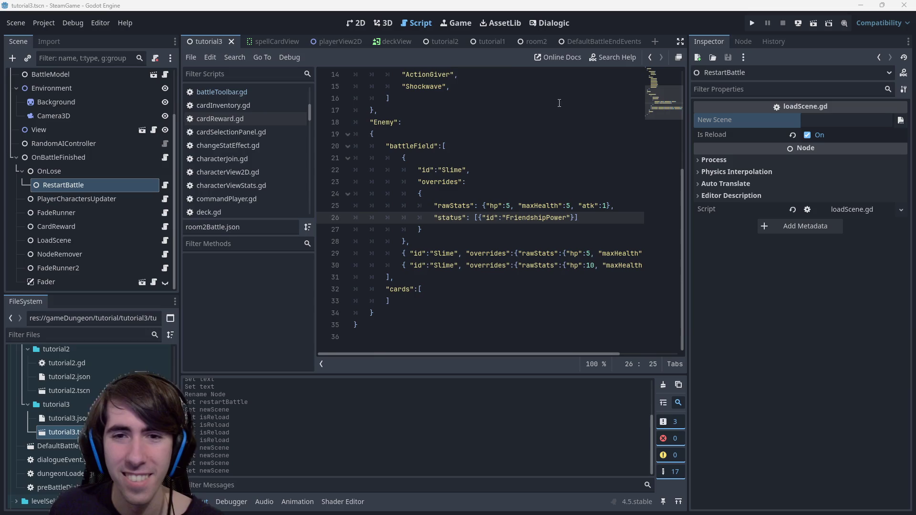
pyautogui.click(454, 36)
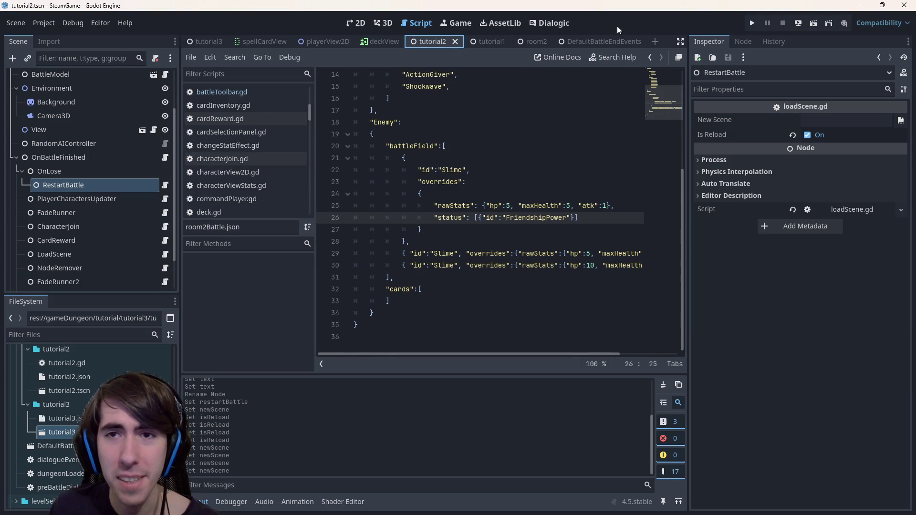
pyautogui.click(204, 38)
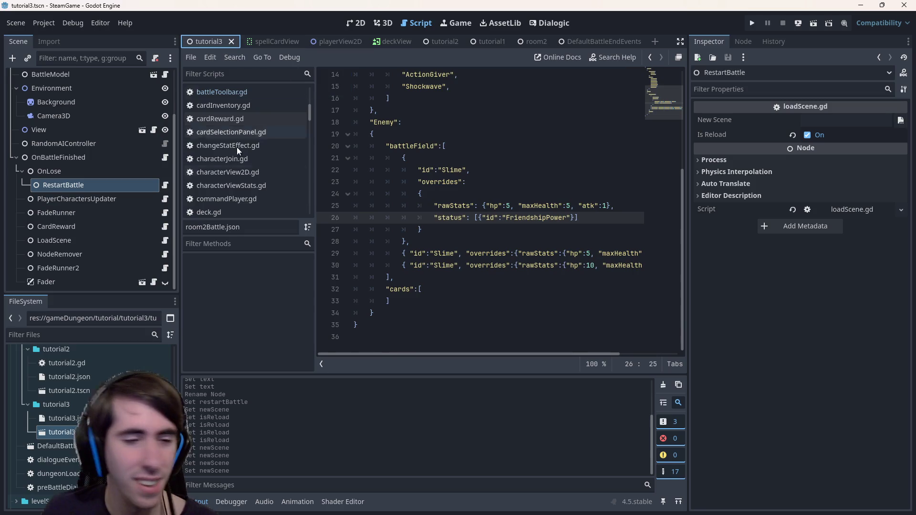
# - Browse the quest1 folder and open room5/room5.tscn
pyautogui.click(62, 432)
pyautogui.scroll(2, 70, 405)
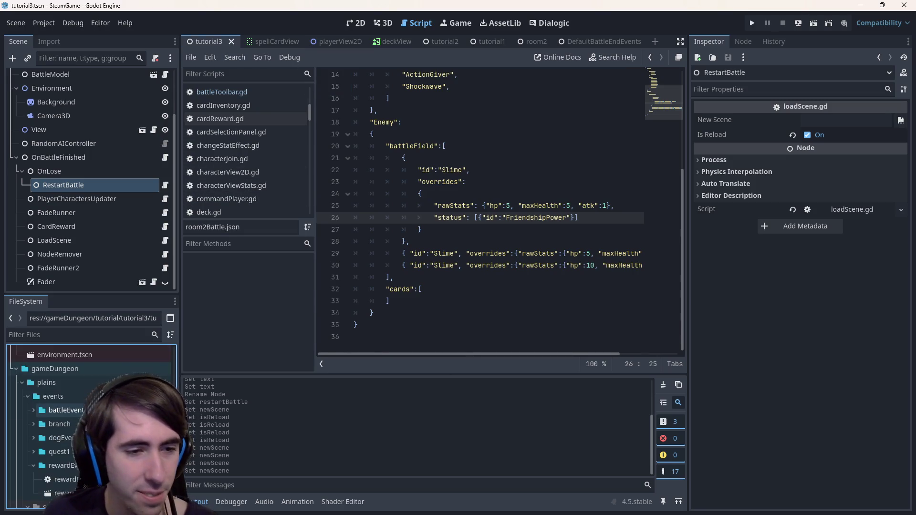
pyautogui.scroll(5, 69, 405)
pyautogui.click(73, 394)
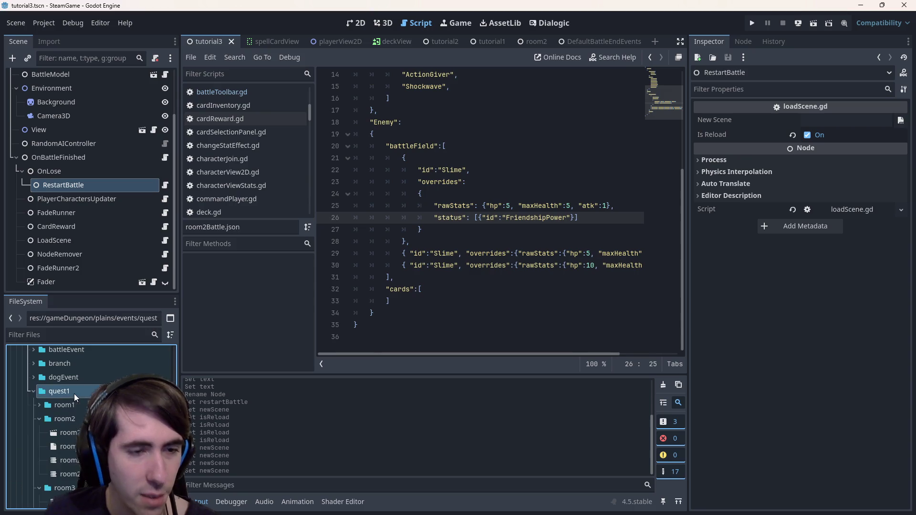
pyautogui.doubleClick(69, 418)
pyautogui.doubleClick(67, 433)
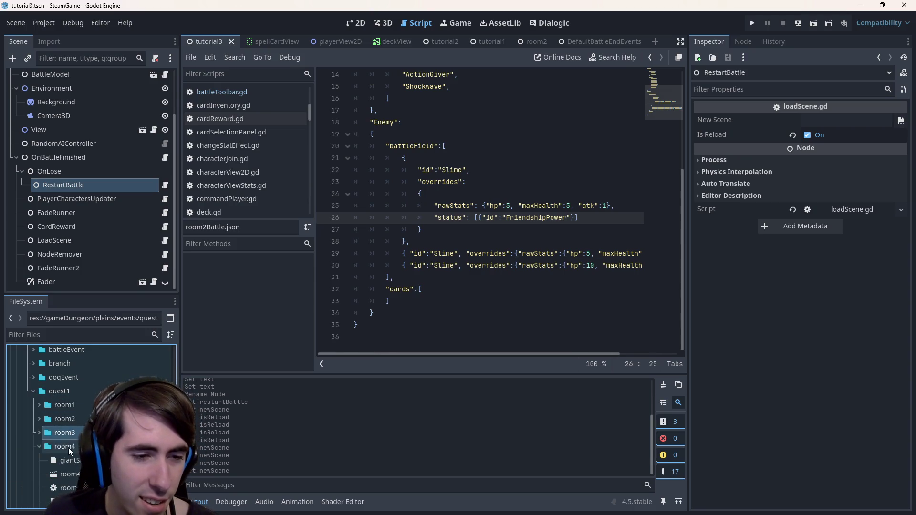
pyautogui.doubleClick(68, 450)
pyautogui.doubleClick(68, 458)
pyautogui.click(78, 472)
pyautogui.doubleClick(77, 473)
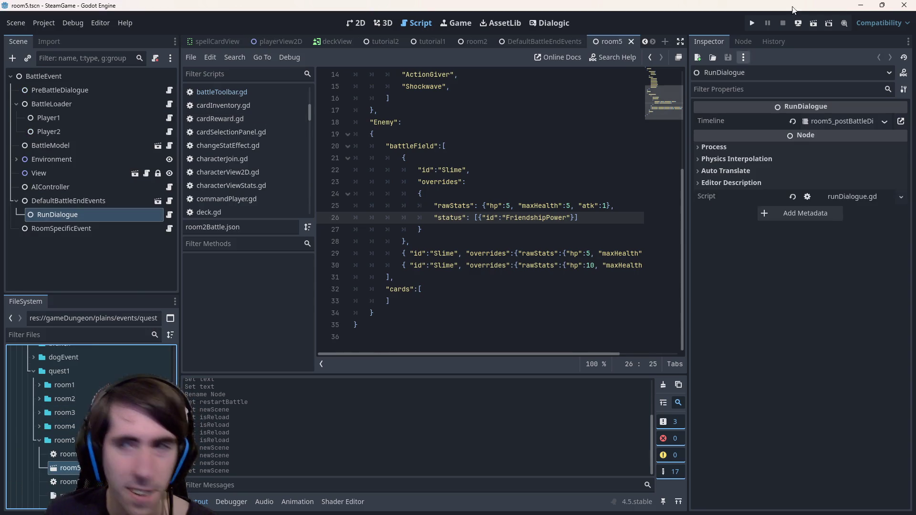
# - Run the room5 scene and get through the opening dialogue
pyautogui.click(815, 22)
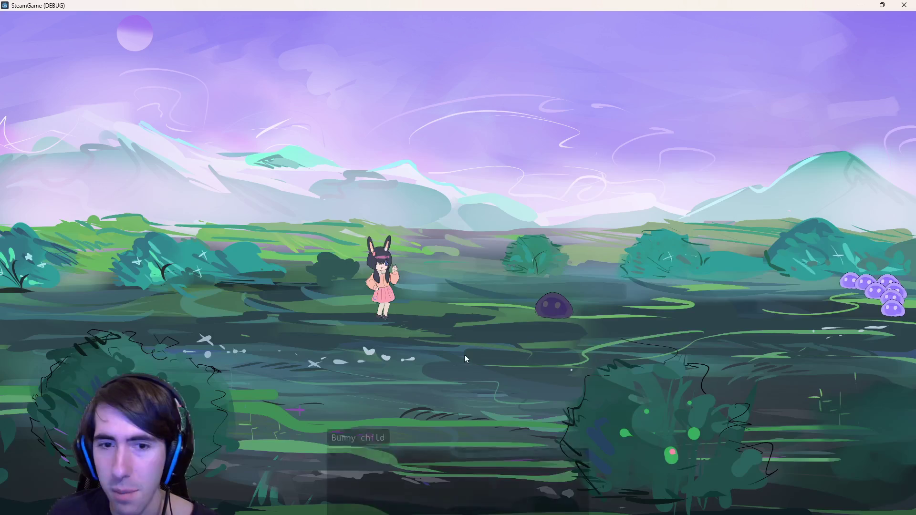
pyautogui.click(397, 351)
pyautogui.click(399, 343)
pyautogui.click(399, 343)
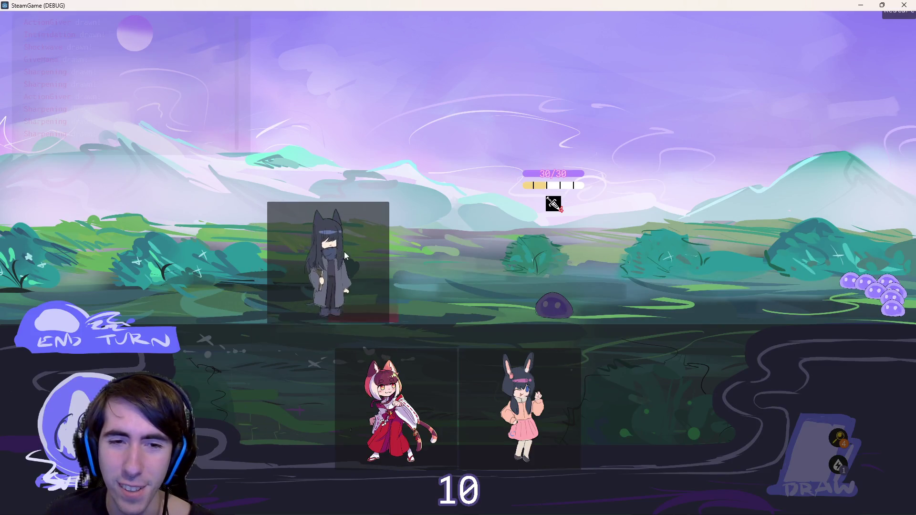
# - Place the ninja, cat girl and bunny in battle slots, draw a card, and peek at three cards
pyautogui.moveTo(345, 251); pyautogui.dragTo(375, 252)
pyautogui.moveTo(391, 410)
pyautogui.mouseDown()
pyautogui.moveTo(224, 236)
pyautogui.moveTo(296, 276)
pyautogui.mouseUp()
pyautogui.moveTo(523, 410); pyautogui.dragTo(148, 258)
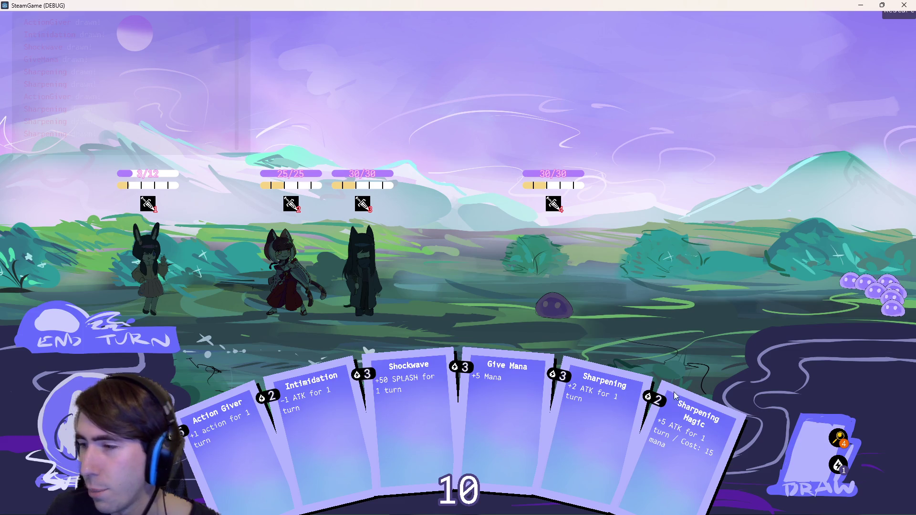
pyautogui.click(791, 461)
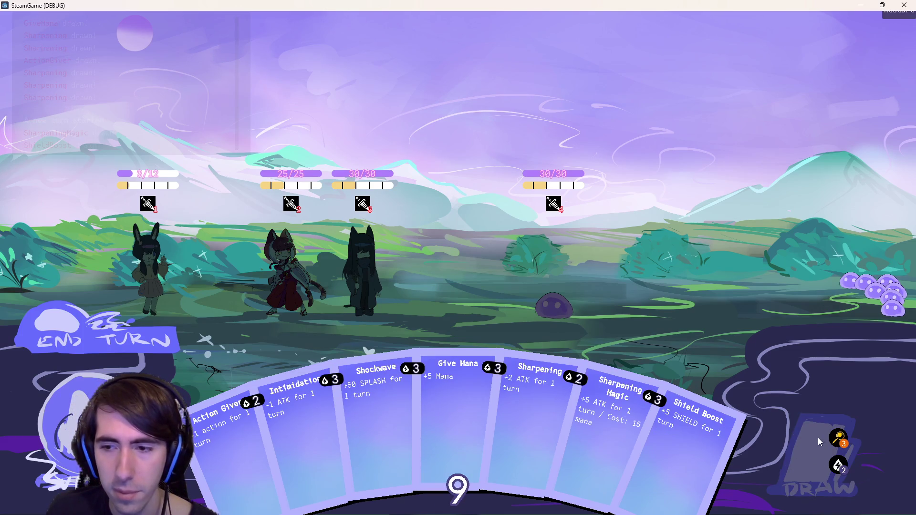
pyautogui.click(835, 439)
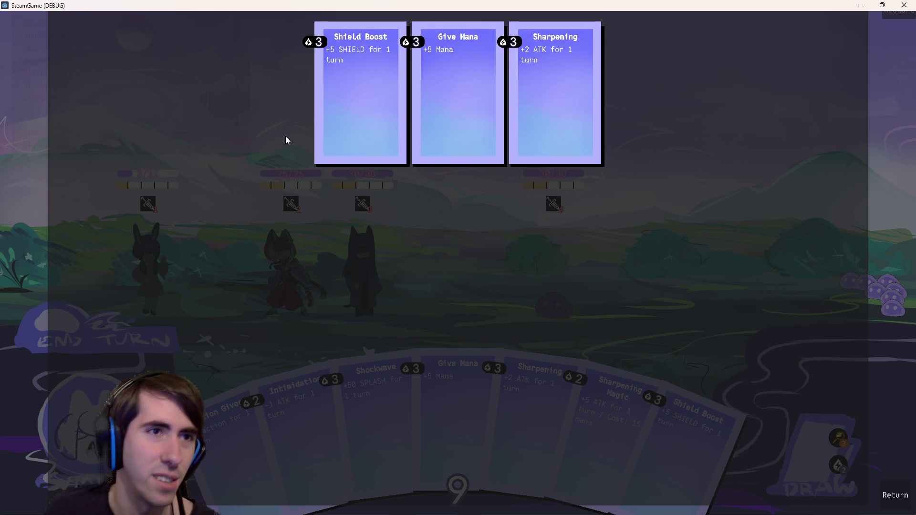
# - Resize the game window to check scaling, re-maximize it, then close the game
pyautogui.doubleClick(758, 7)
pyautogui.moveTo(728, 9)
pyautogui.mouseDown()
pyautogui.moveTo(701, 246)
pyautogui.moveTo(671, 102)
pyautogui.mouseUp()
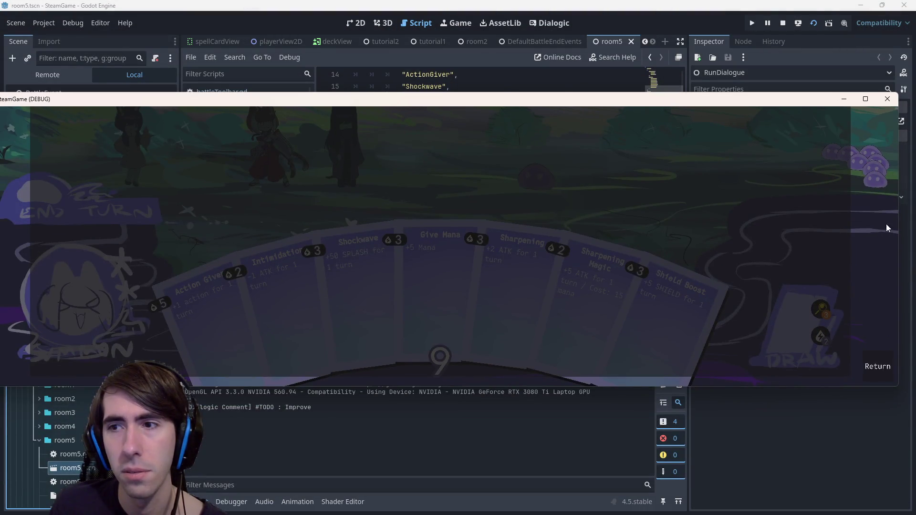
pyautogui.moveTo(899, 220)
pyautogui.mouseDown()
pyautogui.moveTo(512, 253)
pyautogui.moveTo(472, 269)
pyautogui.moveTo(245, 268)
pyautogui.mouseUp()
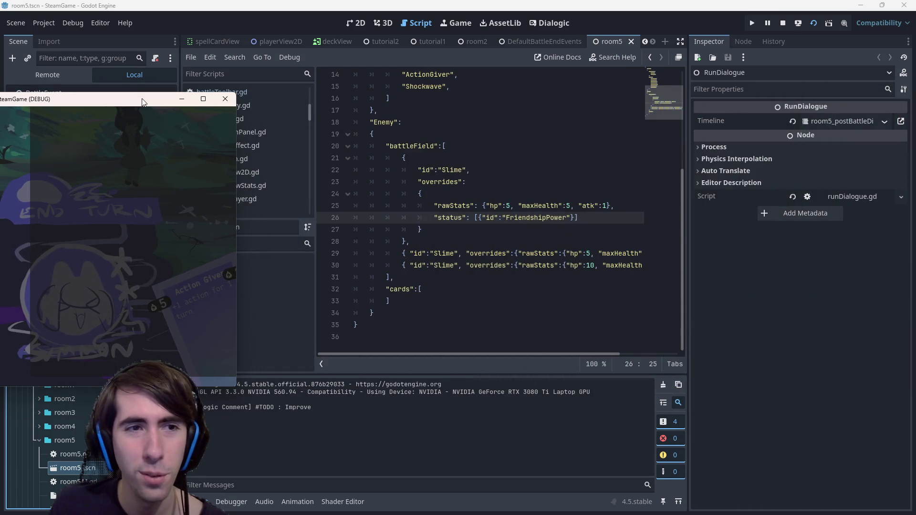
pyautogui.moveTo(146, 101); pyautogui.dragTo(440, 4)
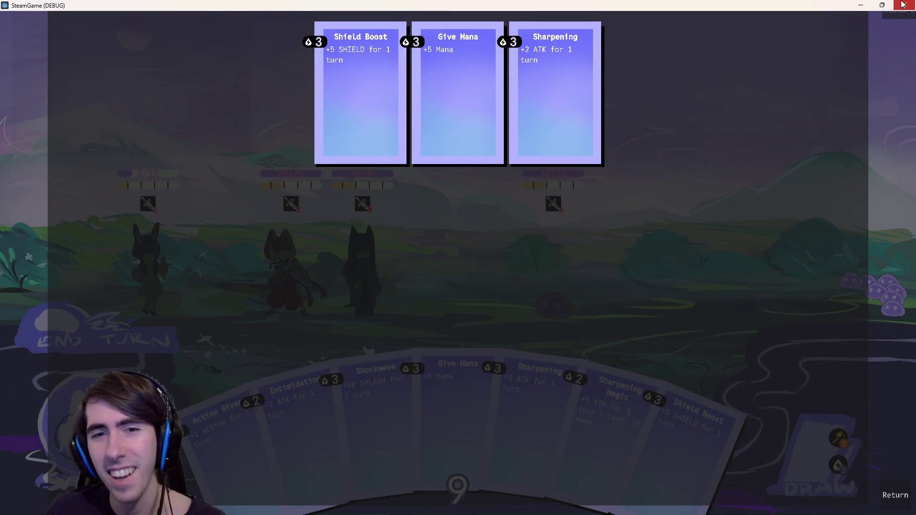
pyautogui.click(903, 4)
pyautogui.click(42, 23)
# - Change Display > Window Stretch Aspect from keep to expand and close Project Settings
pyautogui.click(48, 35)
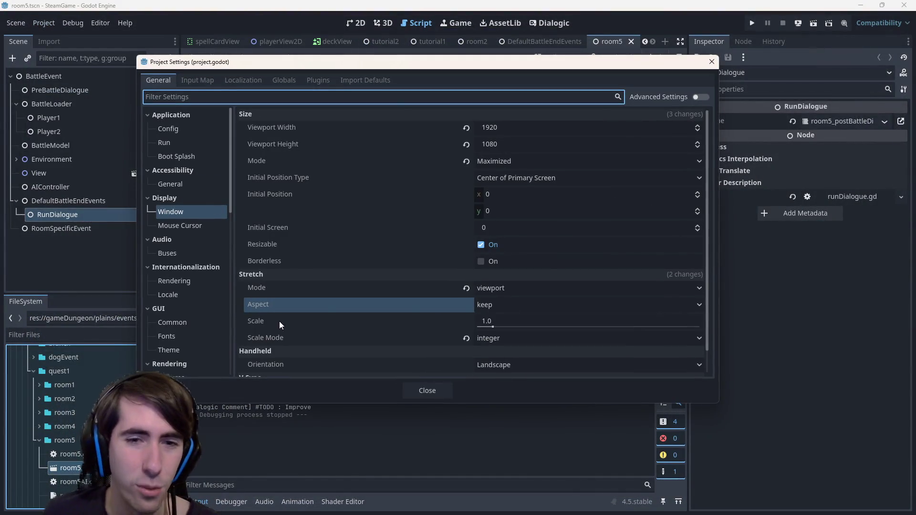
pyautogui.click(493, 289)
pyautogui.click(497, 289)
pyautogui.click(508, 304)
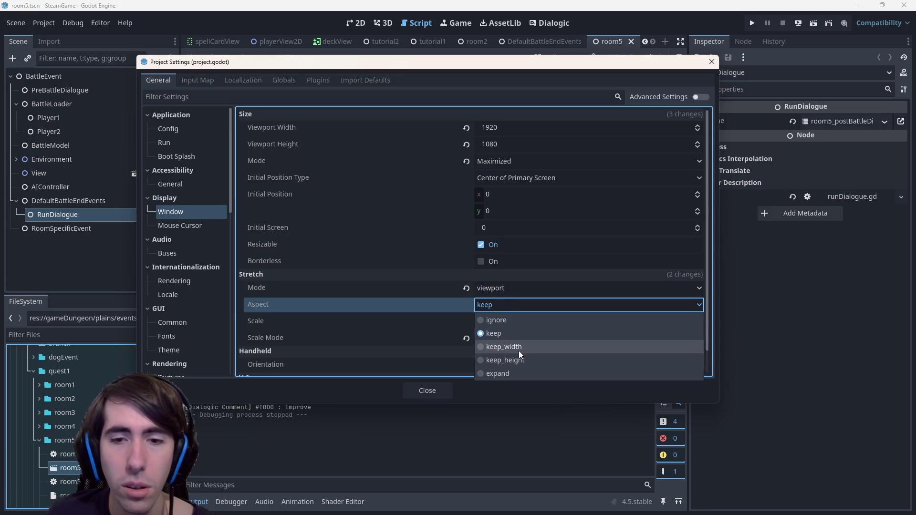
pyautogui.click(526, 373)
pyautogui.click(499, 302)
pyautogui.click(499, 302)
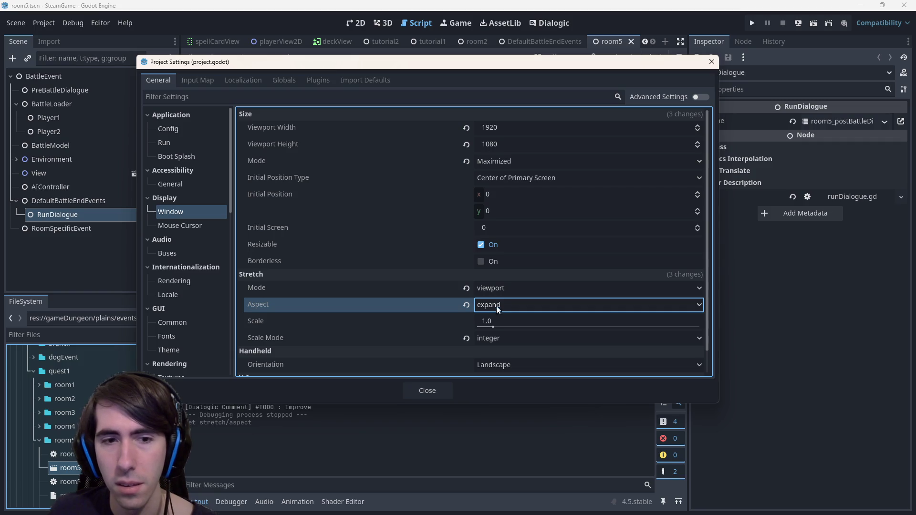
pyautogui.click(437, 389)
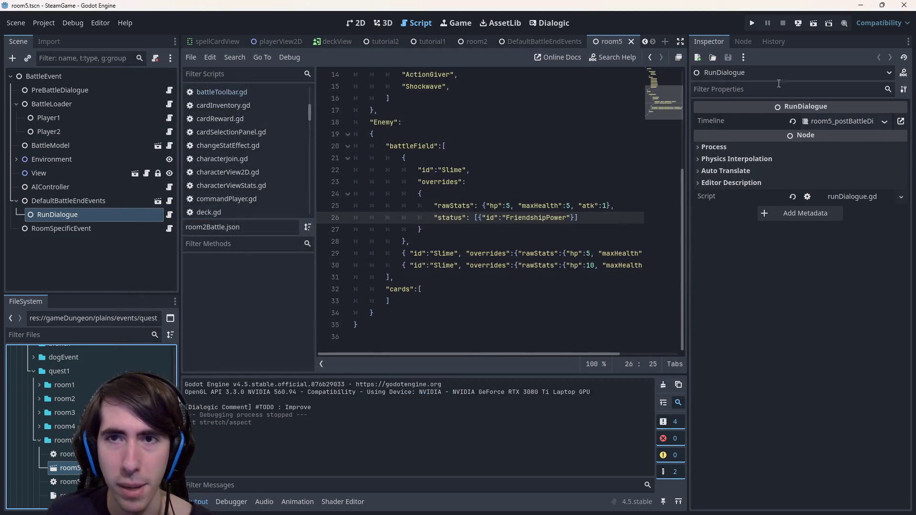
pyautogui.click(815, 24)
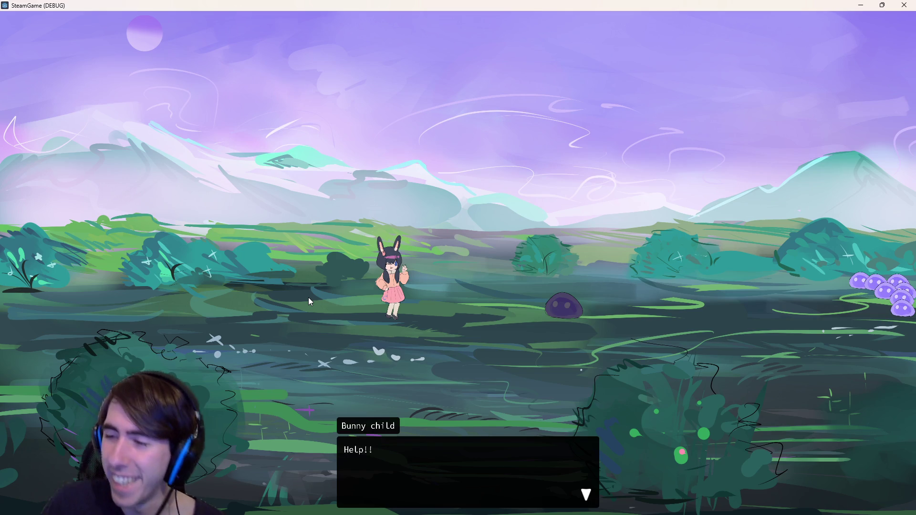
# - Finish the opening dialogue and place the cat girl, dark-haired girl and bunny girl on the battlefield
pyautogui.click(278, 193)
pyautogui.click(285, 176)
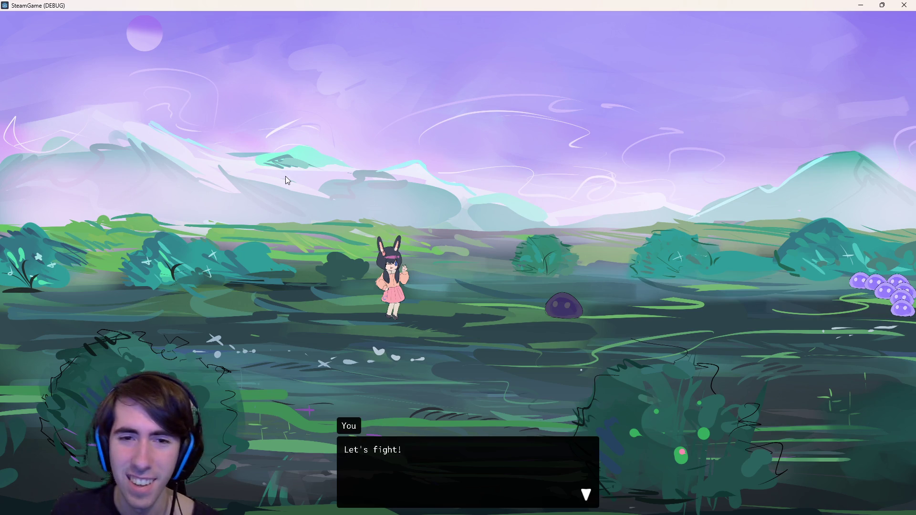
pyautogui.click(285, 176)
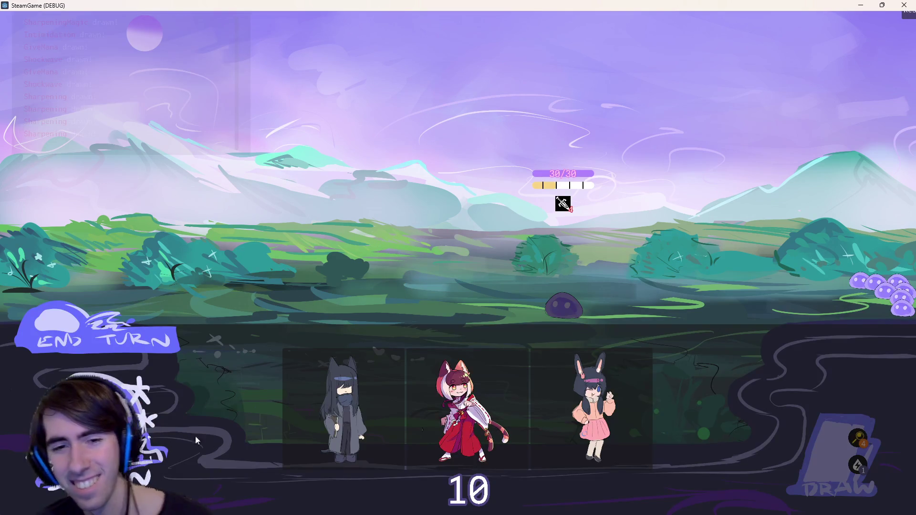
pyautogui.moveTo(337, 399); pyautogui.dragTo(370, 277)
pyautogui.moveTo(530, 406)
pyautogui.mouseDown()
pyautogui.moveTo(380, 286)
pyautogui.moveTo(299, 315)
pyautogui.moveTo(301, 286)
pyautogui.mouseUp()
pyautogui.moveTo(468, 403)
pyautogui.mouseDown()
pyautogui.moveTo(176, 222)
pyautogui.moveTo(162, 258)
pyautogui.mouseUp()
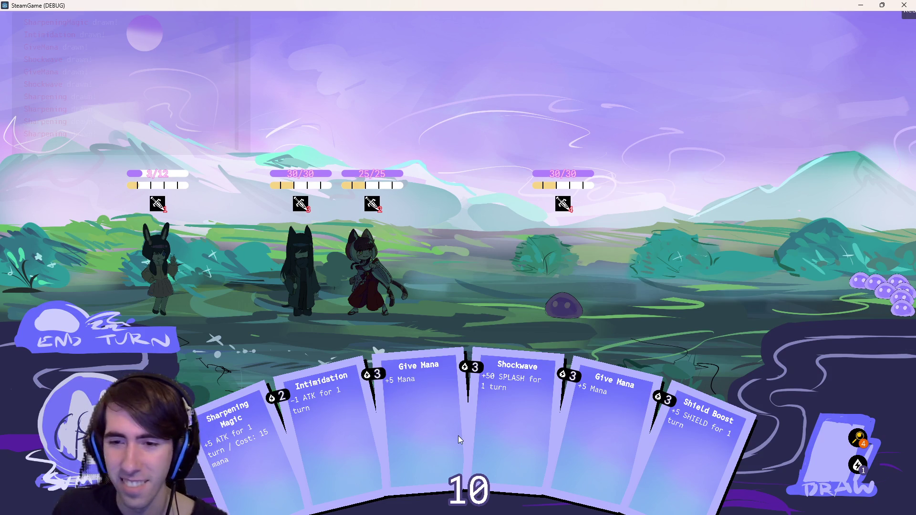
# - Draw two cards and view the card pile overview
pyautogui.click(805, 443)
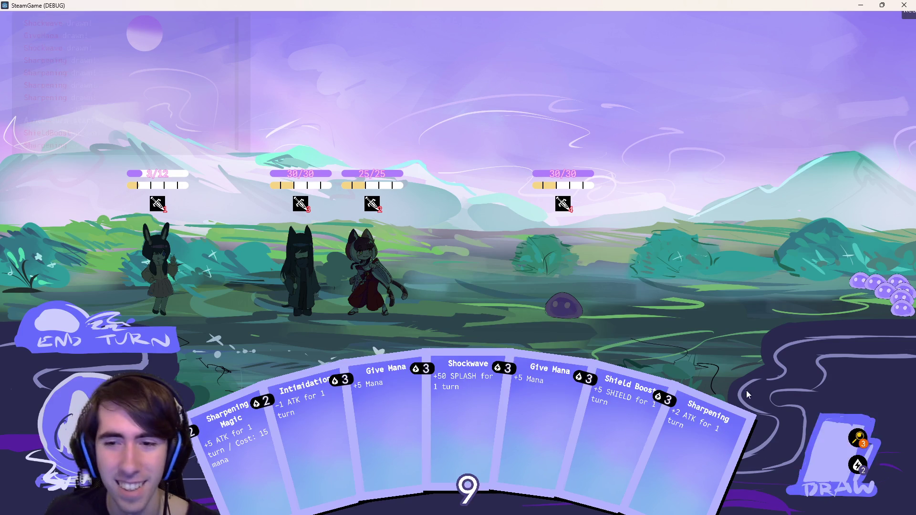
pyautogui.click(811, 443)
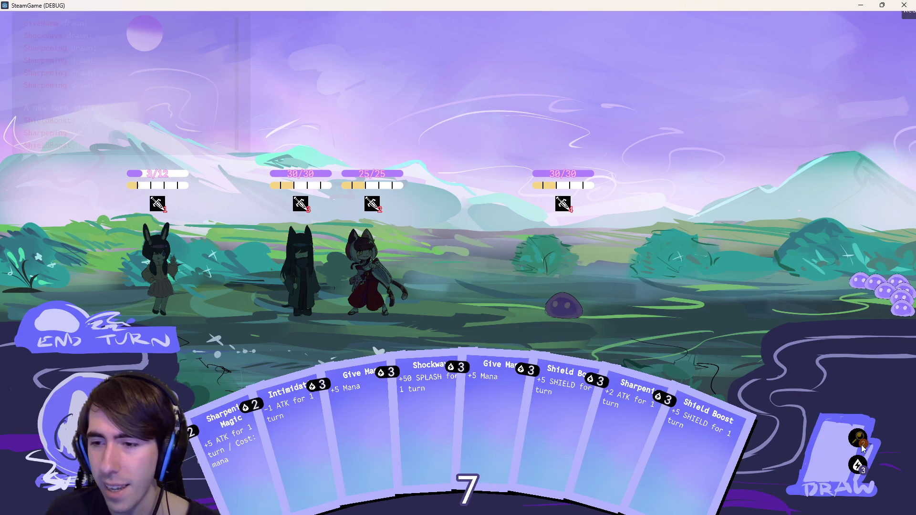
pyautogui.click(860, 443)
pyautogui.click(899, 495)
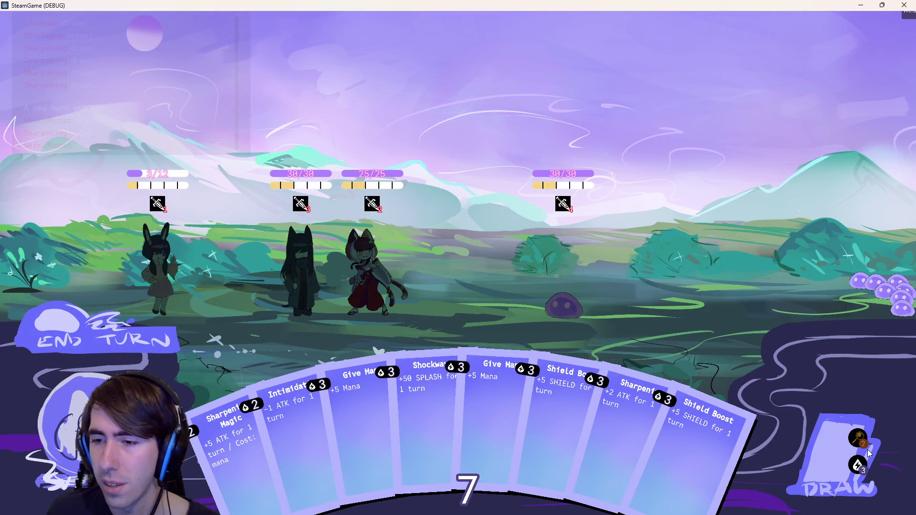
# - Stop the game and set the Stretch Aspect to keep_width in Project Settings
pyautogui.hotkey('alt', 'F4')
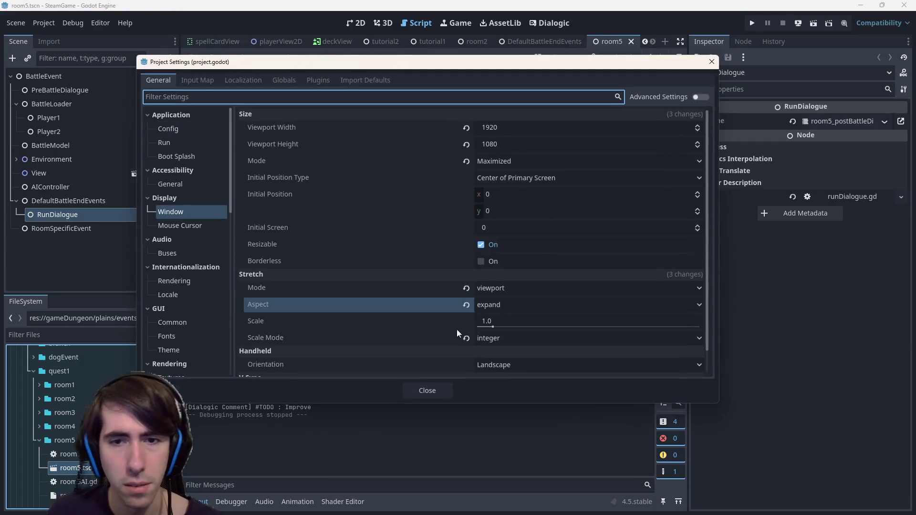
pyautogui.click(529, 304)
pyautogui.click(523, 347)
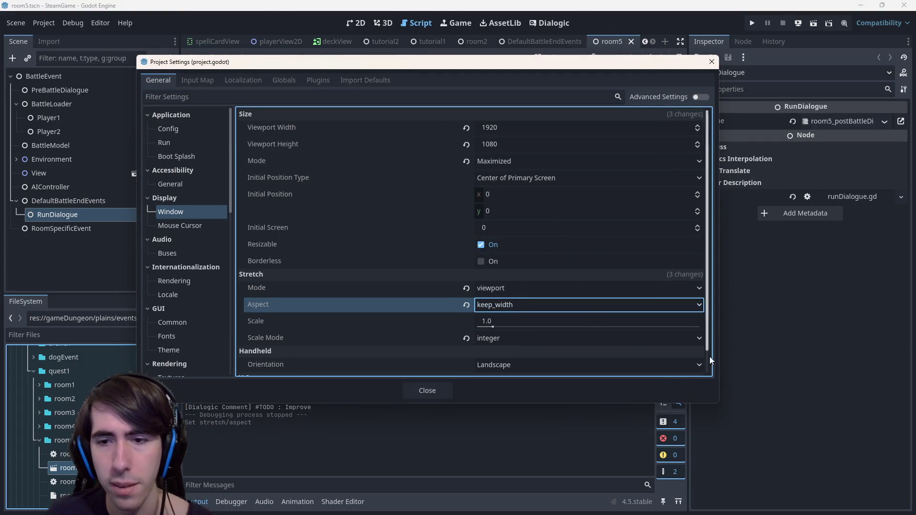
pyautogui.click(712, 62)
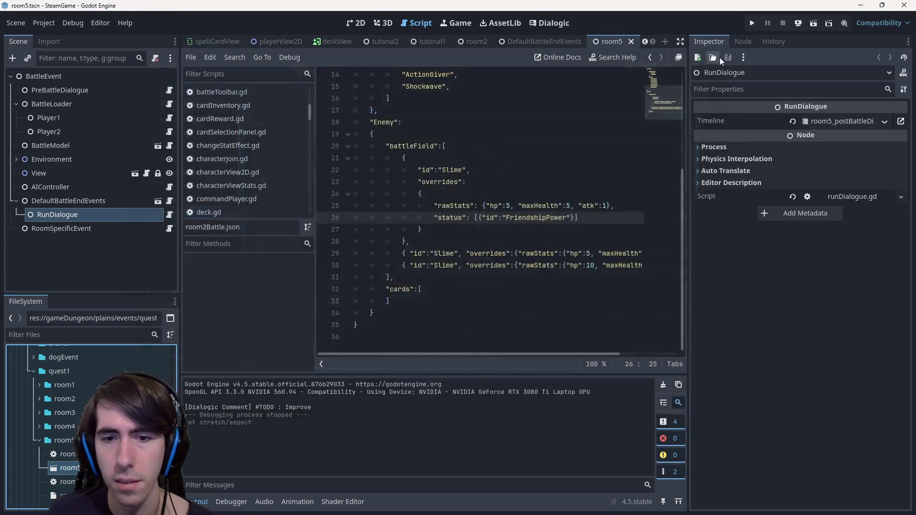
pyautogui.click(816, 22)
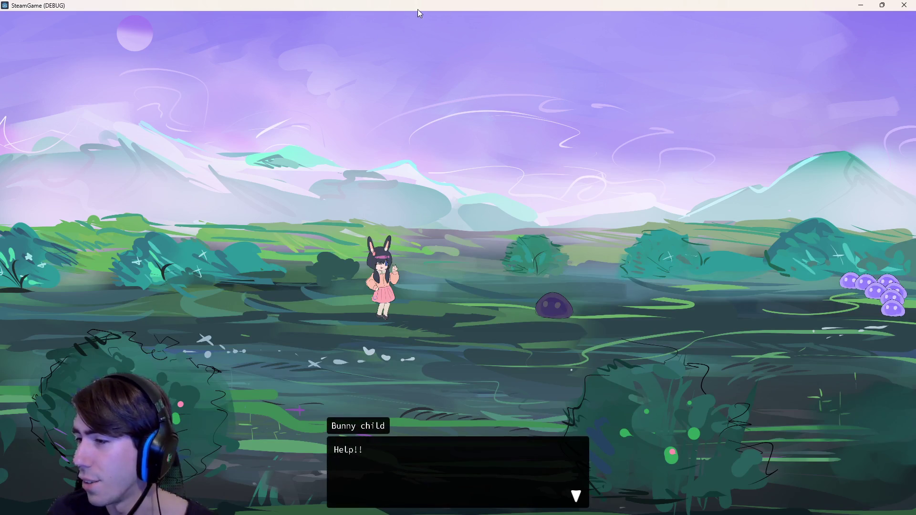
# - Skip the opening dialogue with Space and un-maximize the game window to reveal the editor
pyautogui.press('space')
pyautogui.press('space')
pyautogui.press('space')
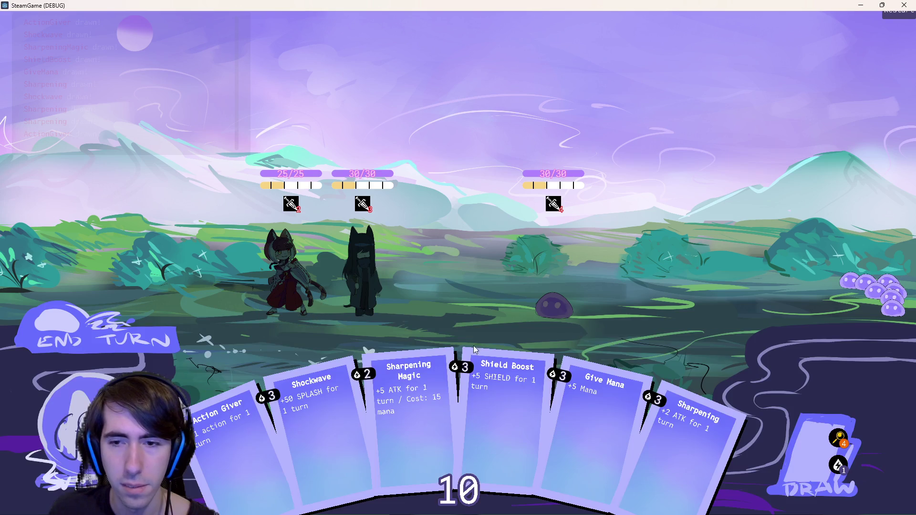
pyautogui.moveTo(580, 5)
pyautogui.mouseDown()
pyautogui.moveTo(573, 34)
pyautogui.moveTo(538, 39)
pyautogui.moveTo(518, 311)
pyautogui.moveTo(548, 129)
pyautogui.mouseUp()
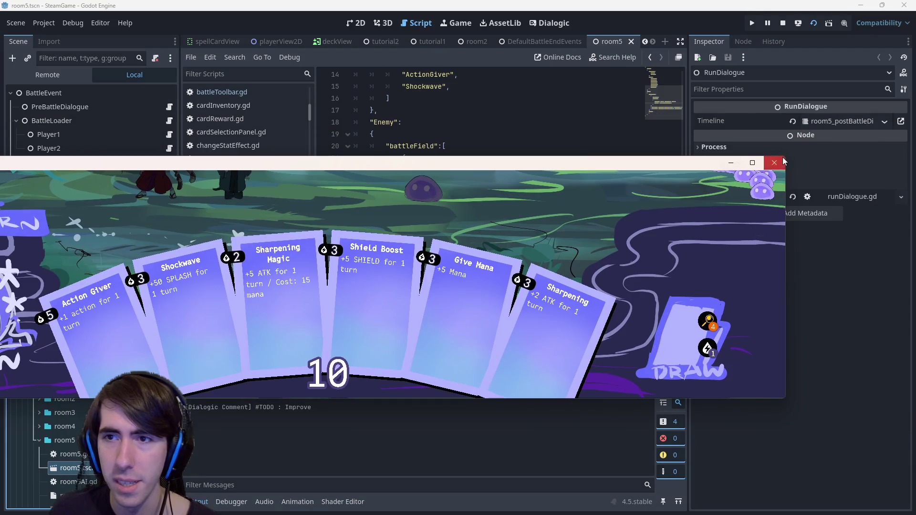
# - Stop the game and set the stretch Scale Mode to fractional in Project Settings
pyautogui.click(779, 161)
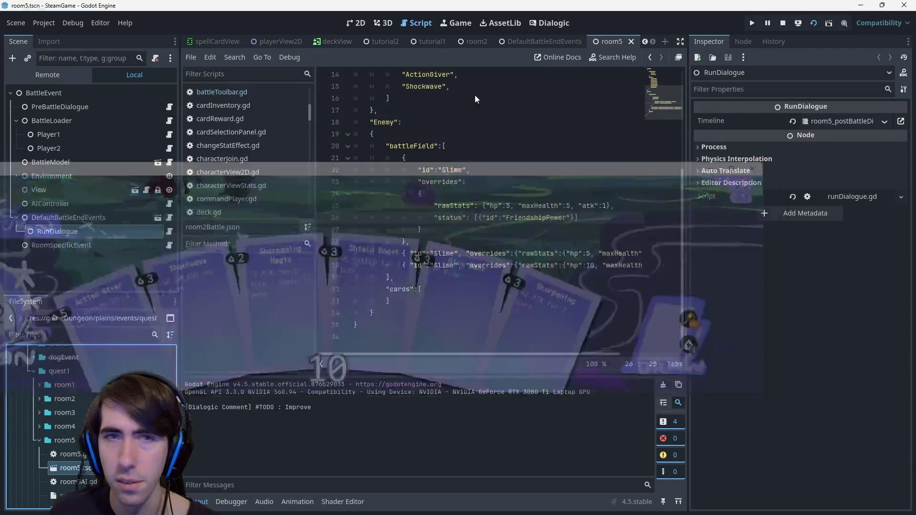
pyautogui.click(53, 21)
pyautogui.click(62, 41)
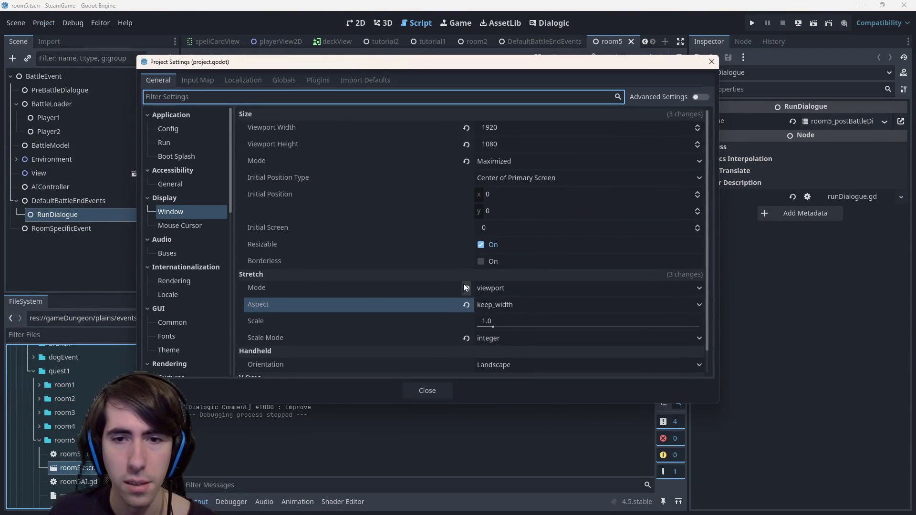
pyautogui.click(503, 286)
pyautogui.click(505, 287)
pyautogui.click(520, 339)
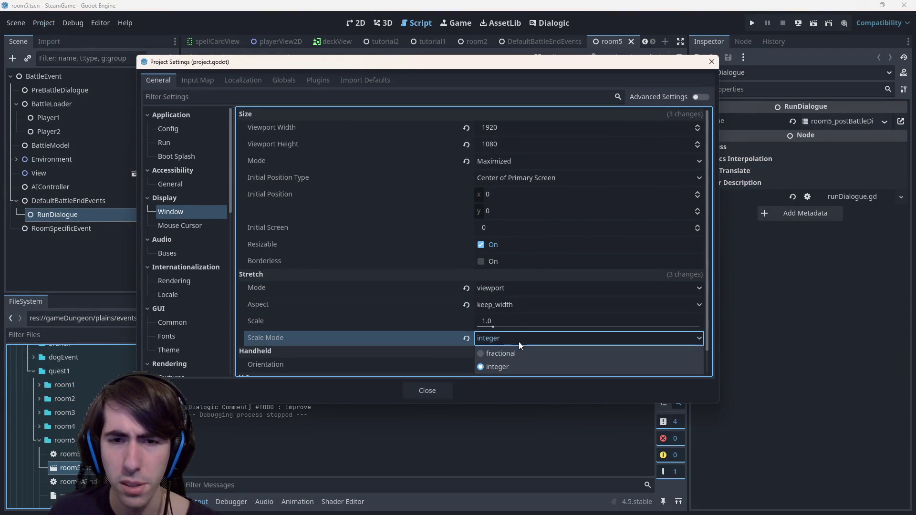
pyautogui.click(519, 353)
pyautogui.click(497, 338)
pyautogui.click(505, 363)
pyautogui.click(508, 340)
pyautogui.click(494, 359)
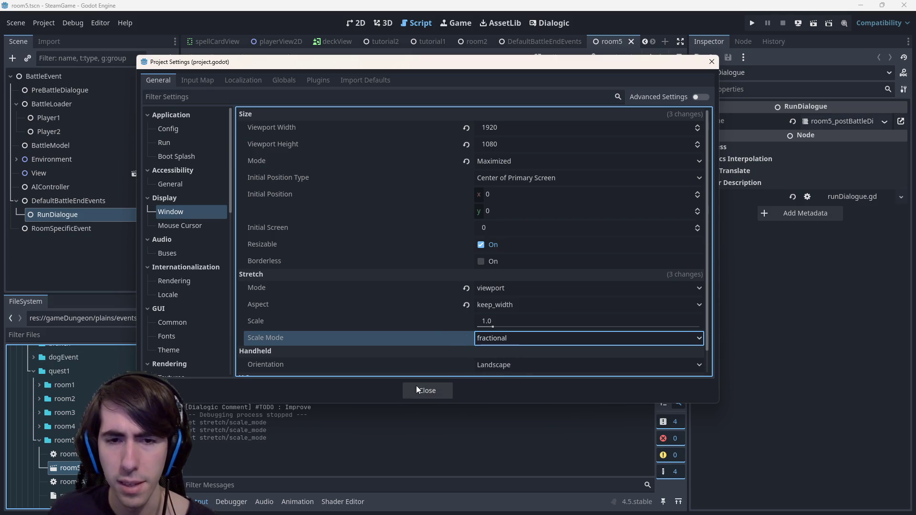
pyautogui.click(422, 387)
# - Run room5, shrink the game window to test fractional scaling, re-maximize, then stop it
pyautogui.click(814, 23)
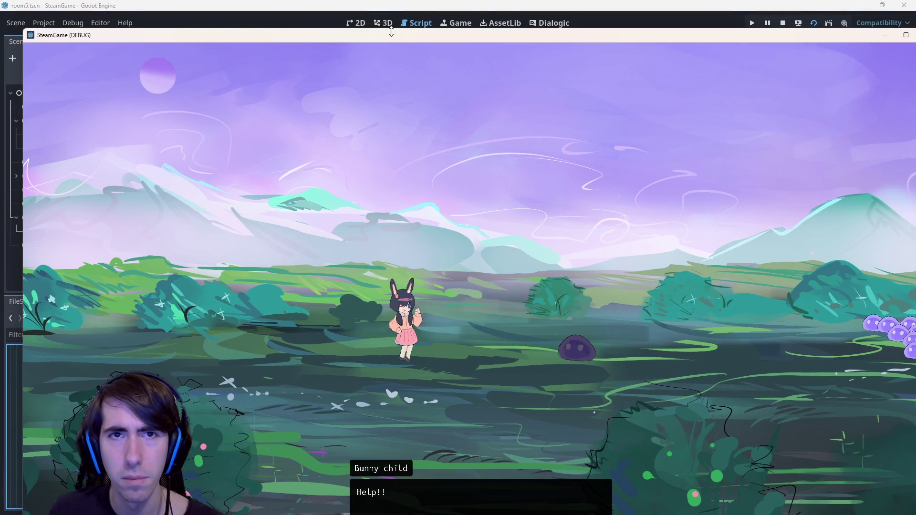
pyautogui.moveTo(391, 32)
pyautogui.mouseDown()
pyautogui.moveTo(391, 297)
pyautogui.moveTo(402, 132)
pyautogui.mouseUp()
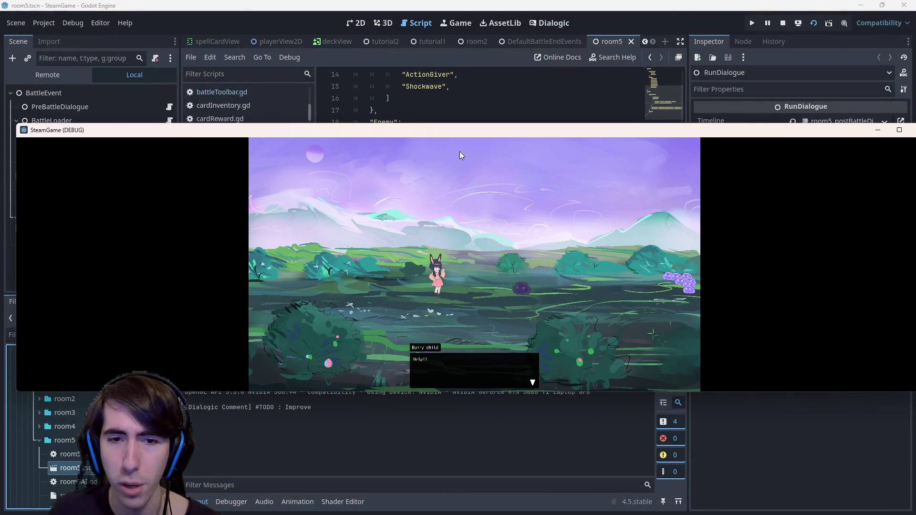
pyautogui.moveTo(527, 131)
pyautogui.mouseDown()
pyautogui.moveTo(505, 350)
pyautogui.moveTo(493, 66)
pyautogui.mouseUp()
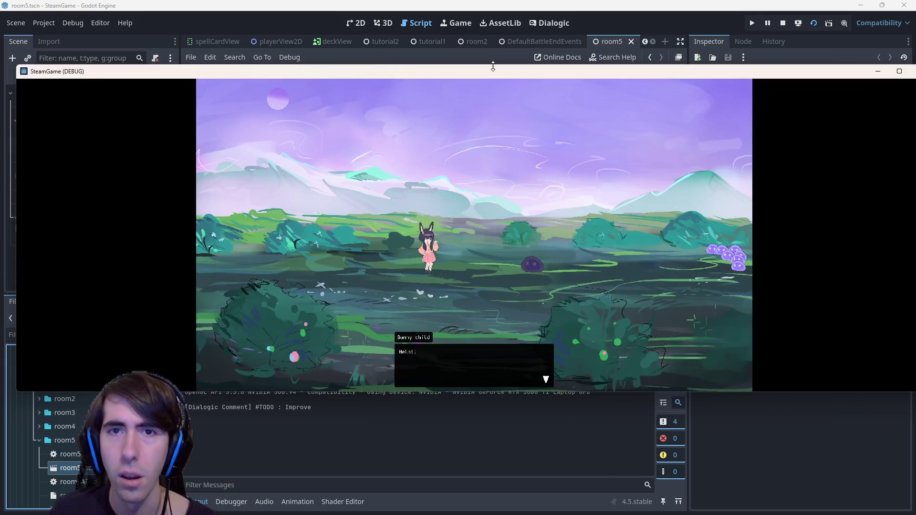
pyautogui.doubleClick(485, 74)
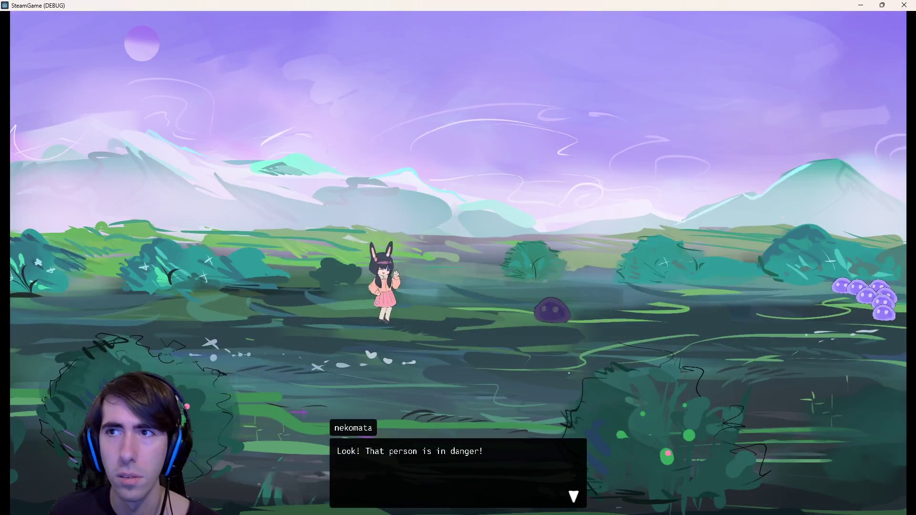
pyautogui.click(911, 5)
pyautogui.click(63, 23)
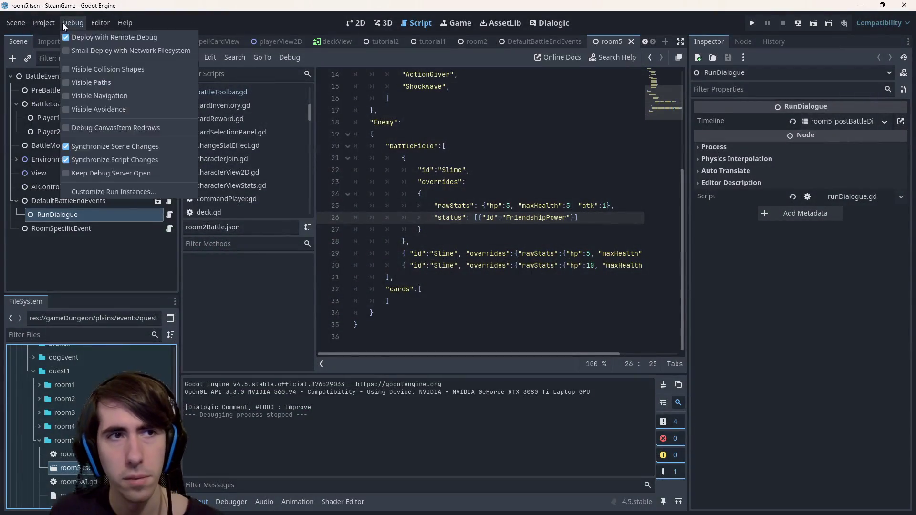
# - Set Stretch Mode to canvas_items, keeping fractional scale mode, and run room5 again
pyautogui.click(56, 36)
pyautogui.click(509, 337)
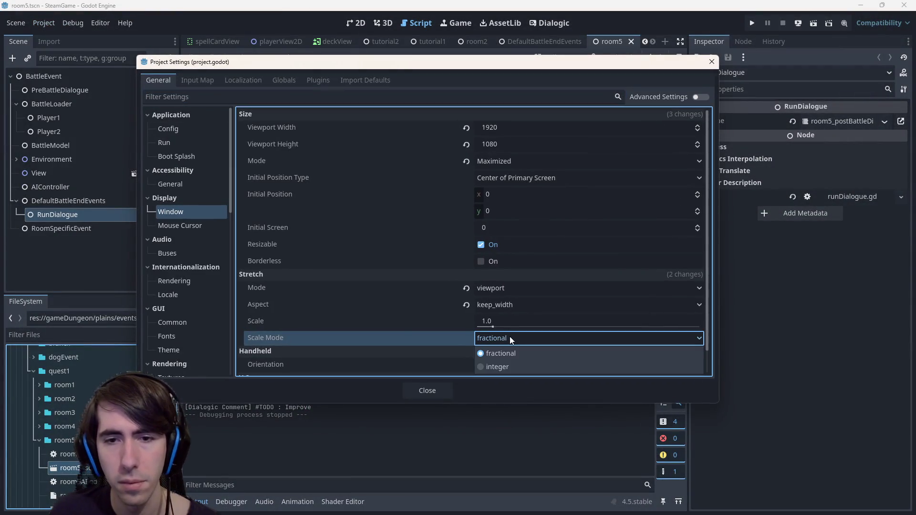
pyautogui.click(502, 336)
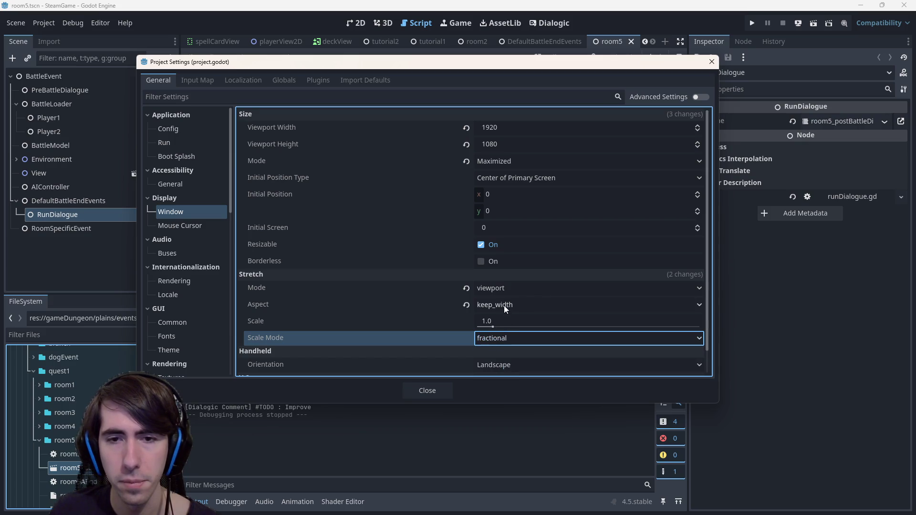
pyautogui.click(494, 285)
pyautogui.click(494, 285)
pyautogui.click(507, 305)
pyautogui.click(501, 293)
pyautogui.click(501, 292)
pyautogui.click(509, 311)
pyautogui.click(509, 306)
pyautogui.click(510, 306)
pyautogui.click(433, 388)
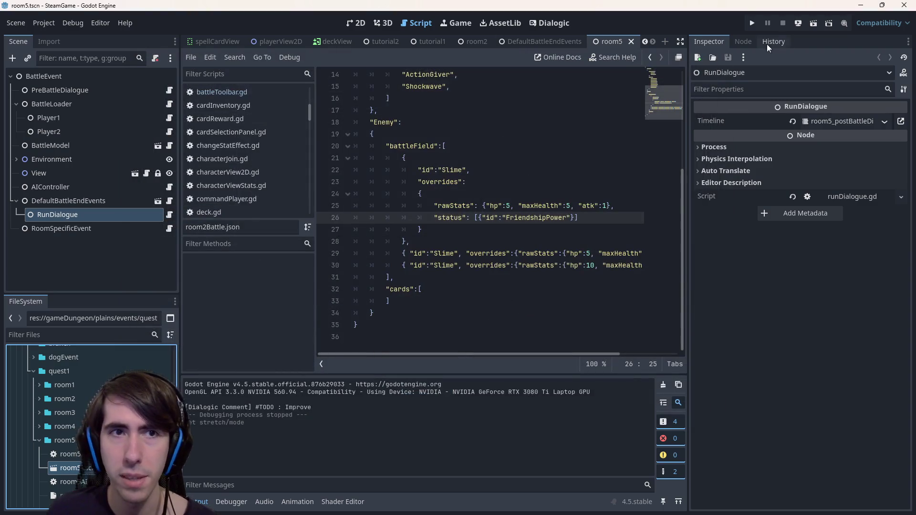
pyautogui.click(817, 23)
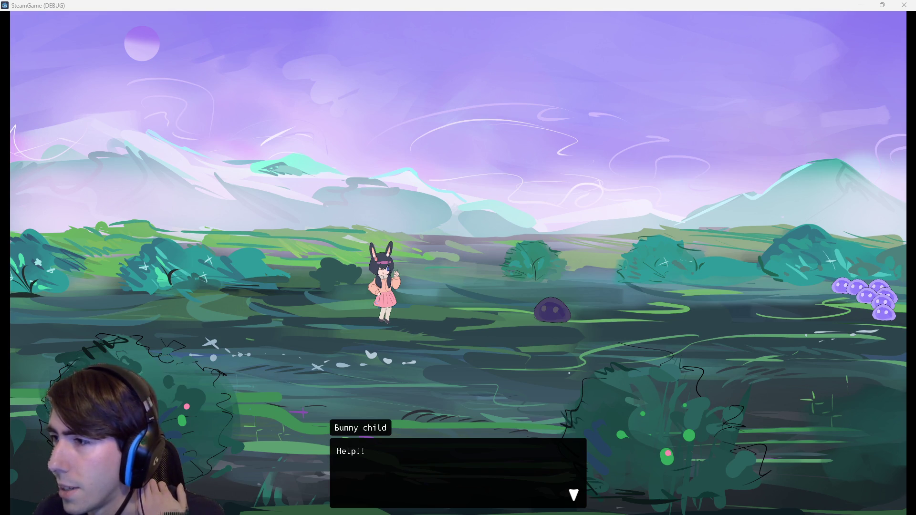
# - Return to the running game and finish the opening dialogue
pyautogui.hotkey('alt', 'Tab')
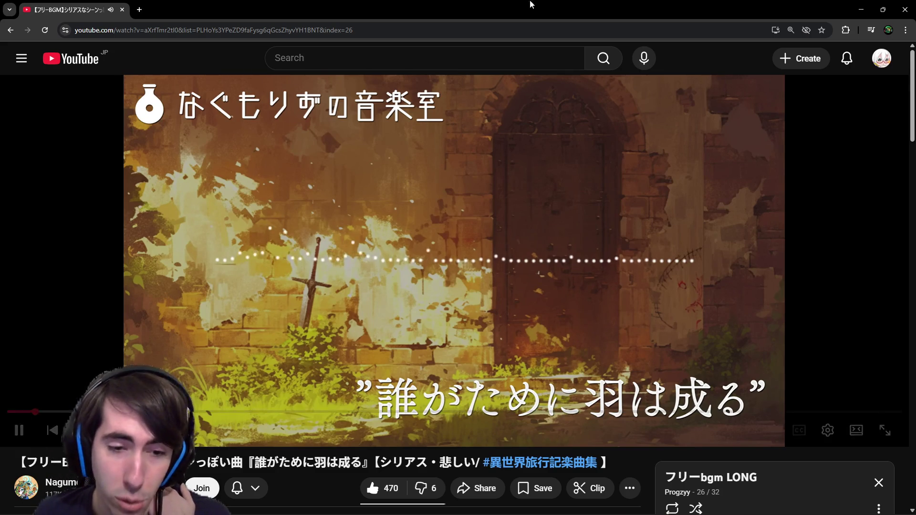
pyautogui.hotkey('alt', 'Tab')
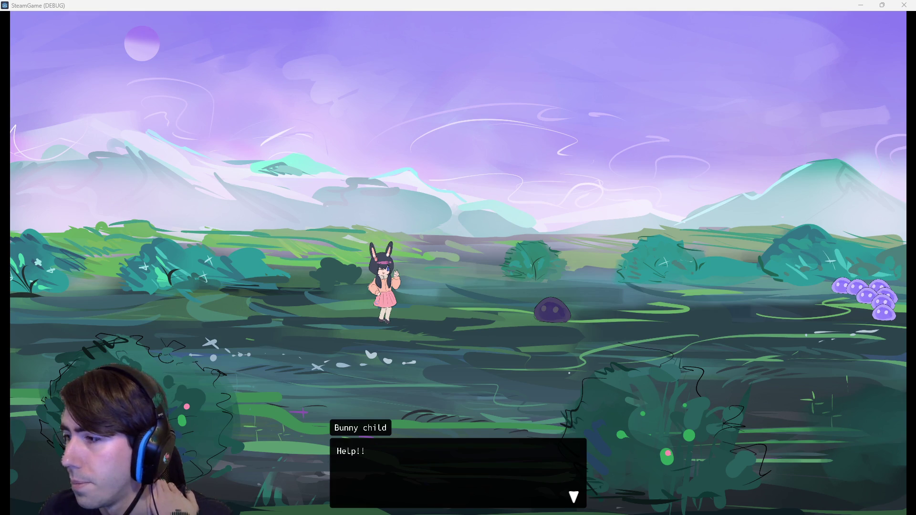
pyautogui.click(453, 266)
pyautogui.click(454, 258)
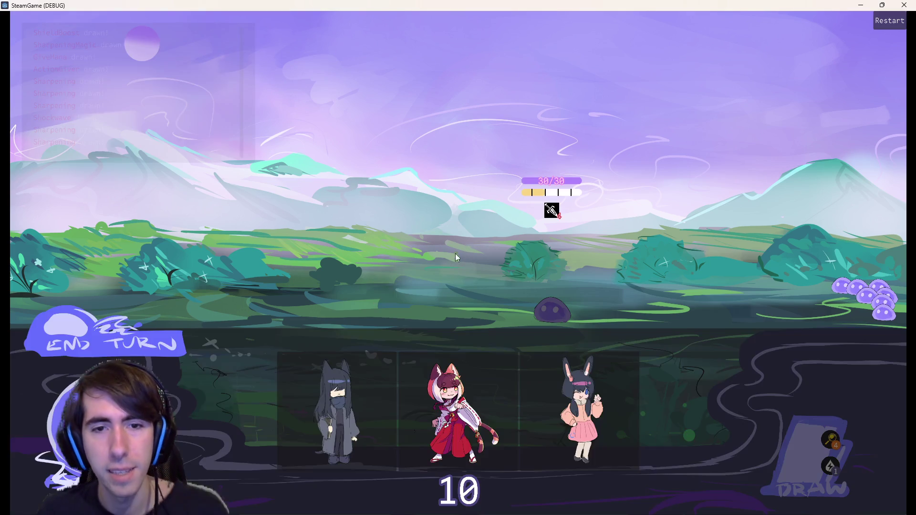
# - Deploy the dark character and cat girl, then play Give Mana on the dark character, leaving 7 energy
pyautogui.moveTo(336, 353)
pyautogui.mouseDown()
pyautogui.moveTo(379, 257)
pyautogui.moveTo(368, 230)
pyautogui.mouseUp()
pyautogui.moveTo(397, 296); pyautogui.dragTo(254, 221)
pyautogui.moveTo(506, 405)
pyautogui.mouseDown()
pyautogui.moveTo(319, 273)
pyautogui.moveTo(230, 276)
pyautogui.moveTo(294, 273)
pyautogui.mouseUp()
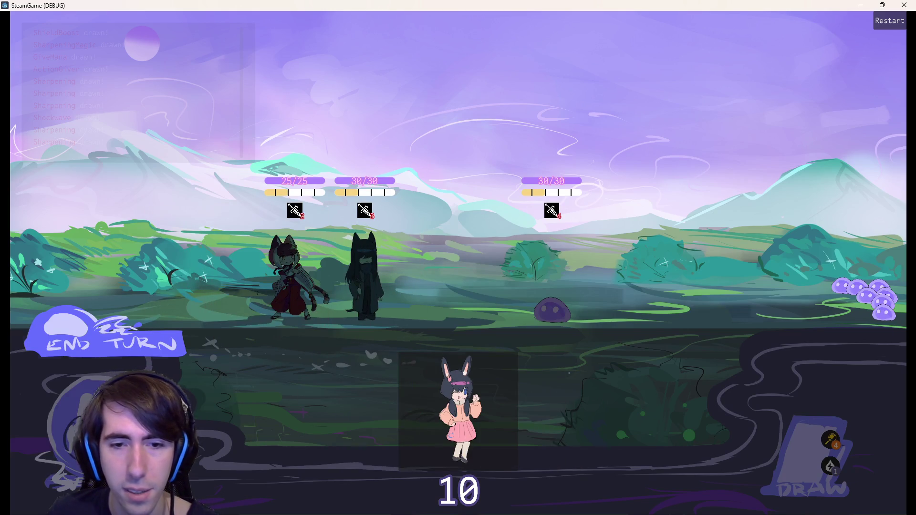
pyautogui.moveTo(456, 407)
pyautogui.mouseDown()
pyautogui.moveTo(392, 300)
pyautogui.moveTo(385, 263)
pyautogui.mouseUp()
# - Shrink the game window to check canvas_items scaling, then make it fill the screen again
pyautogui.moveTo(486, 5)
pyautogui.mouseDown()
pyautogui.moveTo(479, 278)
pyautogui.moveTo(473, 217)
pyautogui.mouseUp()
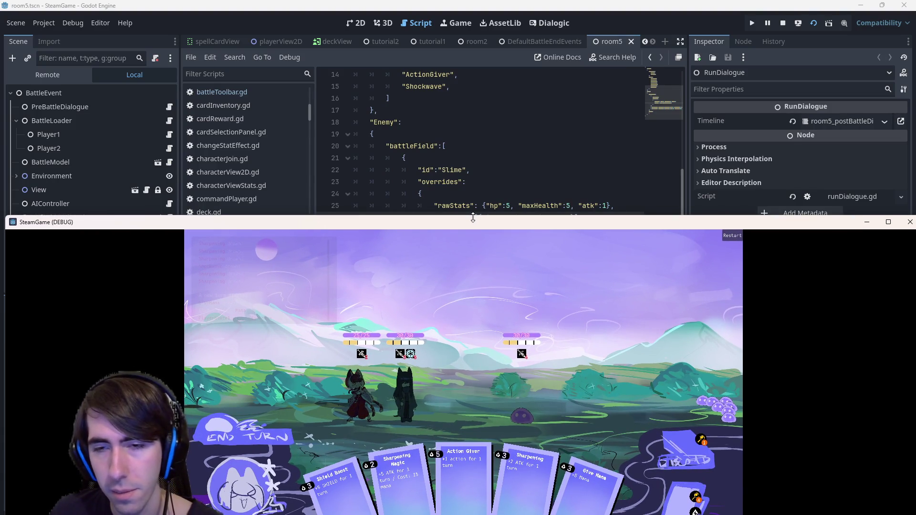
pyautogui.moveTo(477, 216); pyautogui.dragTo(477, 87)
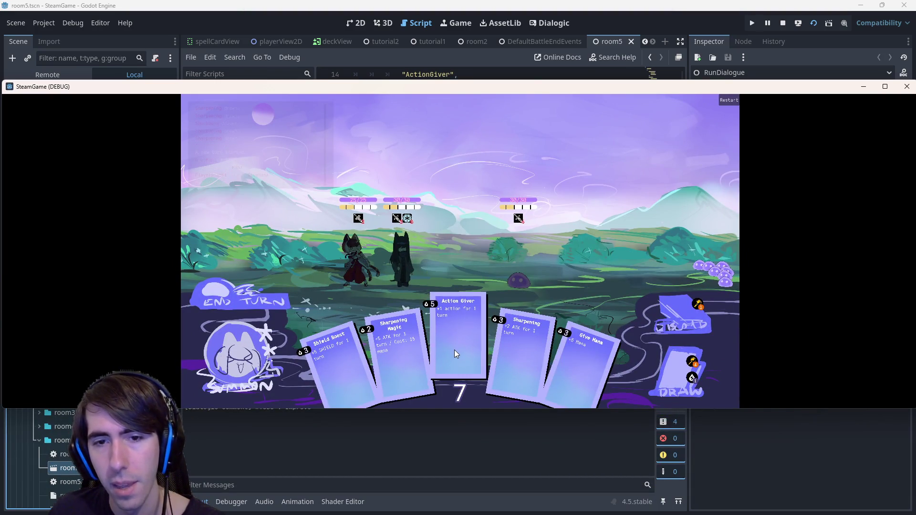
pyautogui.moveTo(489, 80); pyautogui.dragTo(500, 4)
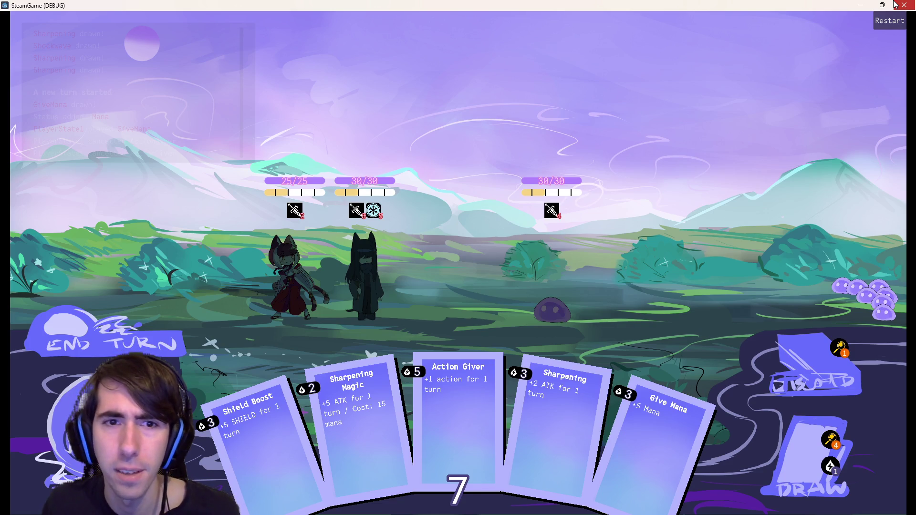
# - Close the game and run git status in Windows Terminal to list modified files
pyautogui.click(896, 5)
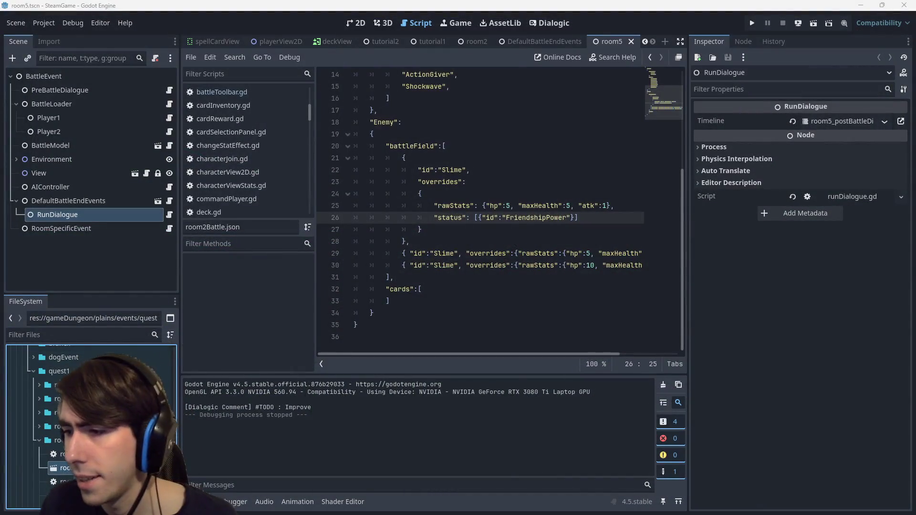
pyautogui.hotkey('alt', 'Tab')
pyautogui.write('git status')
pyautogui.press('Return')
# - Run git diff to review the restartBattle() and BattleToolbar changes, then go back to Godot
pyautogui.write('git add')
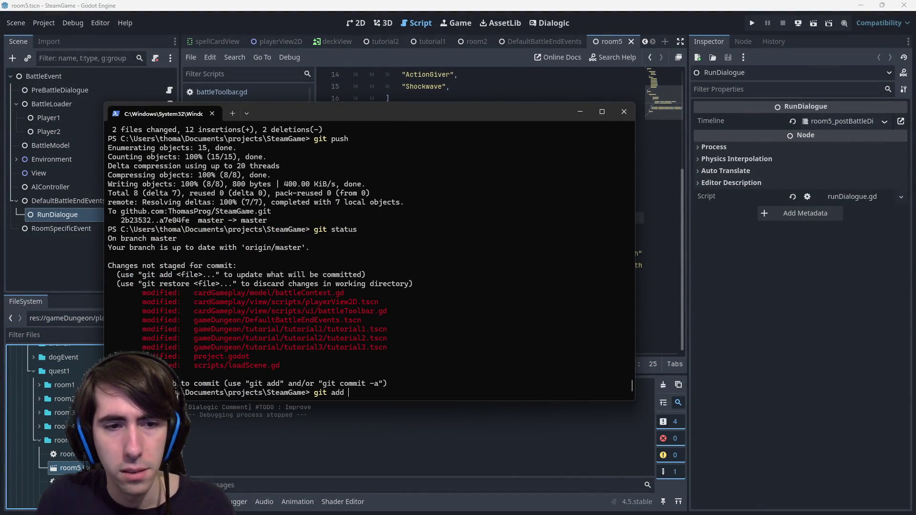
pyautogui.press('Escape')
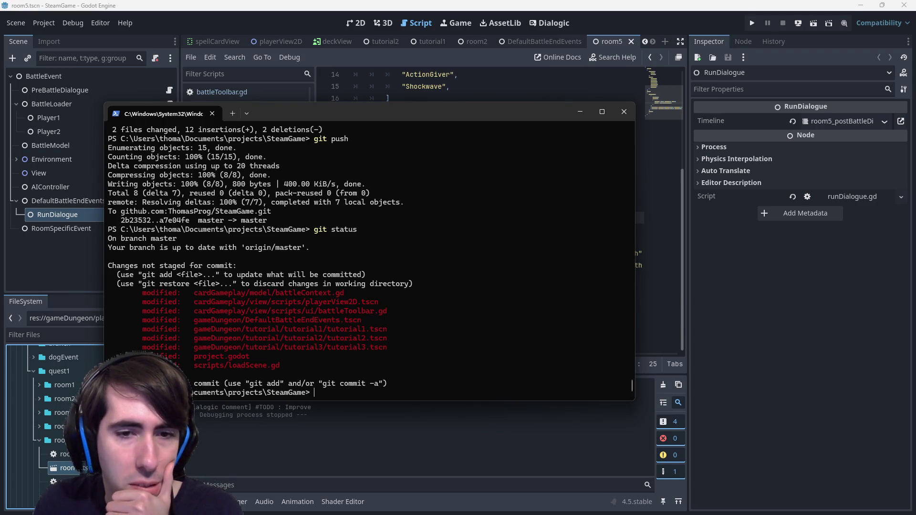
pyautogui.write('git diff')
pyautogui.press('Return')
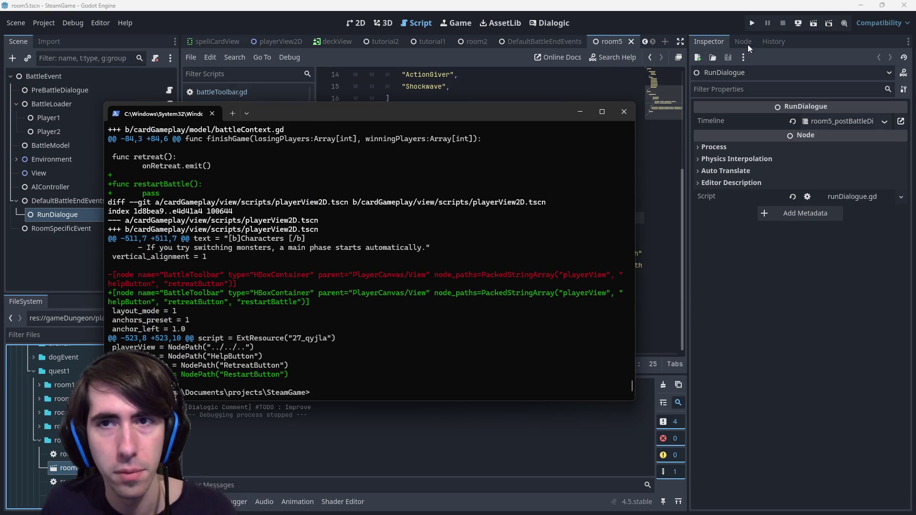
pyautogui.click(517, 84)
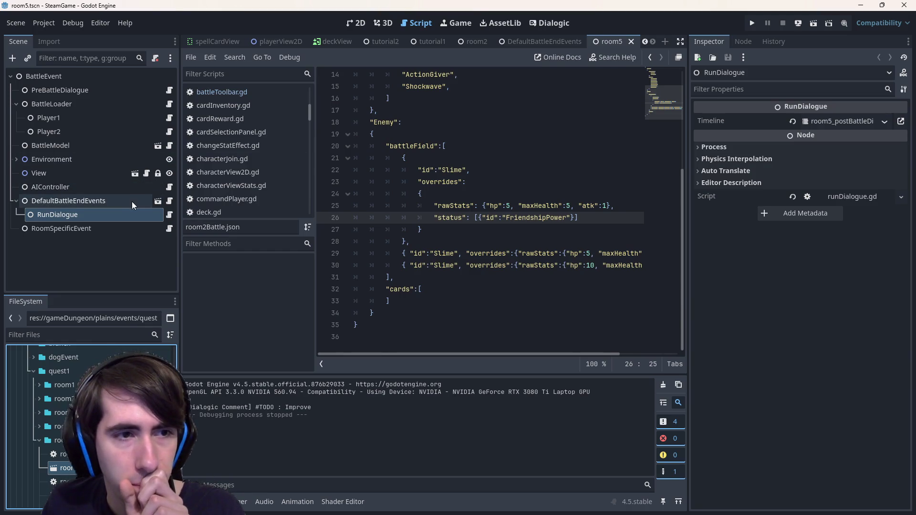
# - Copy the two scene-reloading lines from the RestartBattle node's loadScene.gd script
pyautogui.click(158, 201)
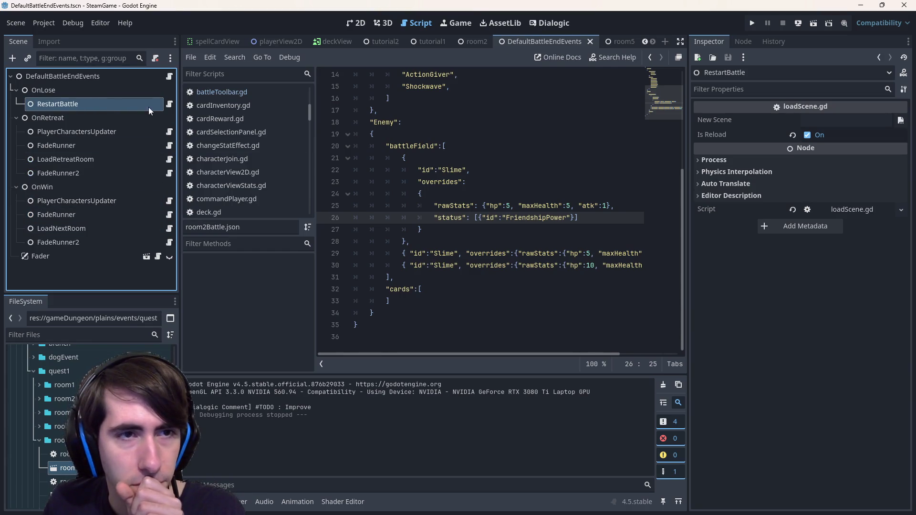
pyautogui.click(169, 104)
pyautogui.moveTo(547, 170)
pyautogui.mouseDown()
pyautogui.moveTo(348, 151)
pyautogui.moveTo(334, 159)
pyautogui.mouseUp()
pyautogui.hotkey('ctrl', 'c')
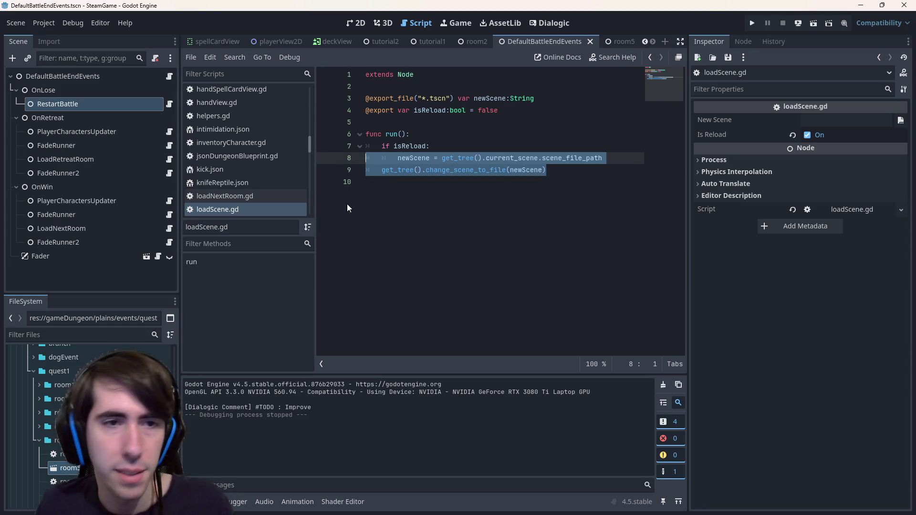
# - Jump from the playerView2D scene's BattleToolbar script to the restartBattle() definition
pyautogui.moveTo(539, 42)
pyautogui.mouseDown()
pyautogui.moveTo(276, 41)
pyautogui.moveTo(317, 39)
pyautogui.moveTo(166, 59)
pyautogui.moveTo(135, 107)
pyautogui.mouseUp()
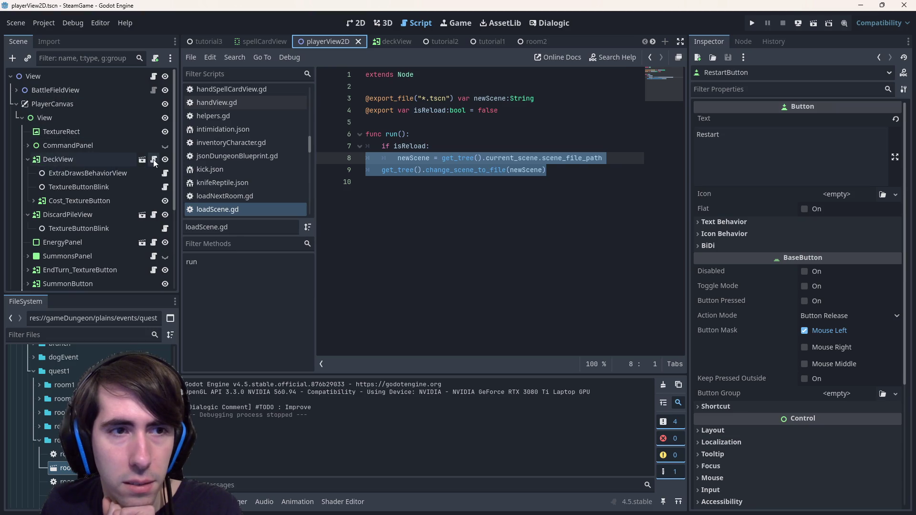
pyautogui.scroll(-5, 126, 166)
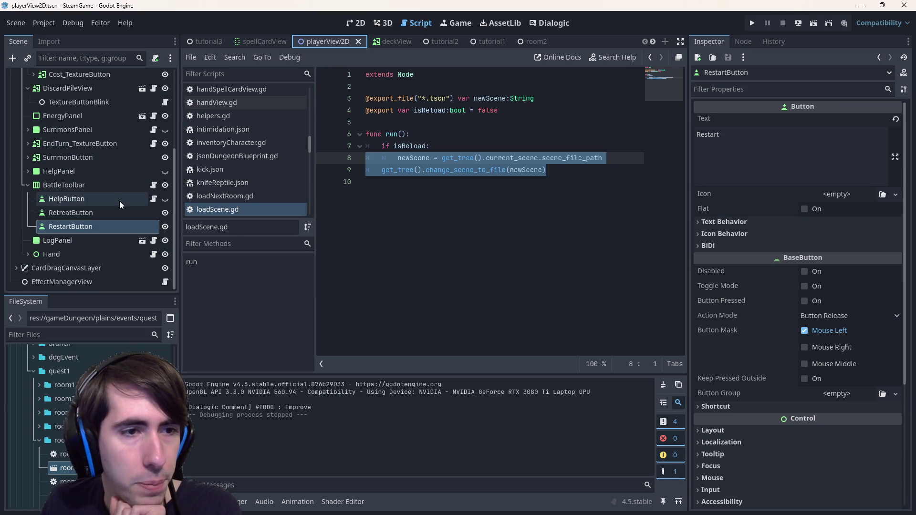
pyautogui.click(154, 186)
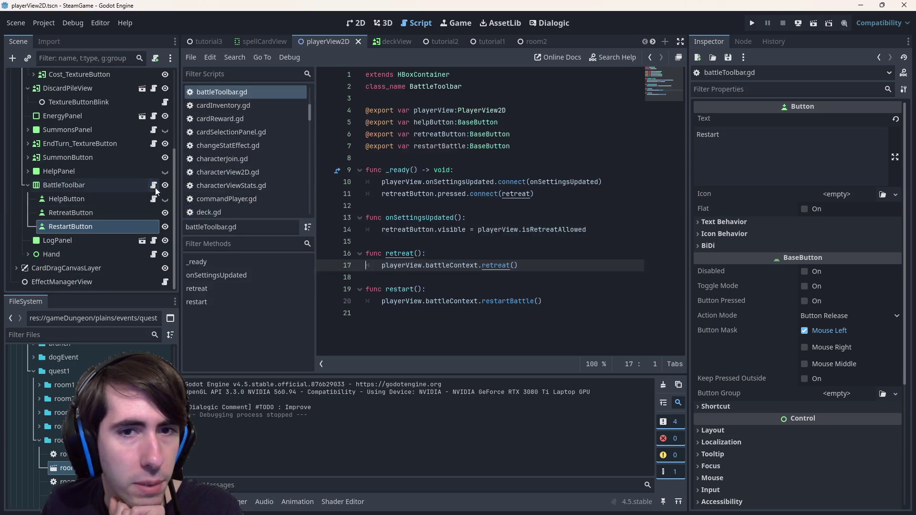
pyautogui.keyDown('ctrl'); pyautogui.click(503, 300); pyautogui.keyUp('ctrl')
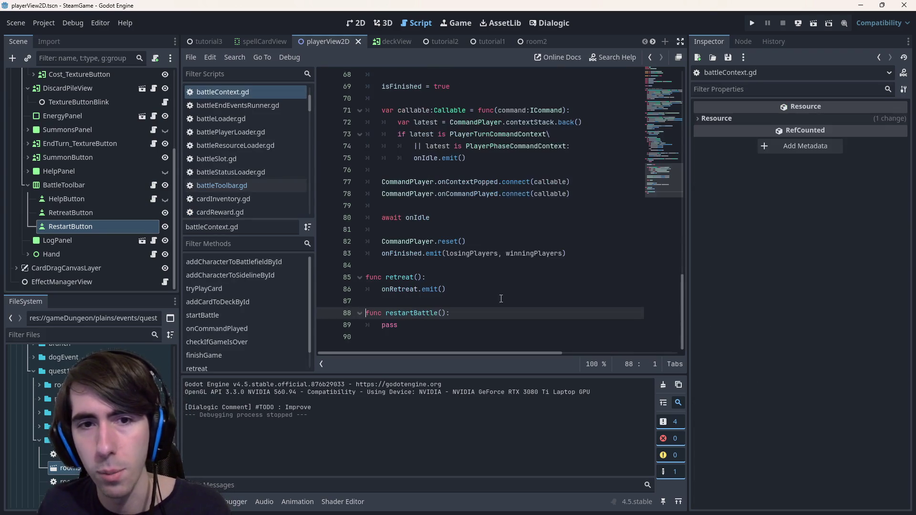
# - Replace pass with the reload lines, storing the path in a new scenePath variable
pyautogui.moveTo(419, 323); pyautogui.dragTo(312, 319)
pyautogui.hotkey('ctrl', 'v')
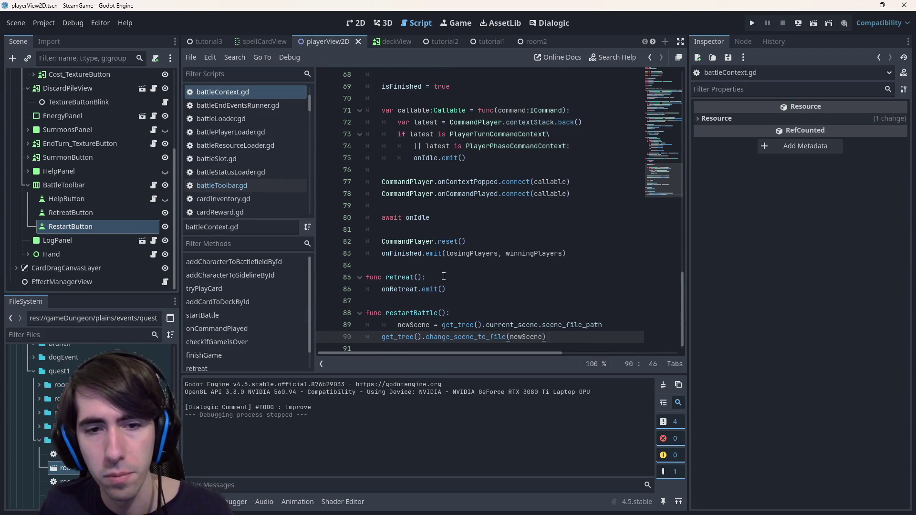
pyautogui.write('var')
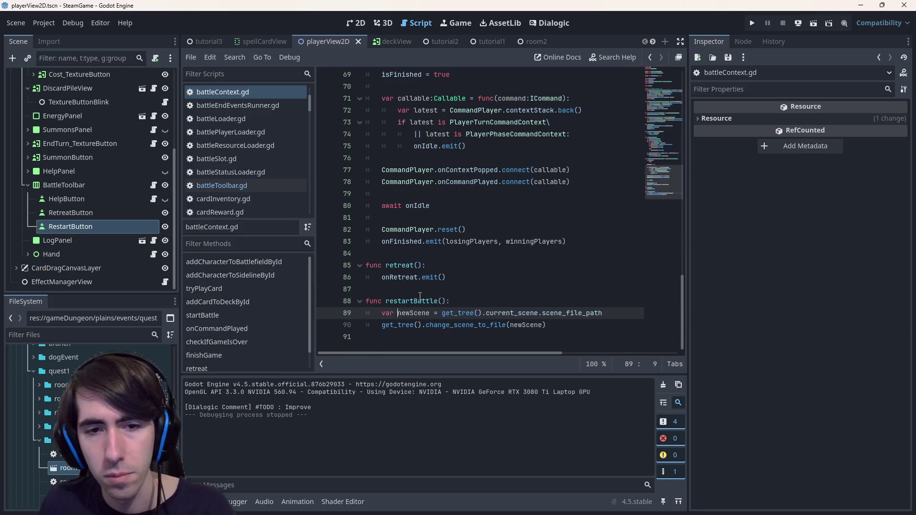
pyautogui.hotkey('ctrl', 'Delete')
pyautogui.write('sceneP')
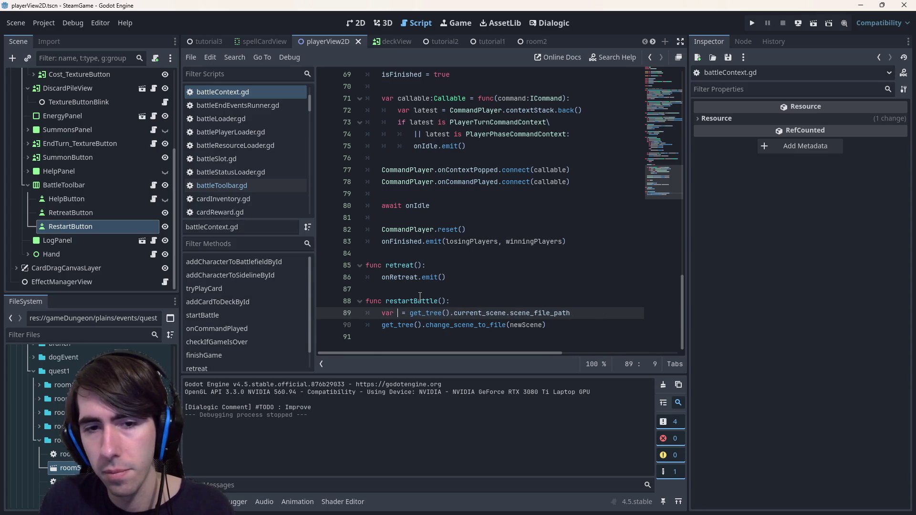
pyautogui.write('ath')
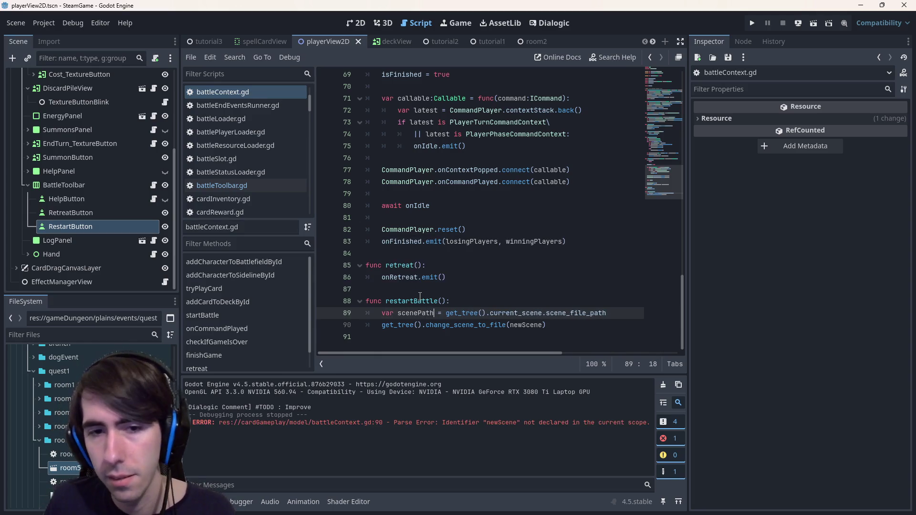
pyautogui.doubleClick(415, 312)
pyautogui.hotkey('ctrl', 'c')
pyautogui.doubleClick(526, 325)
pyautogui.hotkey('ctrl', 'v')
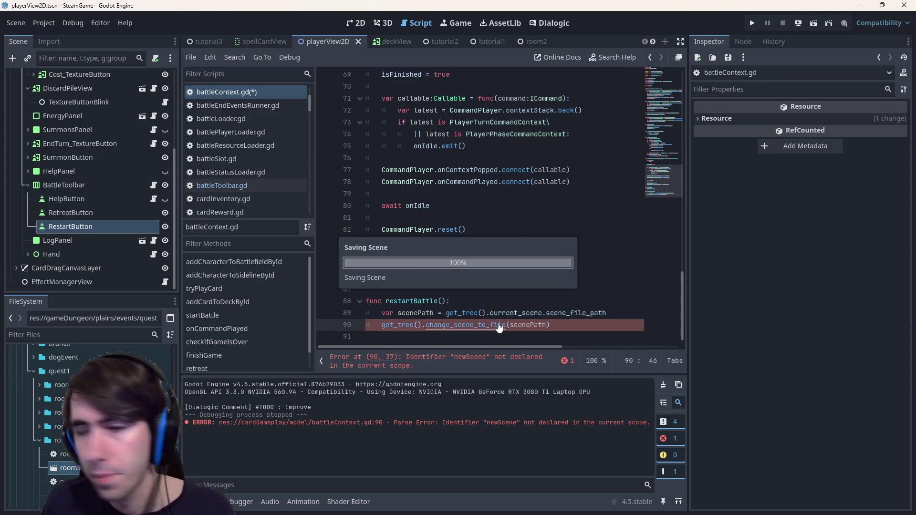
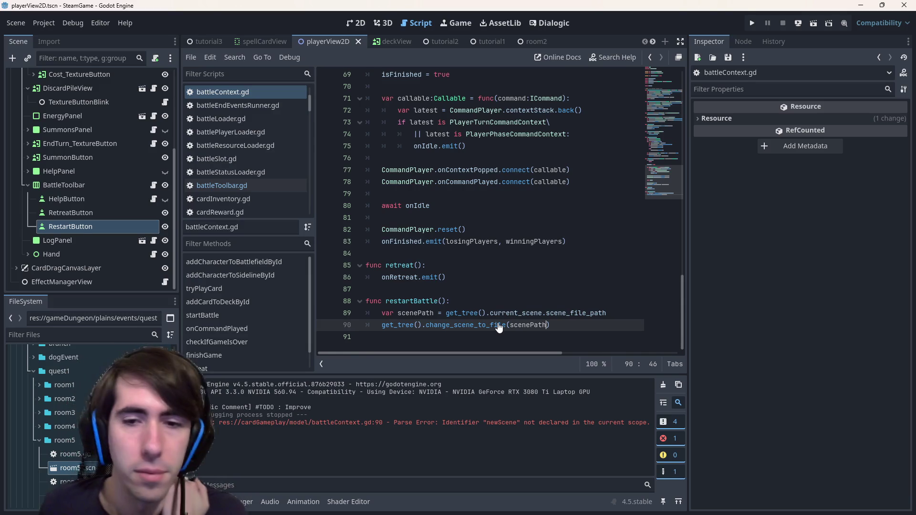
# - Stop the running debug session and run the tutorial3 scene instead
pyautogui.click(814, 27)
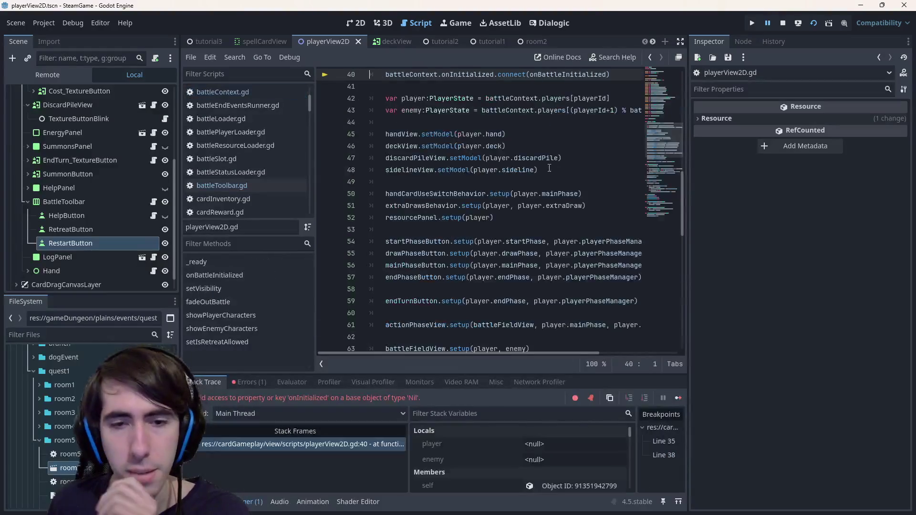
pyautogui.click(783, 23)
pyautogui.moveTo(328, 42); pyautogui.dragTo(216, 43)
pyautogui.click(814, 23)
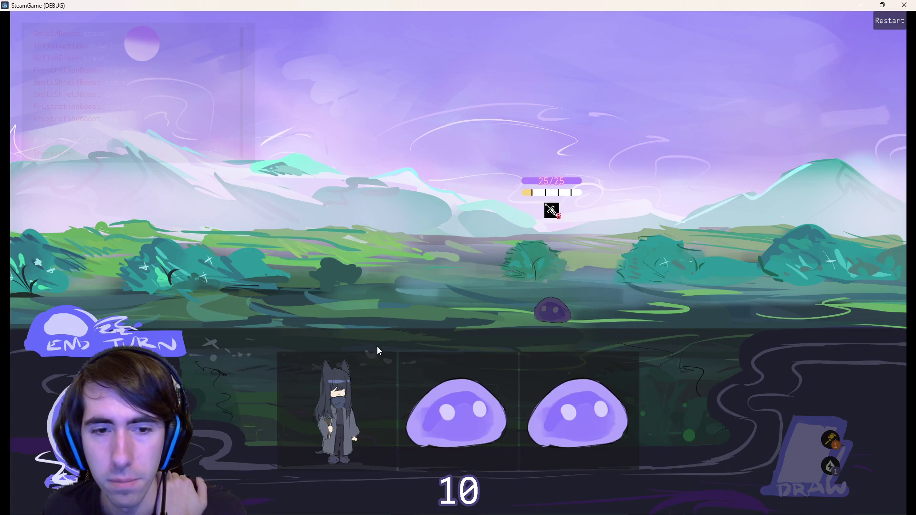
# - Place the character and both slimes on the battlefield, then view the draw pile
pyautogui.moveTo(377, 351)
pyautogui.mouseDown()
pyautogui.moveTo(370, 289)
pyautogui.moveTo(362, 289)
pyautogui.mouseUp()
pyautogui.moveTo(409, 401); pyautogui.dragTo(294, 287)
pyautogui.moveTo(458, 411); pyautogui.dragTo(236, 273)
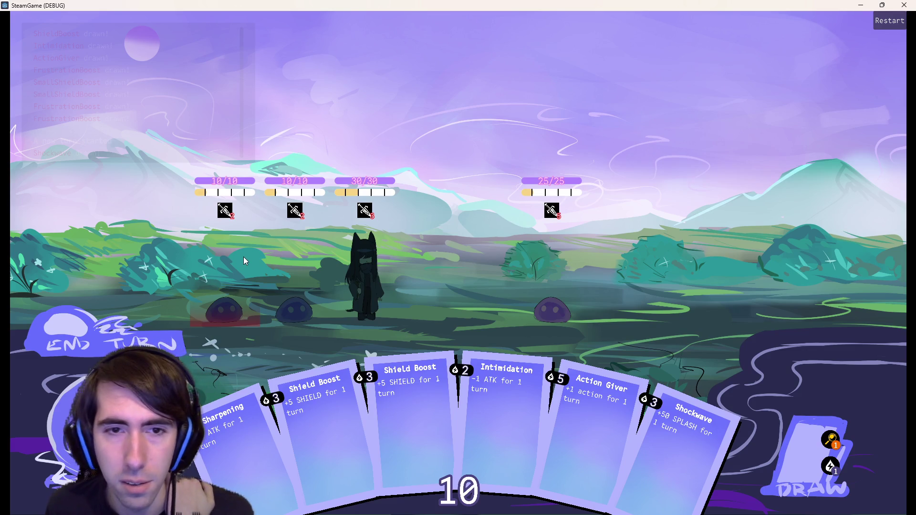
pyautogui.moveTo(368, 214)
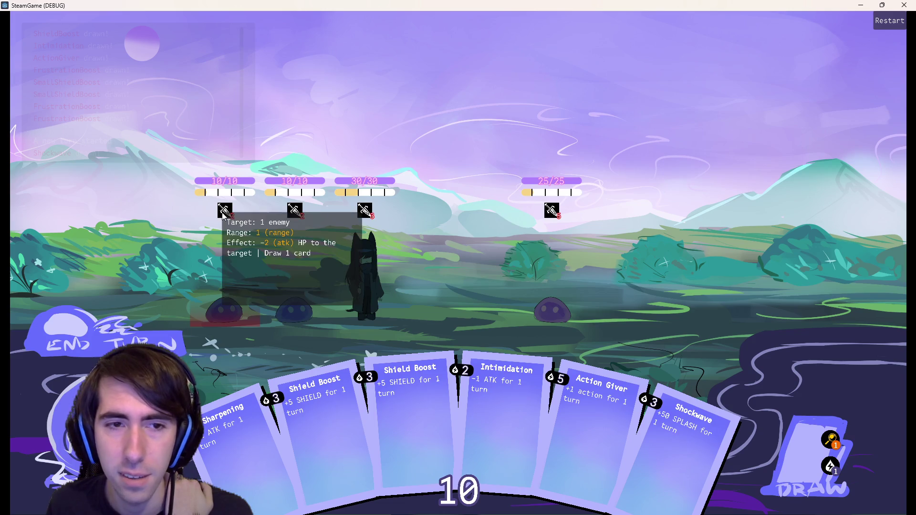
pyautogui.moveTo(224, 211)
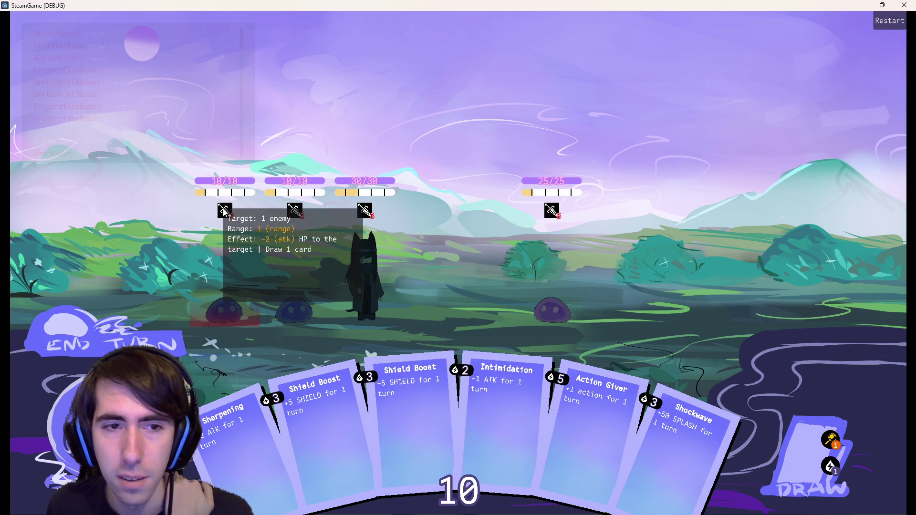
pyautogui.moveTo(553, 213)
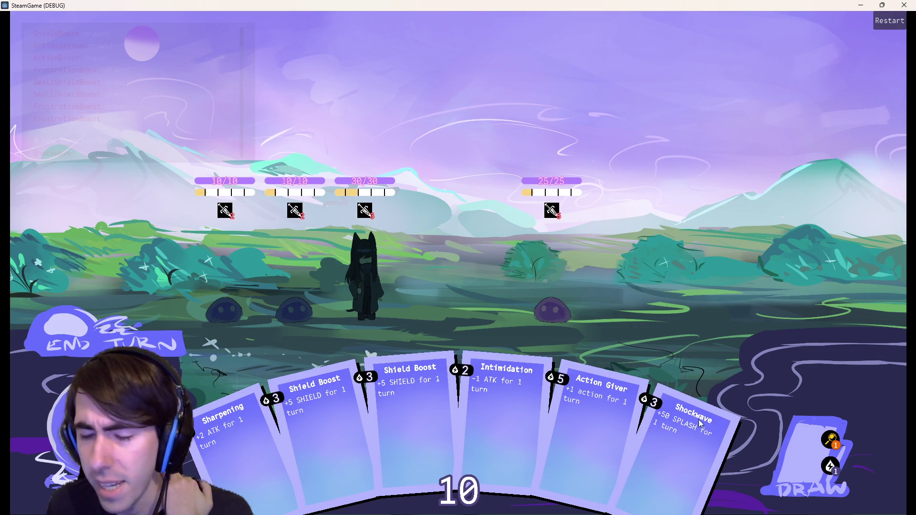
pyautogui.click(818, 442)
# - Check the draw pile's contents twice and try ending the turn
pyautogui.moveTo(873, 513)
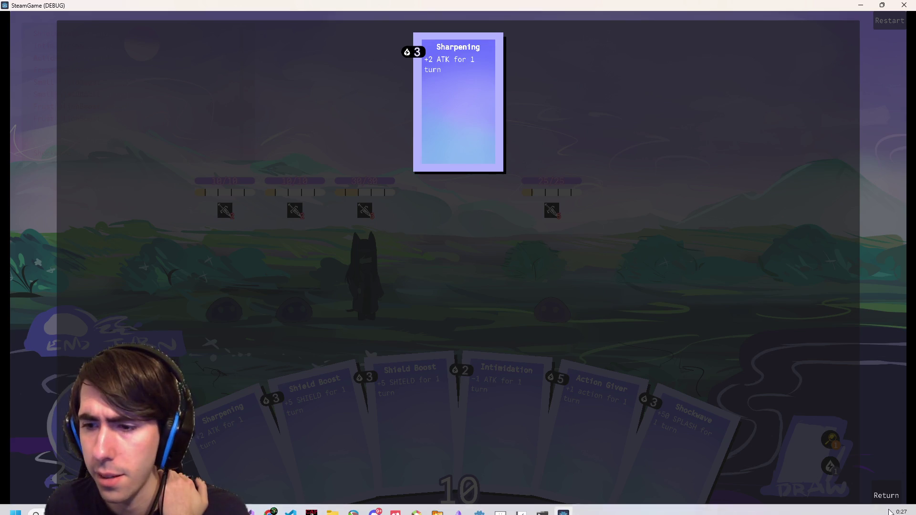
pyautogui.click(871, 471)
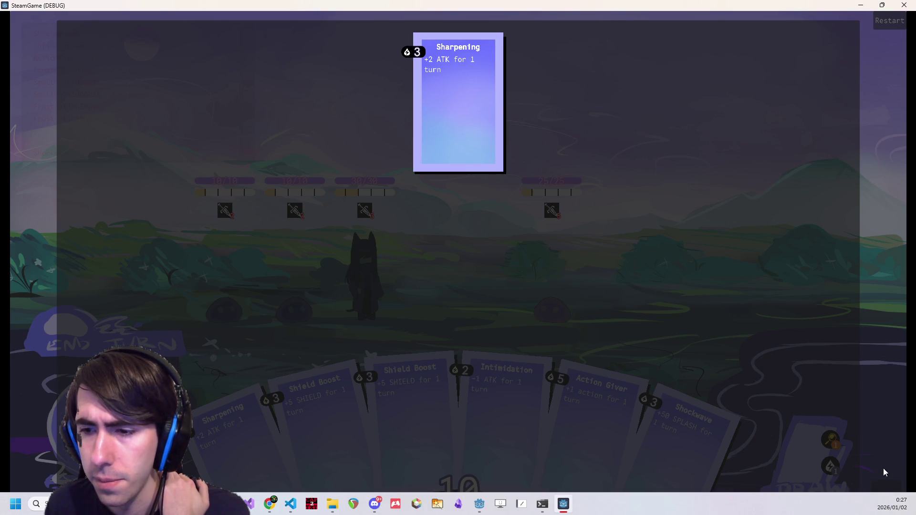
pyautogui.click(886, 489)
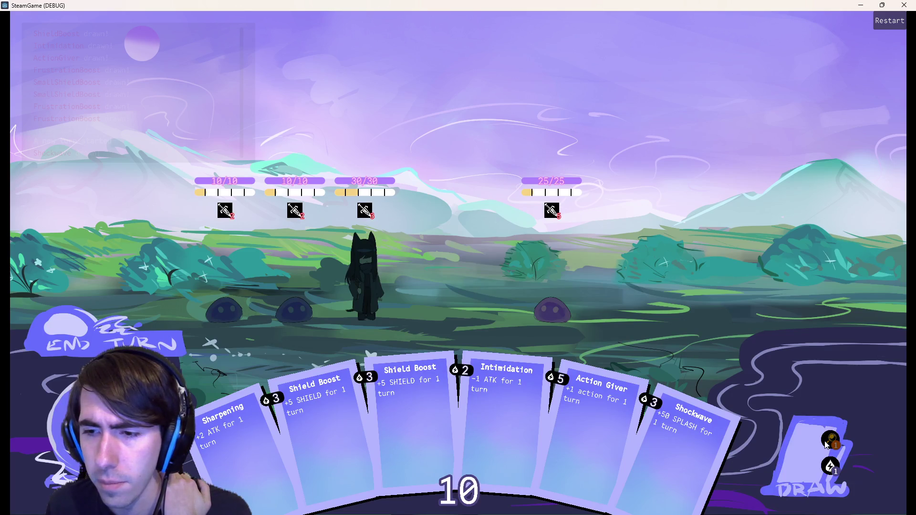
pyautogui.click(827, 444)
pyautogui.click(884, 495)
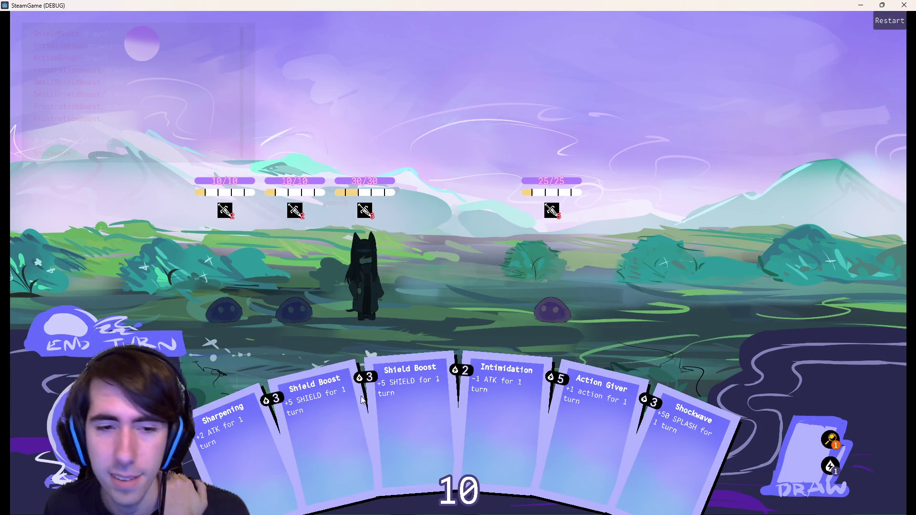
pyautogui.click(173, 345)
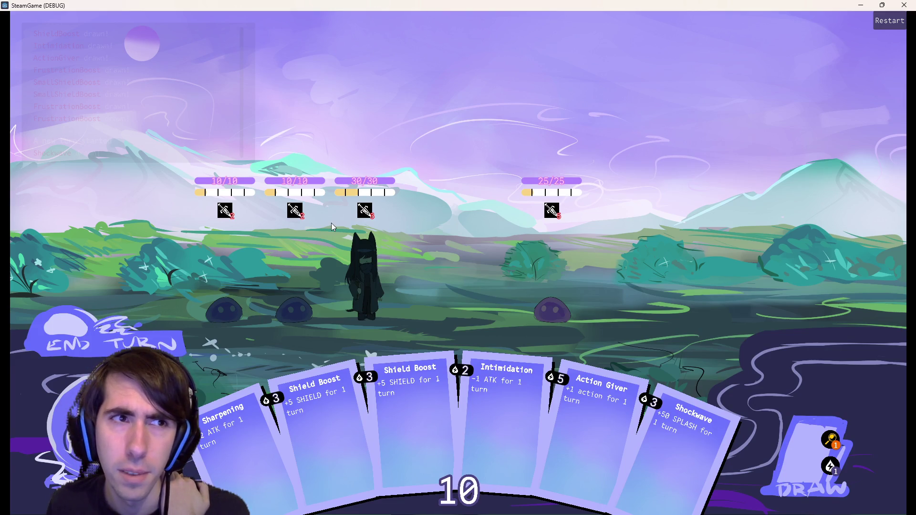
# - Recheck the draw pile, then draw the Sharpening card into the hand
pyautogui.moveTo(366, 210)
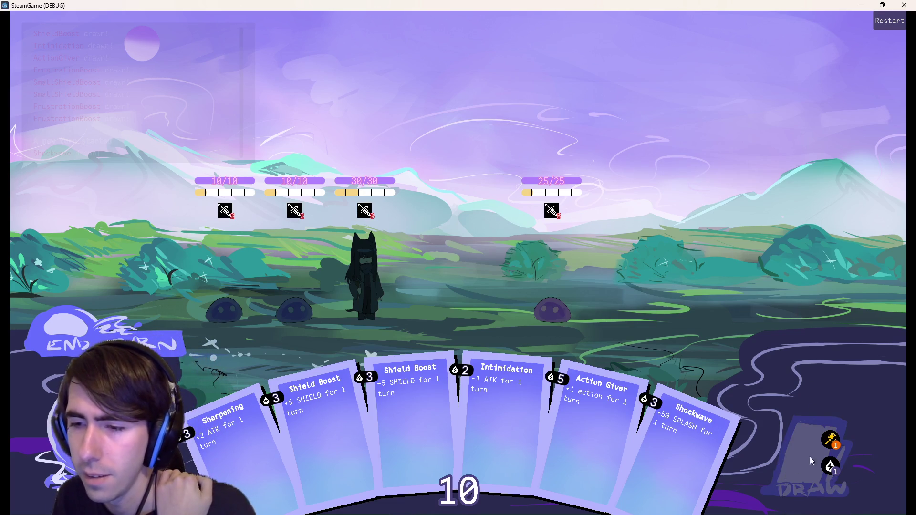
pyautogui.click(832, 445)
pyautogui.click(875, 498)
pyautogui.click(832, 445)
pyautogui.click(878, 495)
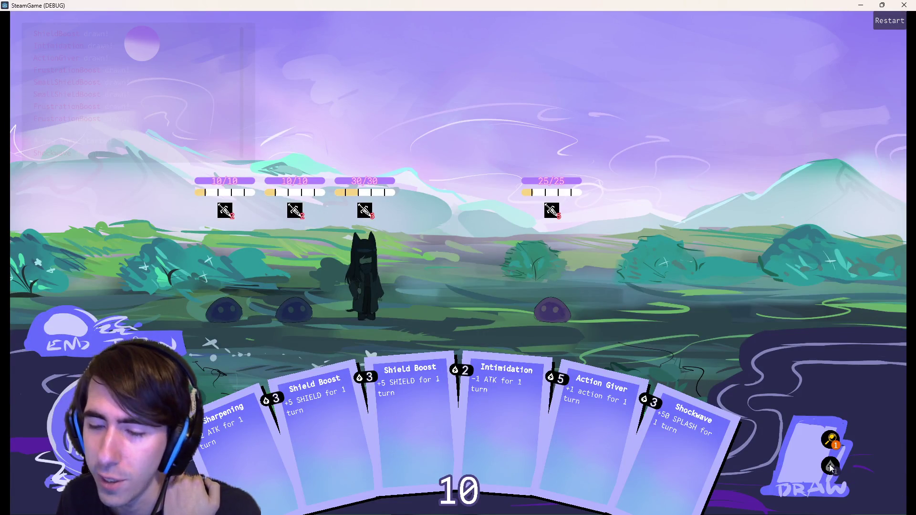
pyautogui.click(791, 457)
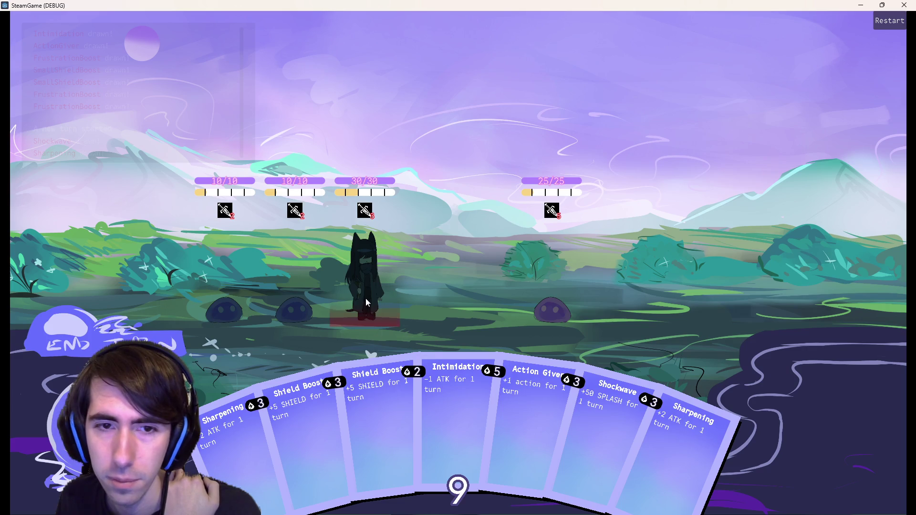
# - End the turn, read the enemies' status effects, and close the game's debug window
pyautogui.click(144, 326)
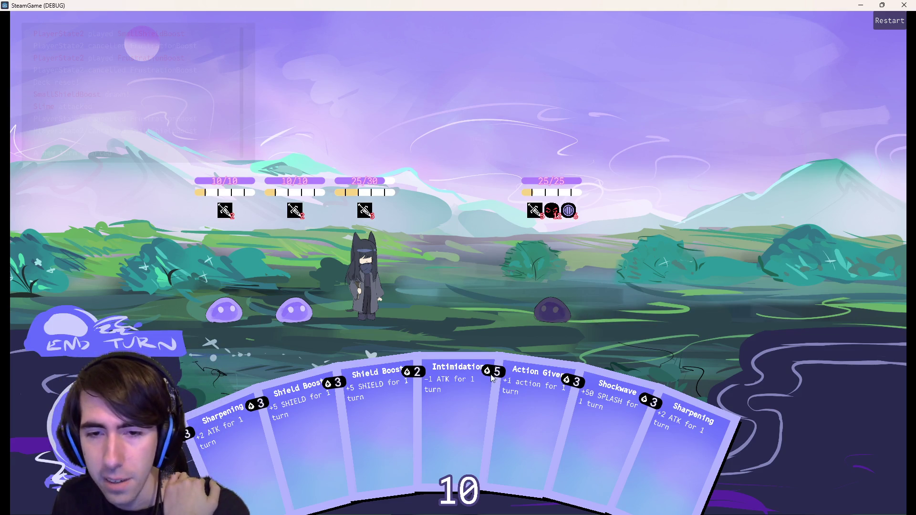
pyautogui.moveTo(570, 211)
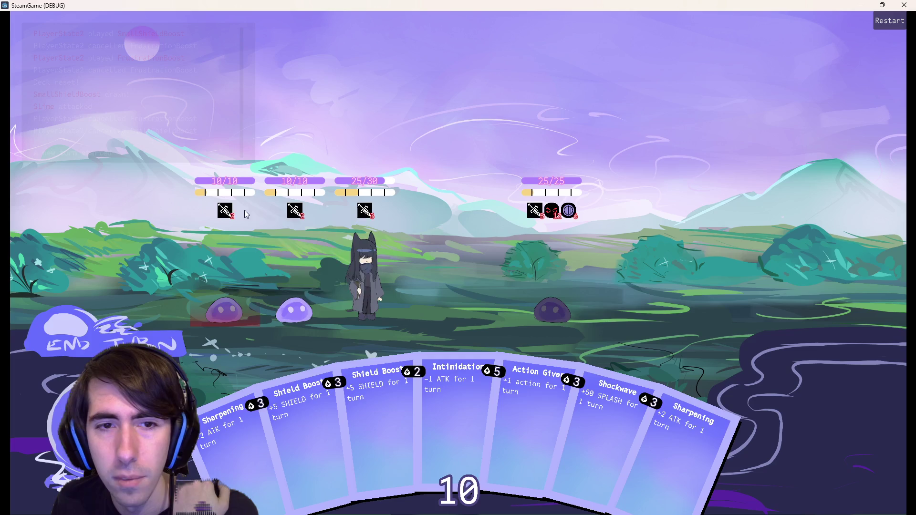
pyautogui.moveTo(226, 211)
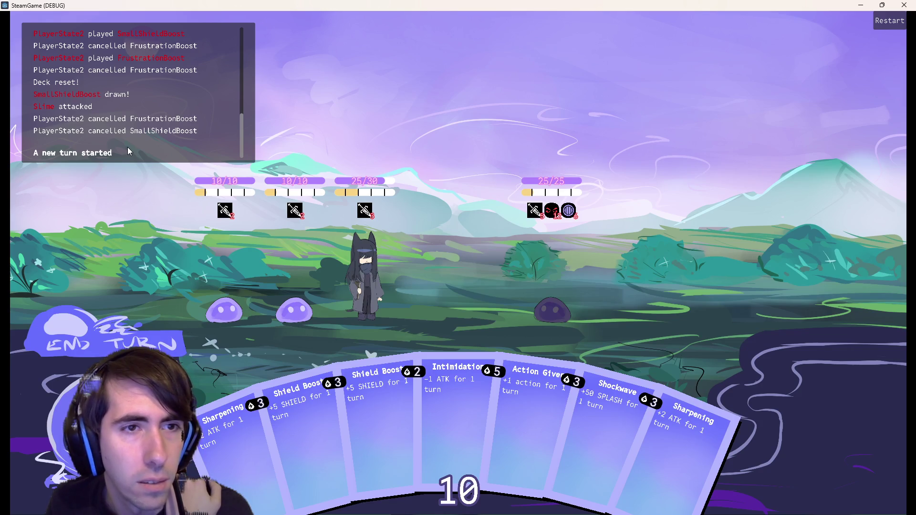
pyautogui.click(902, 5)
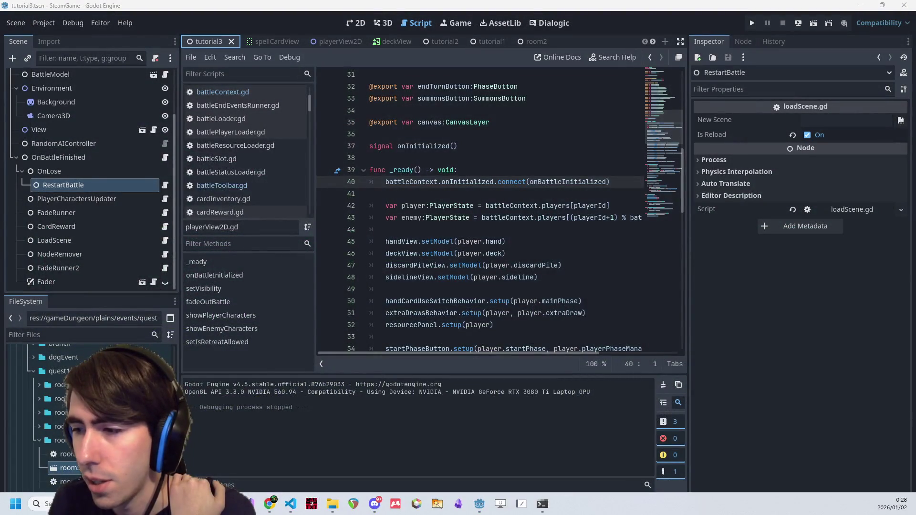
# - Review the pending git diff in the terminal, then relaunch the current scene
pyautogui.hotkey('alt', 'Tab')
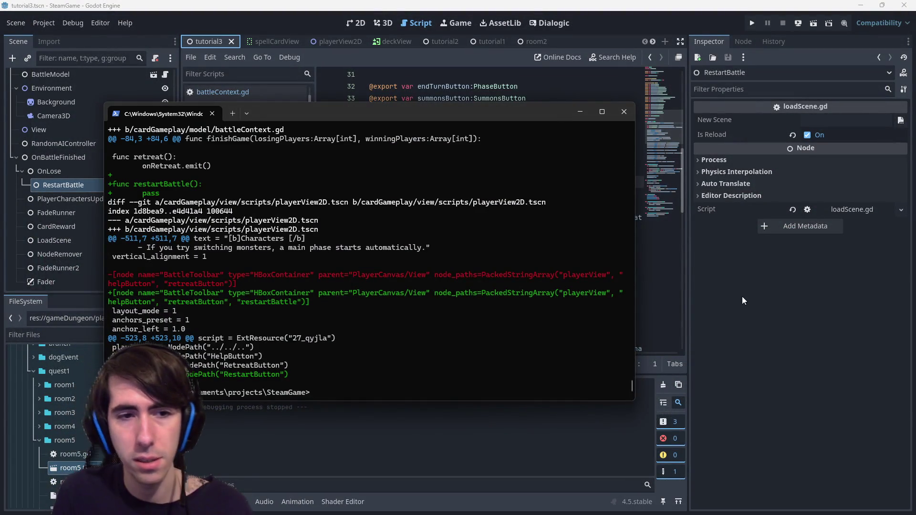
pyautogui.click(753, 23)
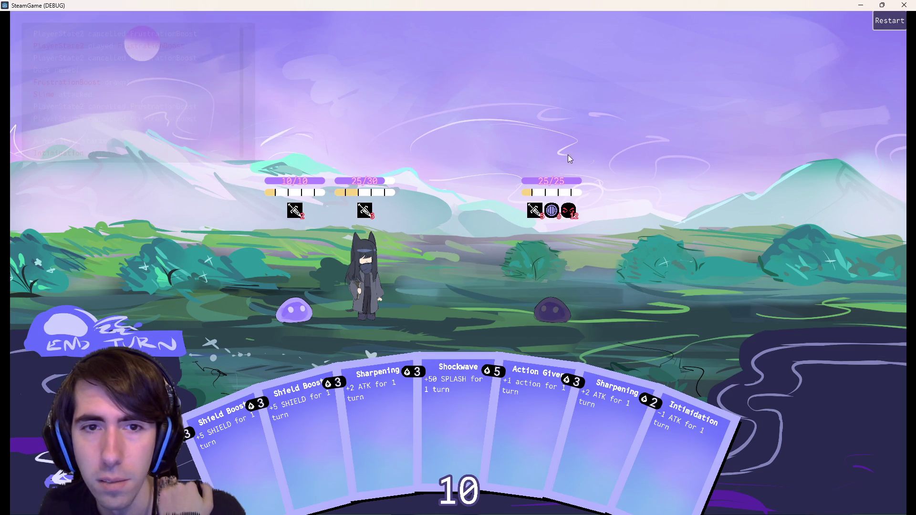
# - Test the Restart button, then open the RestartBattle script and the playerView2D scene
pyautogui.click(877, 23)
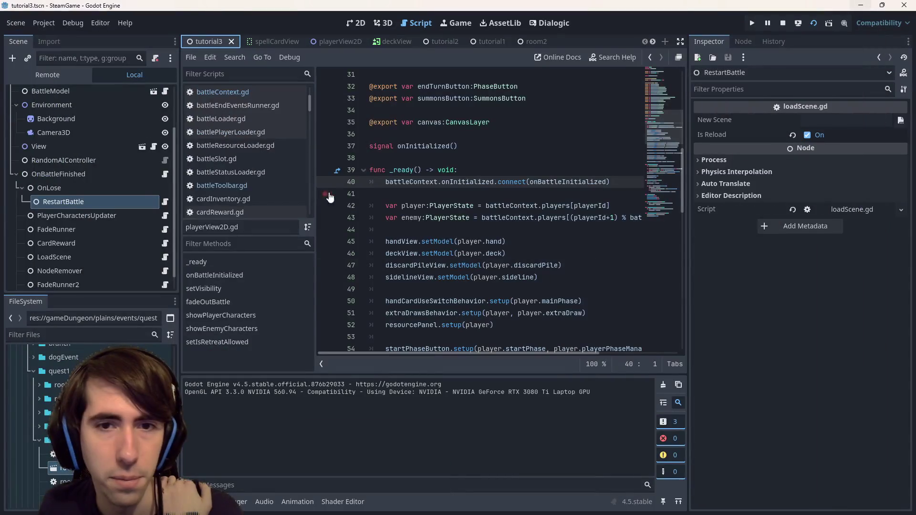
pyautogui.click(165, 202)
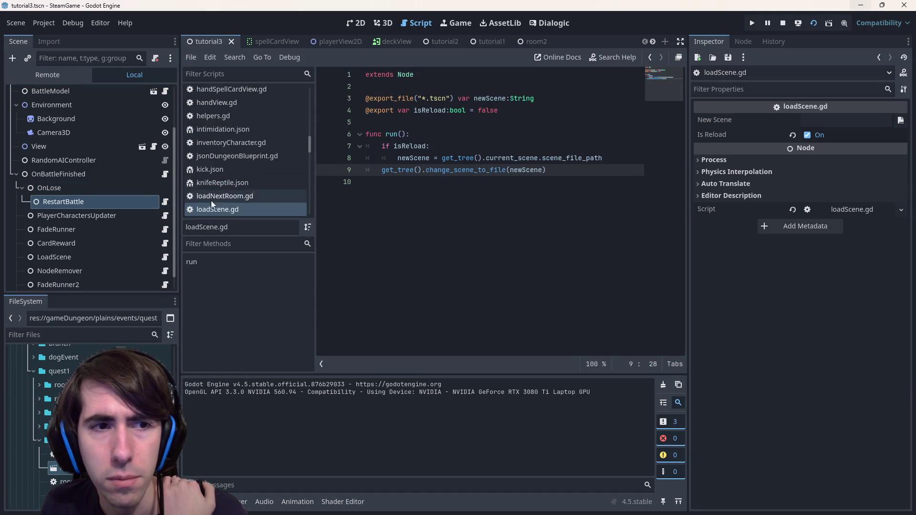
pyautogui.scroll(3, 168, 203)
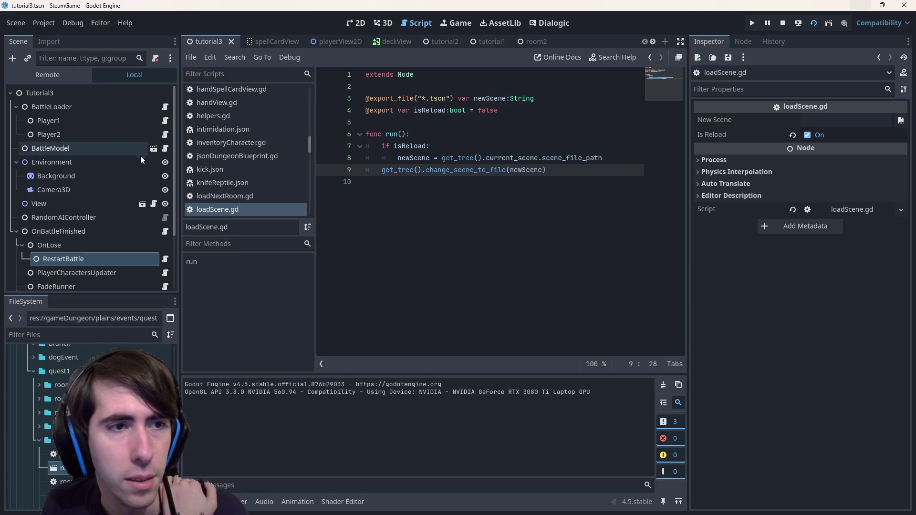
pyautogui.click(142, 204)
pyautogui.scroll(3, 143, 162)
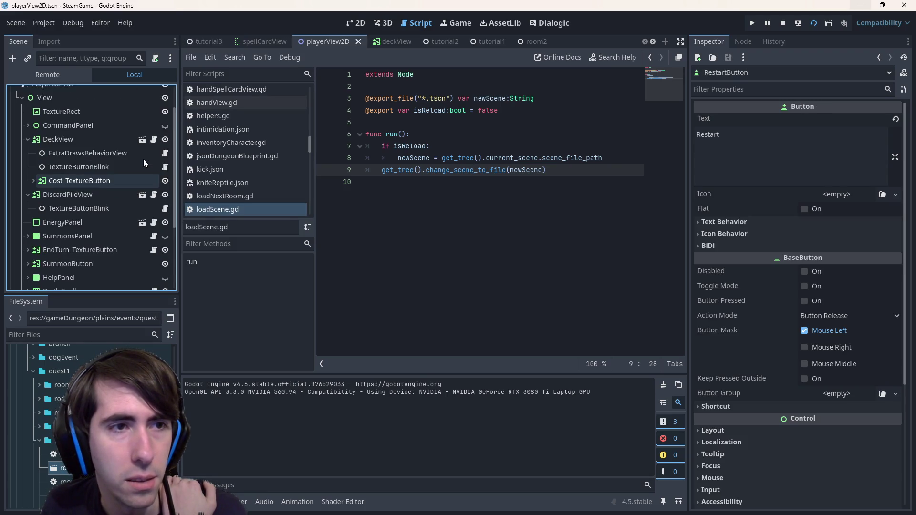
pyautogui.scroll(-3, 147, 159)
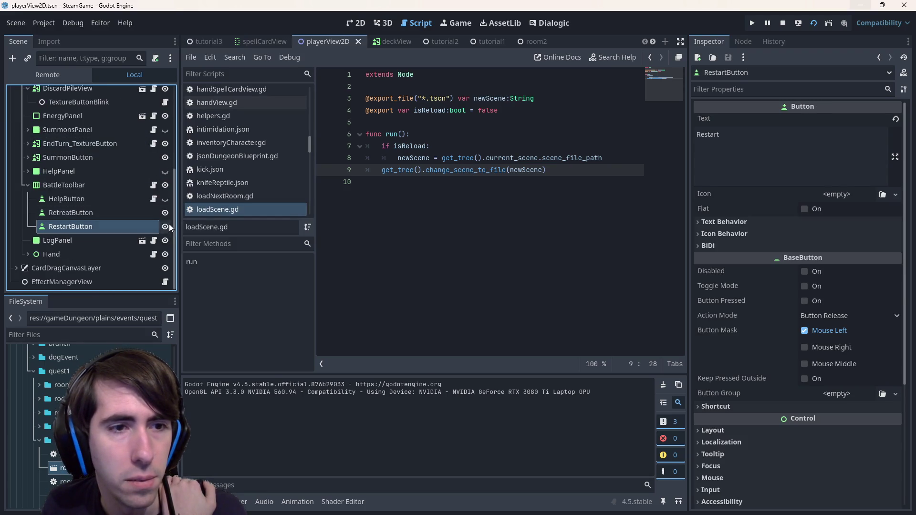
# - In battleToolbar.gd, put a breakpoint on the restartBattle call at line 20 and rerun
pyautogui.click(154, 185)
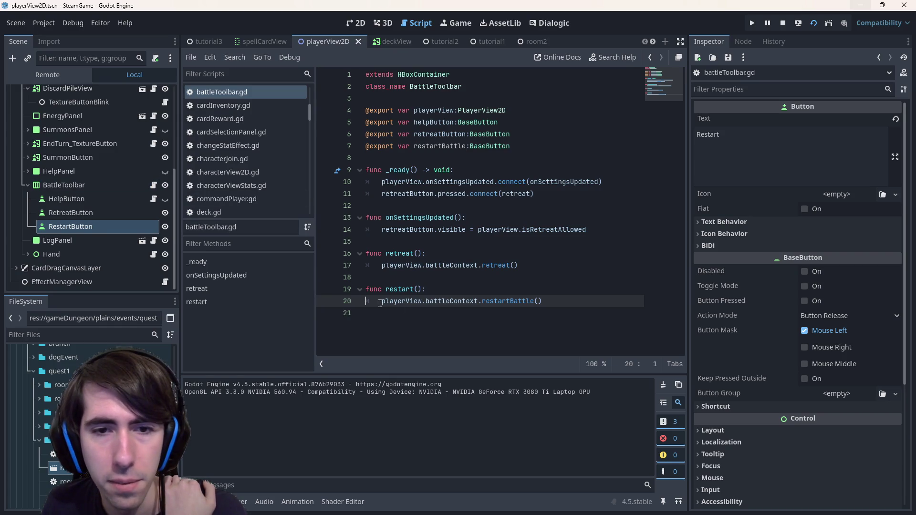
pyautogui.click(420, 206)
pyautogui.click(438, 193)
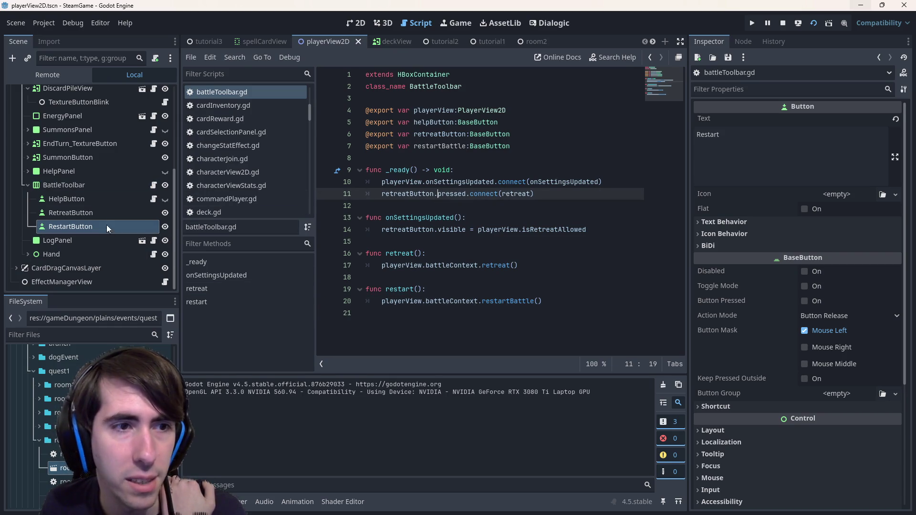
pyautogui.click(87, 190)
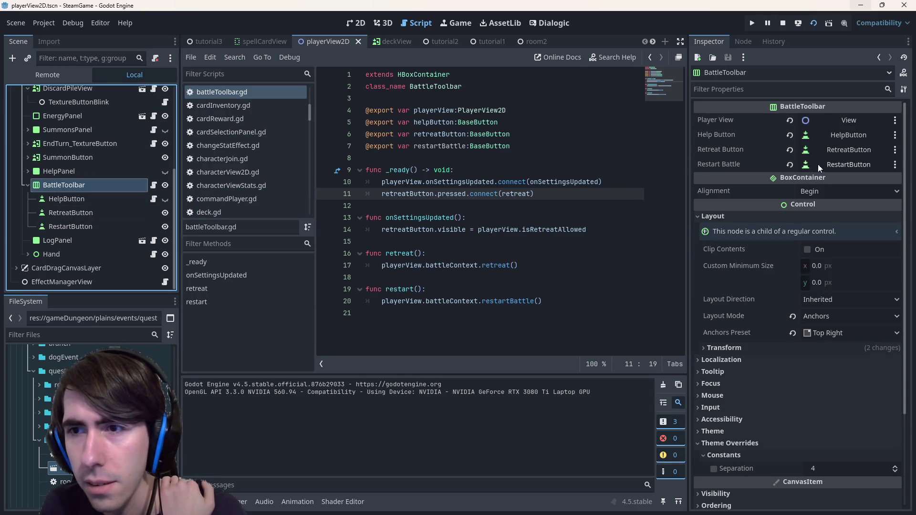
pyautogui.click(325, 302)
pyautogui.click(814, 25)
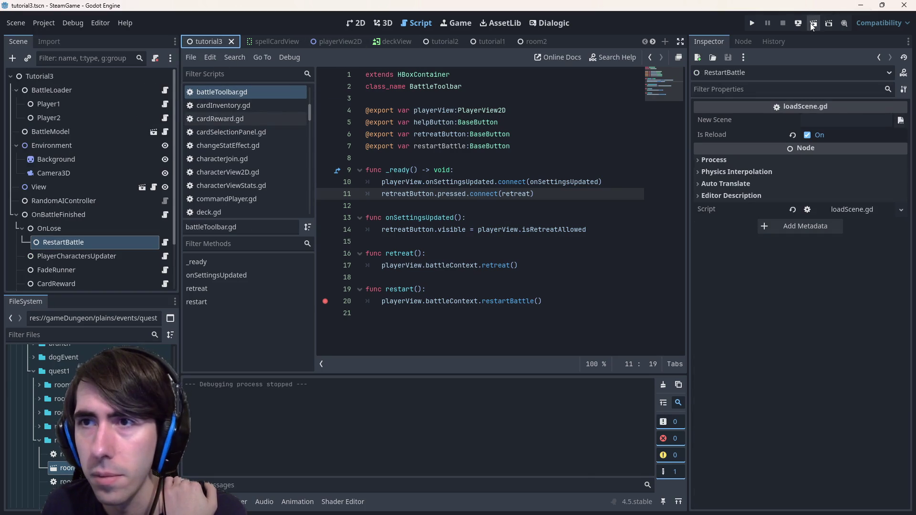
# - Run tutorial3 and press the game's Restart button to try hitting the breakpoint
pyautogui.click(814, 23)
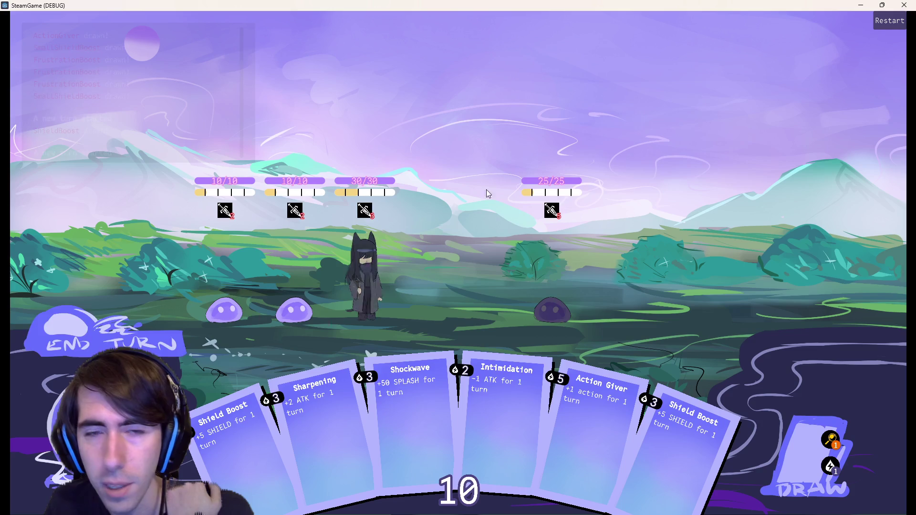
pyautogui.click(884, 27)
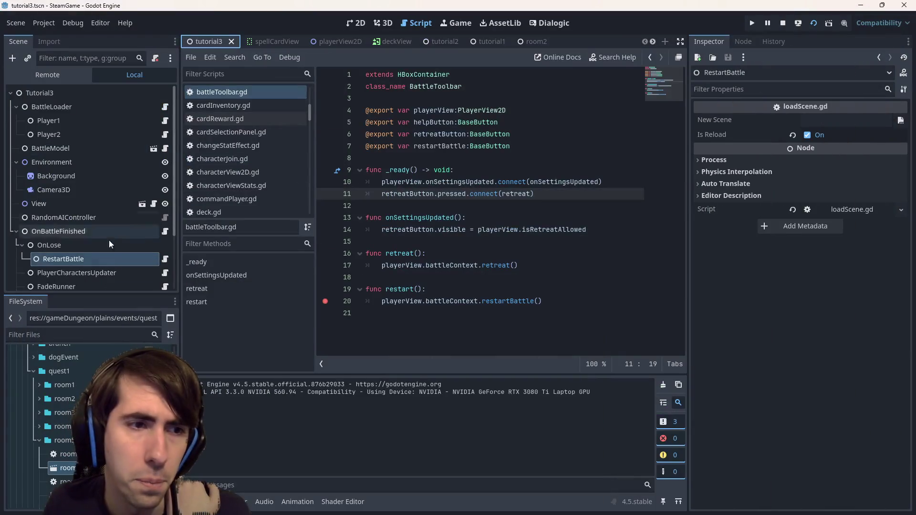
# - In playerView2D, inspect the BattleToolbar's Restart and Retreat buttons and open its script
pyautogui.click(288, 45)
pyautogui.click(322, 43)
pyautogui.click(93, 241)
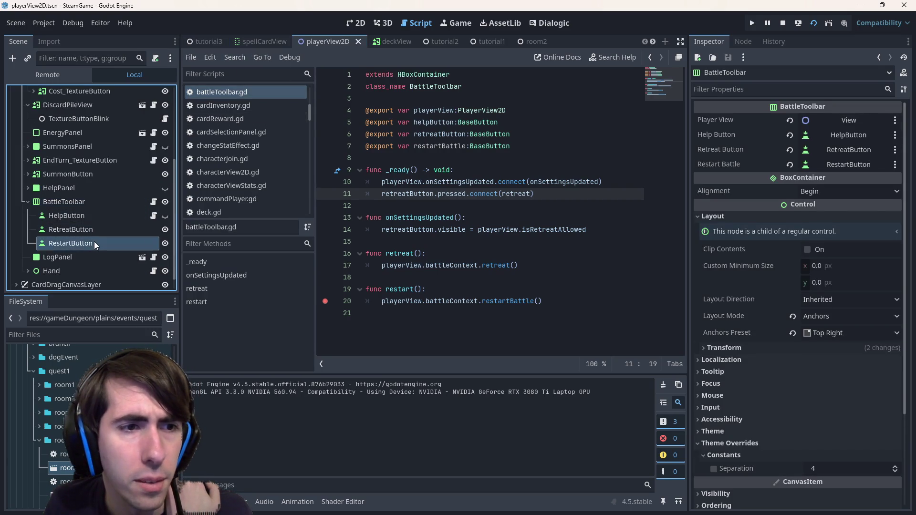
pyautogui.click(357, 22)
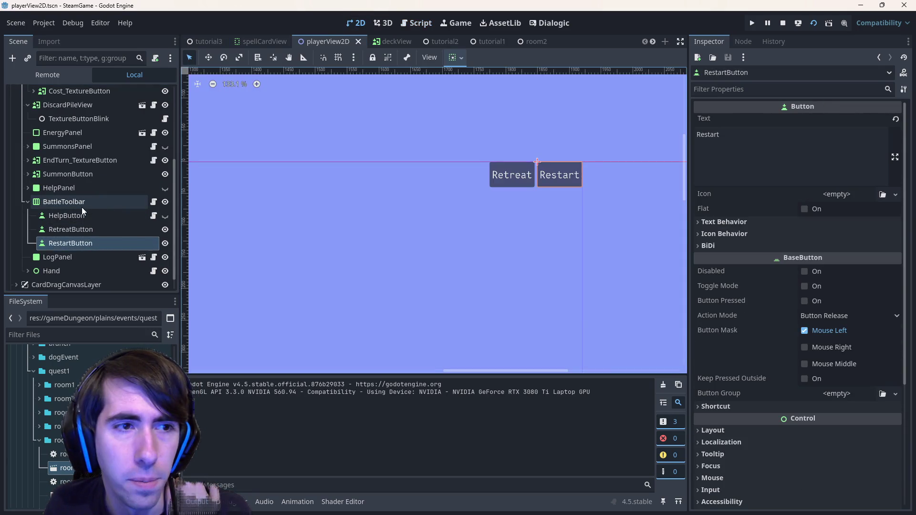
pyautogui.click(82, 206)
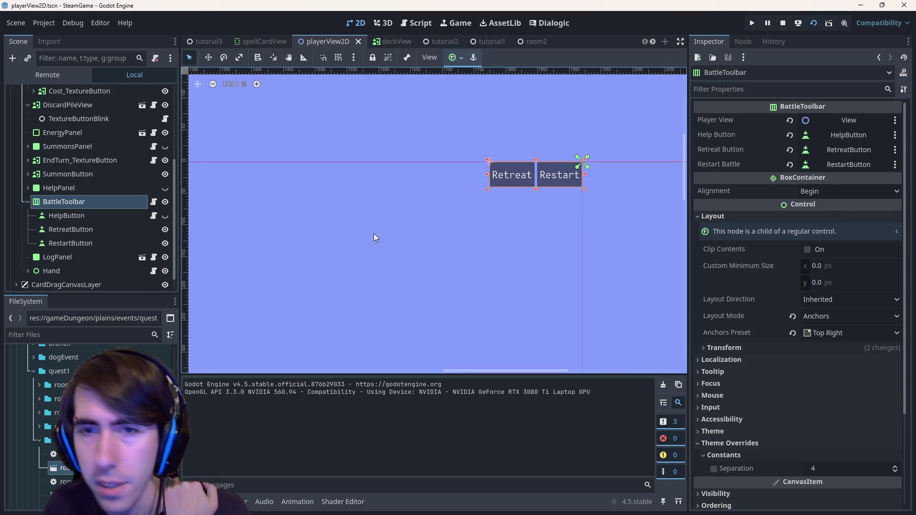
pyautogui.click(84, 243)
pyautogui.click(153, 202)
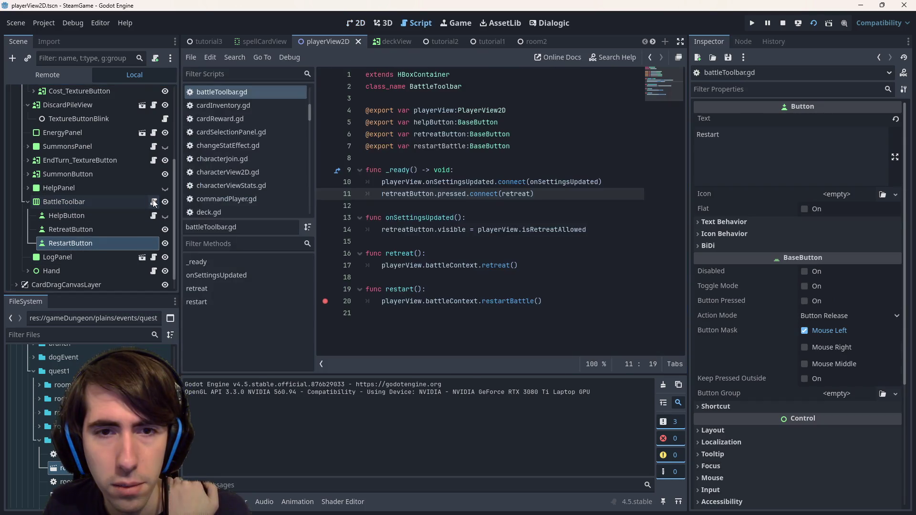
# - Locate restart and the restartBattle declaration, then add a line below the retreat connection
pyautogui.doubleClick(391, 289)
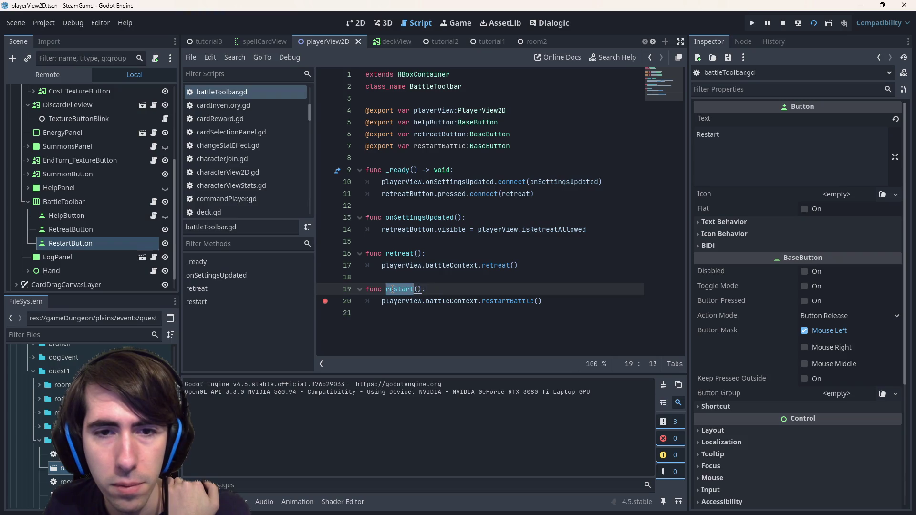
pyautogui.click(444, 240)
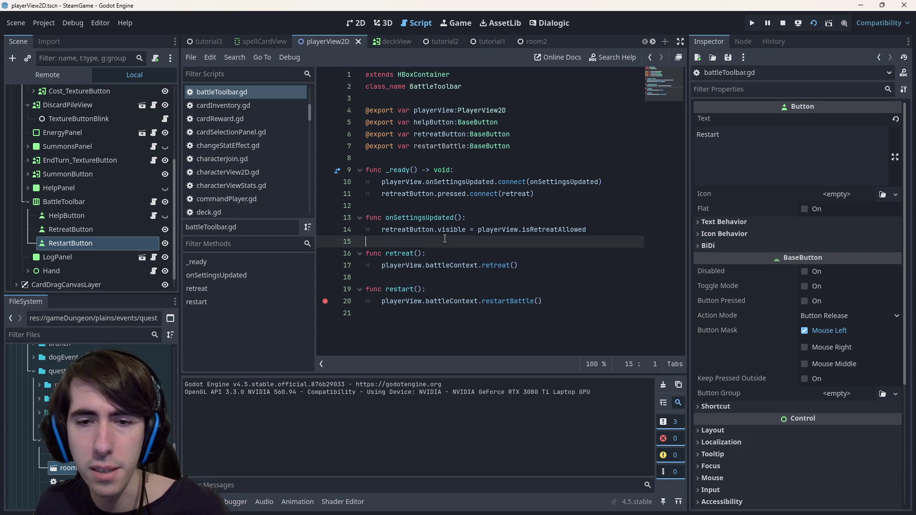
pyautogui.doubleClick(394, 289)
pyautogui.hotkey('ctrl', 'f')
pyautogui.press('Return')
pyautogui.press('Return')
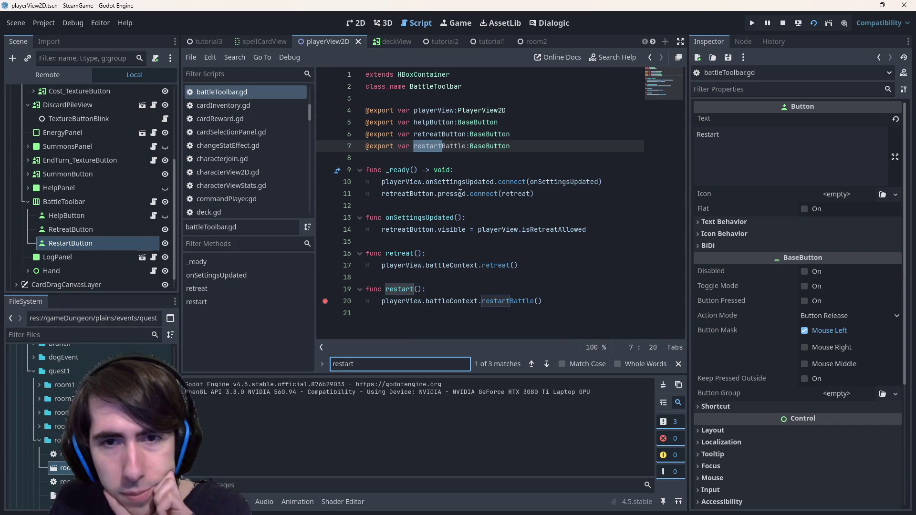
pyautogui.doubleClick(435, 193)
pyautogui.doubleClick(504, 199)
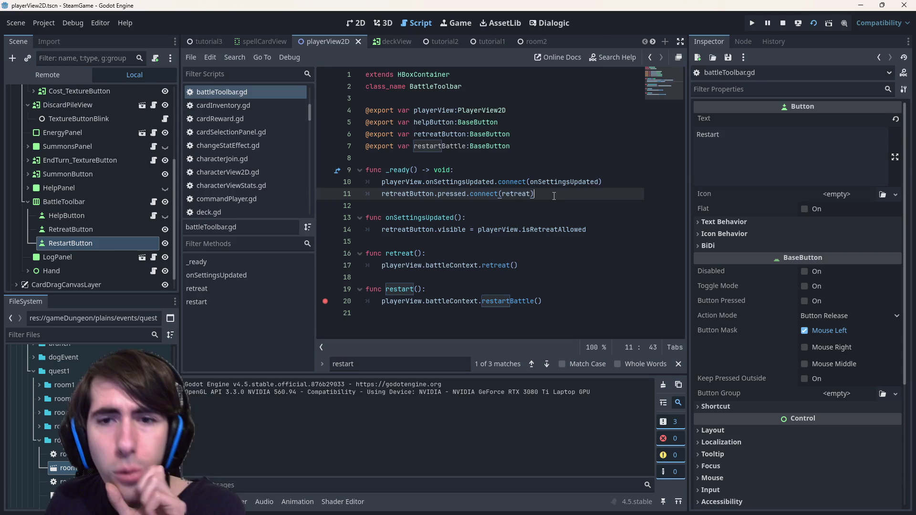
pyautogui.keyDown('shift'); pyautogui.click(331, 200); pyautogui.keyUp('shift')
pyautogui.hotkey('ctrl', 'Return')
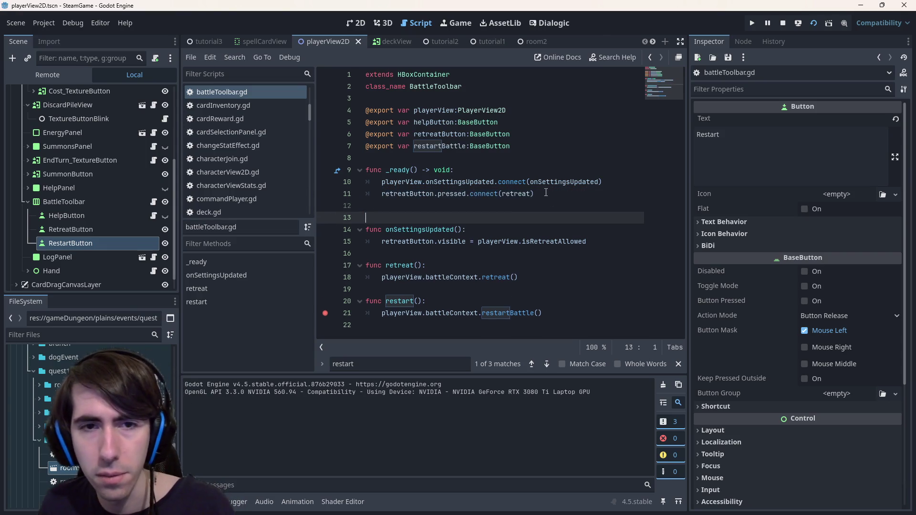
# - Write `restartBattle.pressed.connect(restart)` on the new line and save battleToolbar.gd
pyautogui.doubleClick(427, 146)
pyautogui.hotkey('ctrl', 'c')
pyautogui.doubleClick(407, 206)
pyautogui.hotkey('ctrl', 'v')
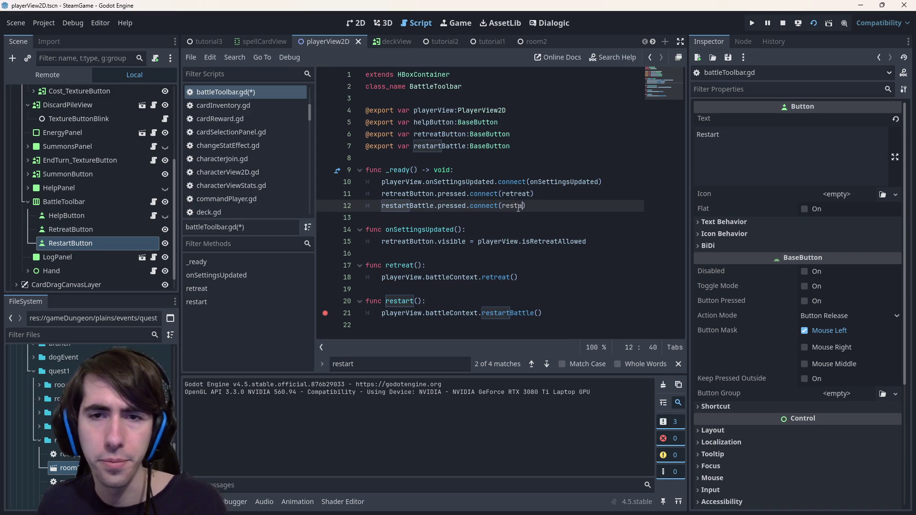
pyautogui.write('rt')
pyautogui.click(519, 230)
pyautogui.hotkey('ctrl', 's')
# - Run and stop the scene, then launch the tutorial3 battle
pyautogui.click(811, 29)
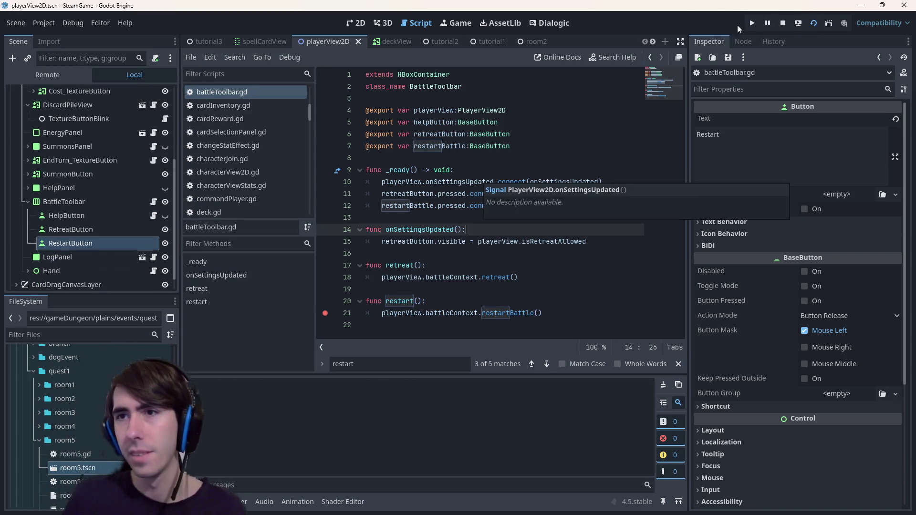
pyautogui.click(782, 24)
pyautogui.click(208, 40)
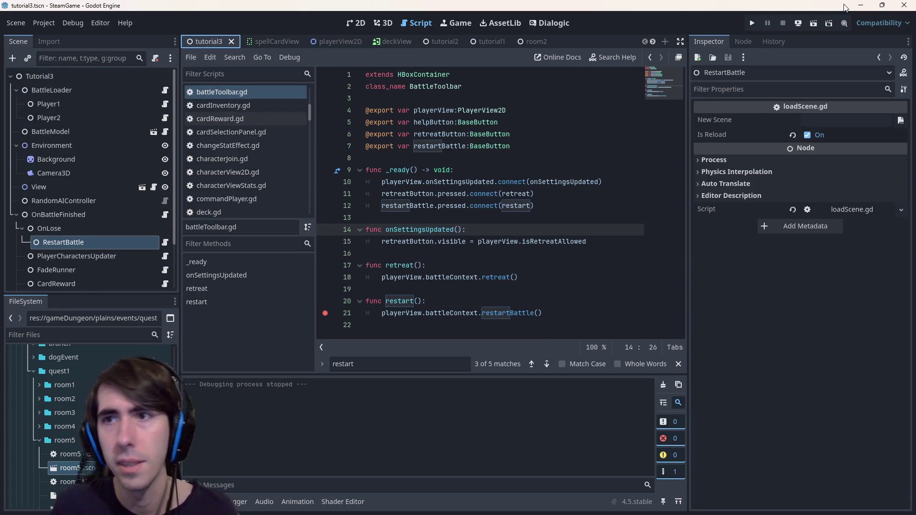
pyautogui.click(811, 22)
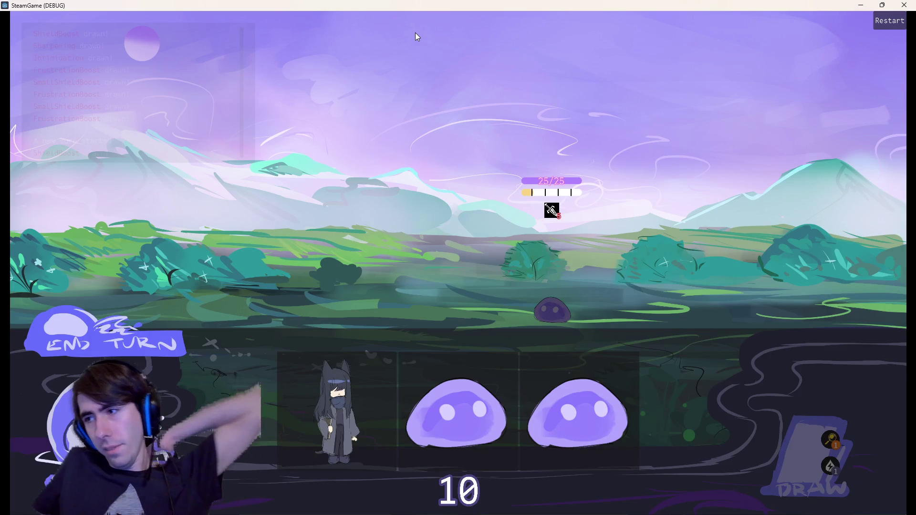
# - Place the girl and two slimes, press Restart, continue past the breakpoint, then close the game
pyautogui.moveTo(336, 410); pyautogui.dragTo(367, 282)
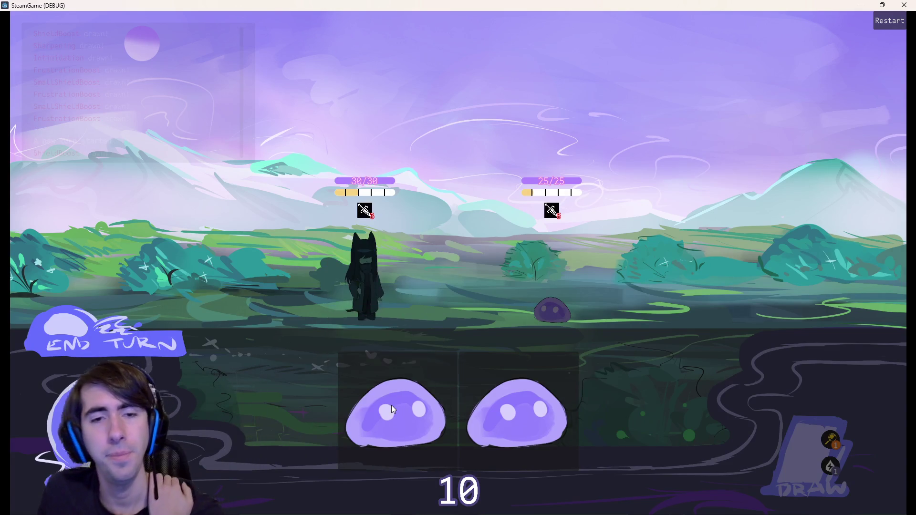
pyautogui.click(392, 405)
pyautogui.moveTo(392, 424); pyautogui.dragTo(224, 302)
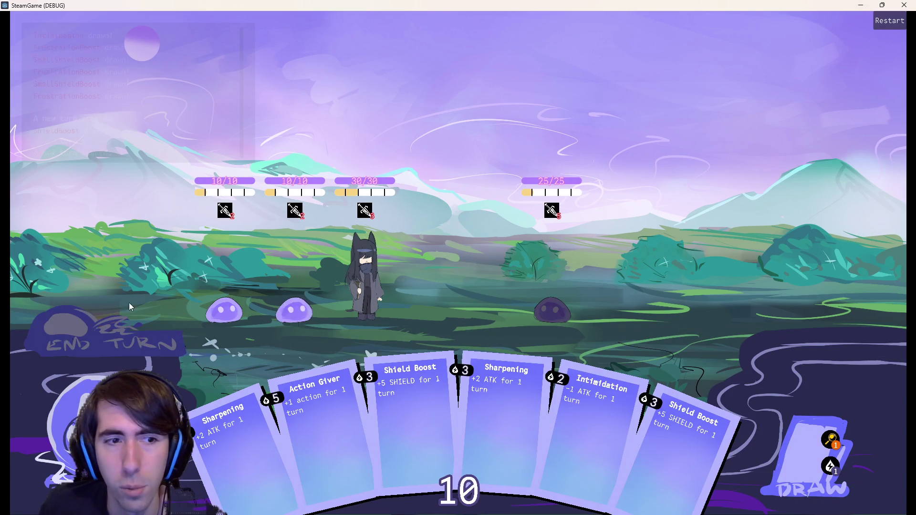
pyautogui.click(883, 25)
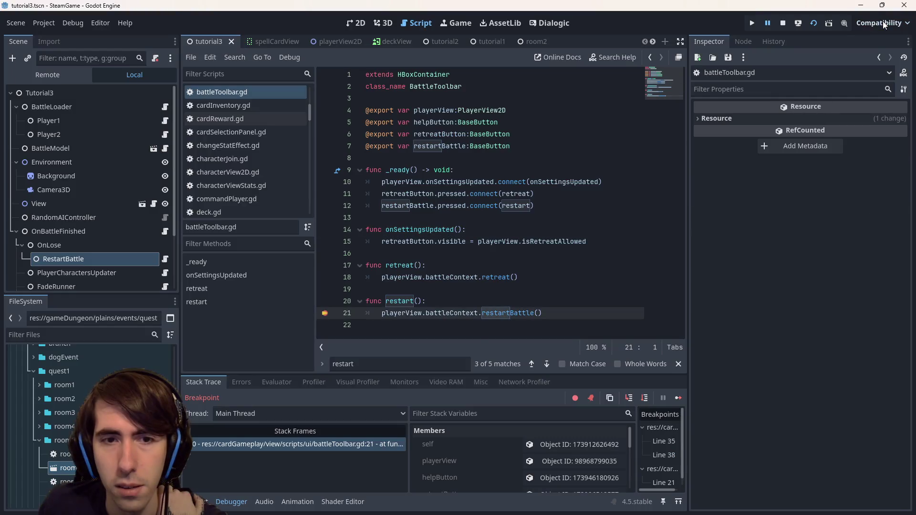
pyautogui.click(678, 398)
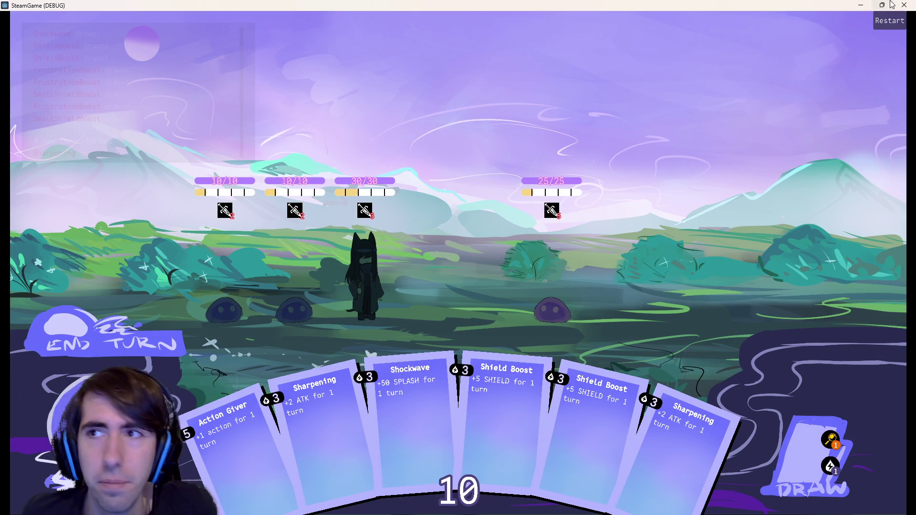
pyautogui.hotkey('alt', 'F4')
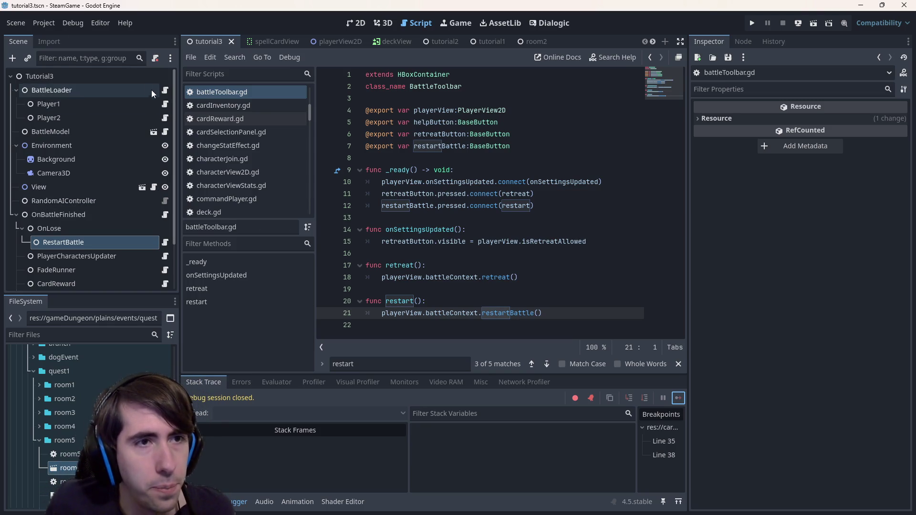
# - In playerView2D.gd, select and duplicate the isRetreatAllowed line, then undo the duplicate
pyautogui.click(167, 131)
pyautogui.click(154, 187)
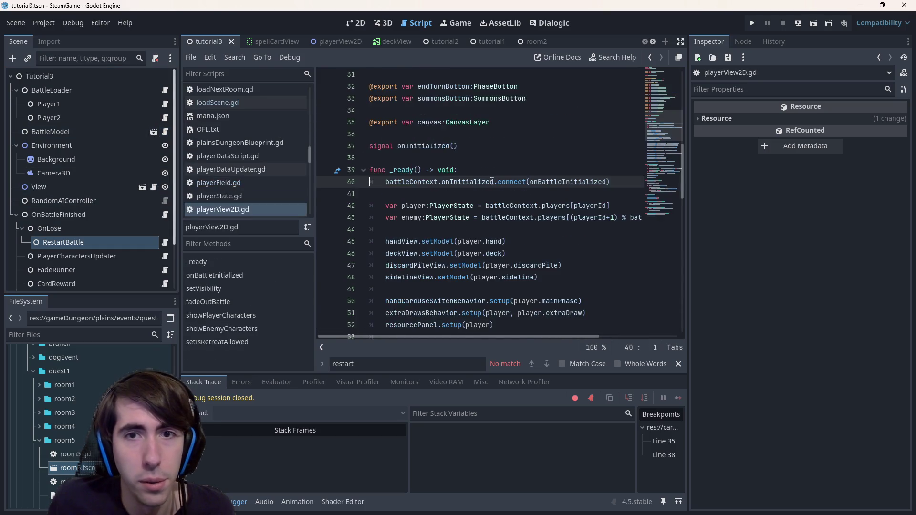
pyautogui.moveTo(547, 186); pyautogui.dragTo(271, 180)
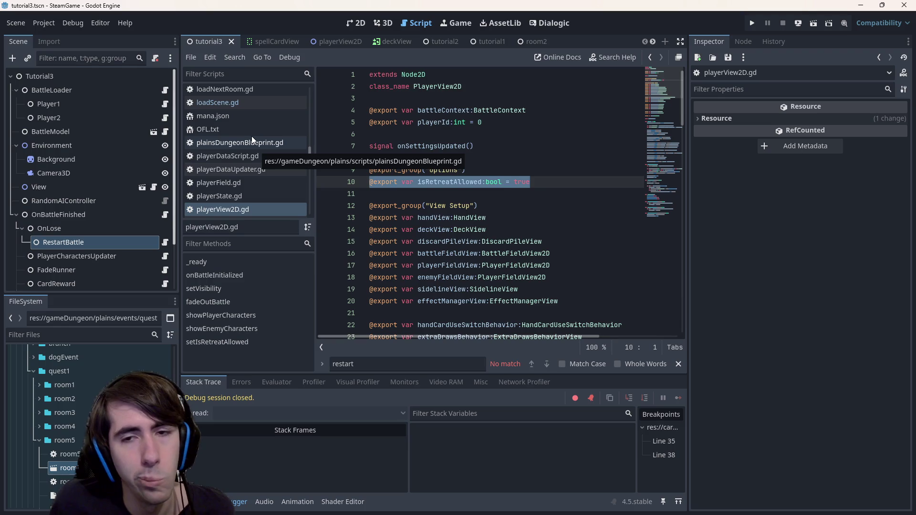
pyautogui.click(545, 180)
pyautogui.click(349, 189)
pyautogui.moveTo(319, 189); pyautogui.dragTo(302, 187)
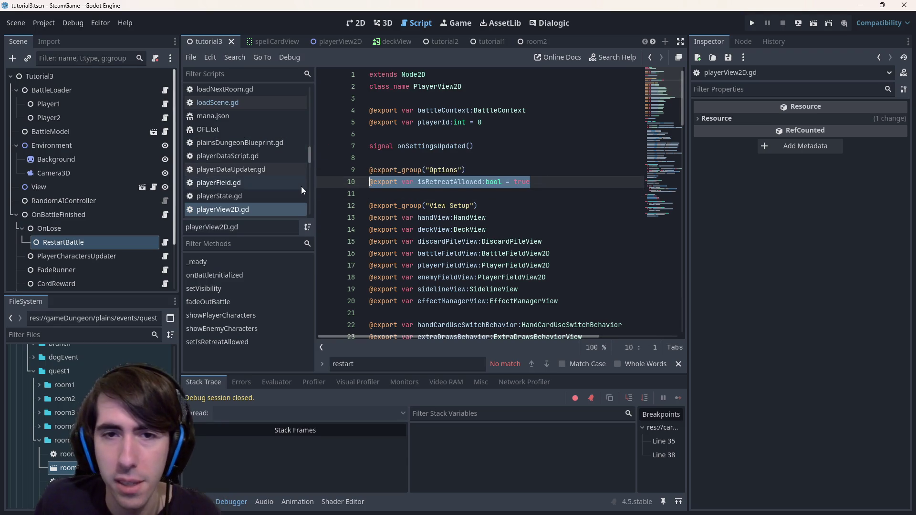
pyautogui.press('End')
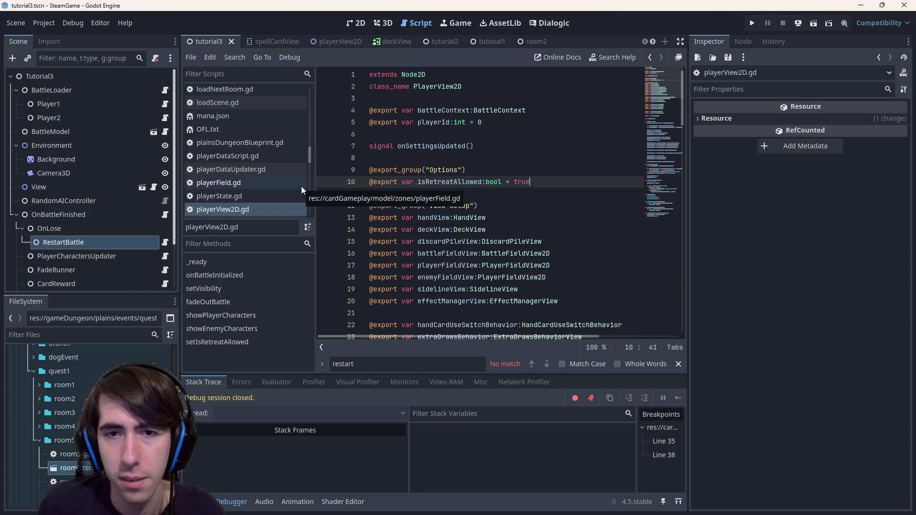
pyautogui.hotkey('ctrl', 'shift', 'd')
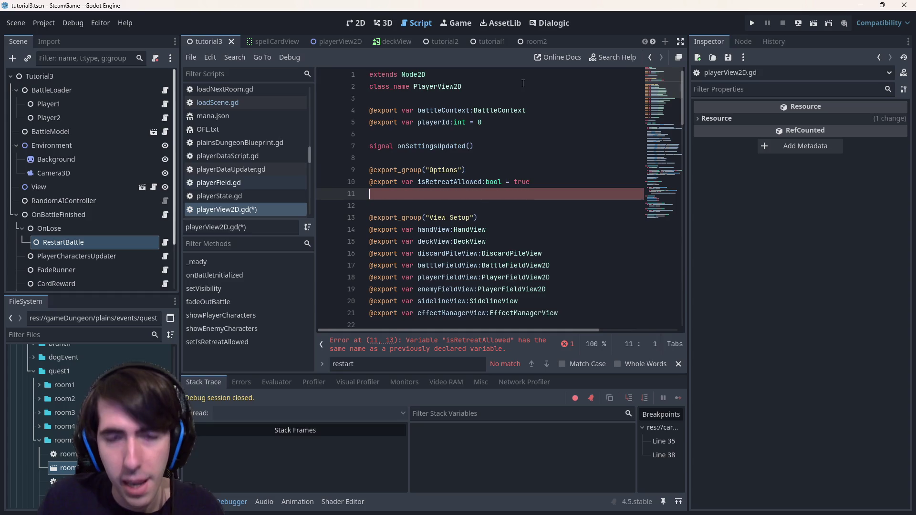
pyautogui.hotkey('ctrl', 'z')
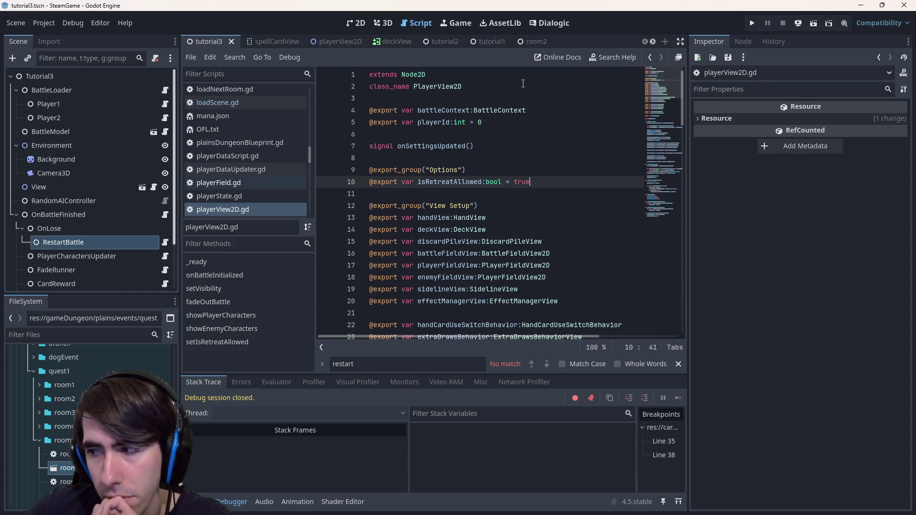
# - Select the Options group and isRetreatAllowed lines, then open battleContext.gd
pyautogui.moveTo(562, 182)
pyautogui.mouseDown()
pyautogui.moveTo(381, 182)
pyautogui.moveTo(337, 170)
pyautogui.mouseUp()
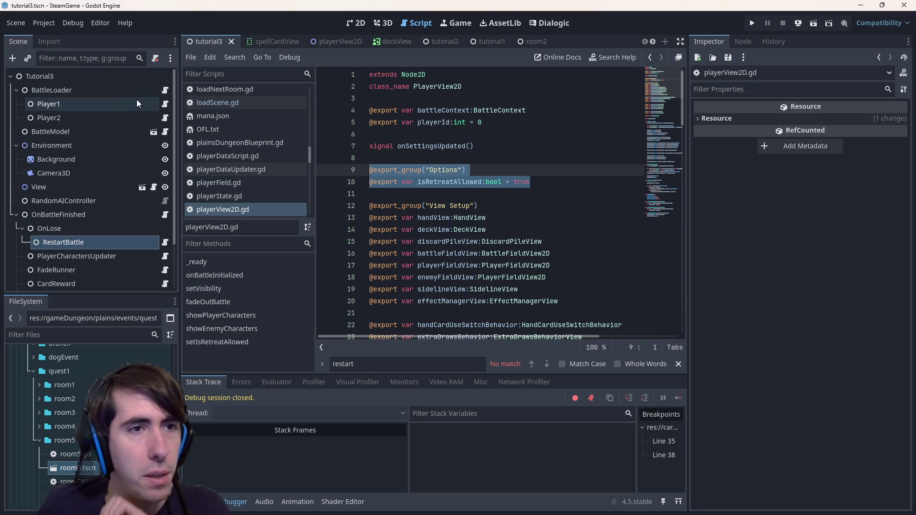
pyautogui.click(163, 134)
pyautogui.scroll(20, 532, 213)
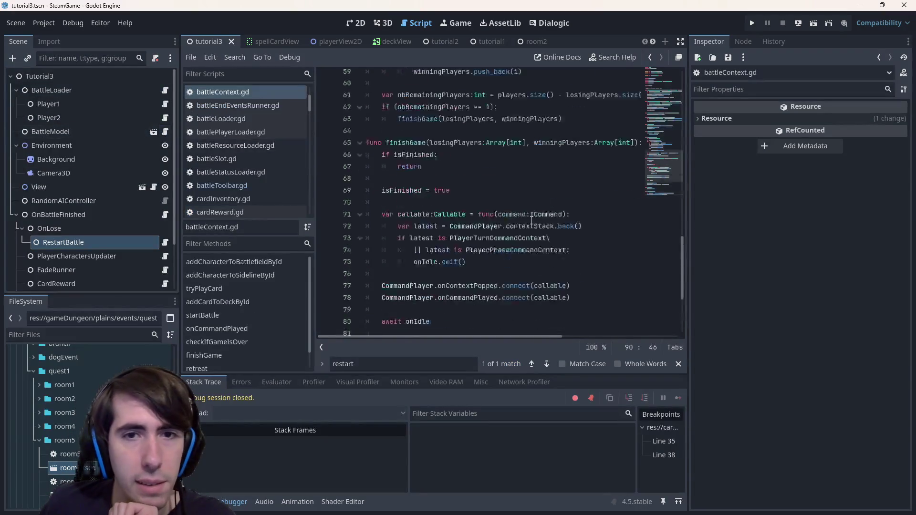
# - Paste the Options export group and isRetreatAllowed line below isFinished in battleContext.gd
pyautogui.scroll(-3, 430, 153)
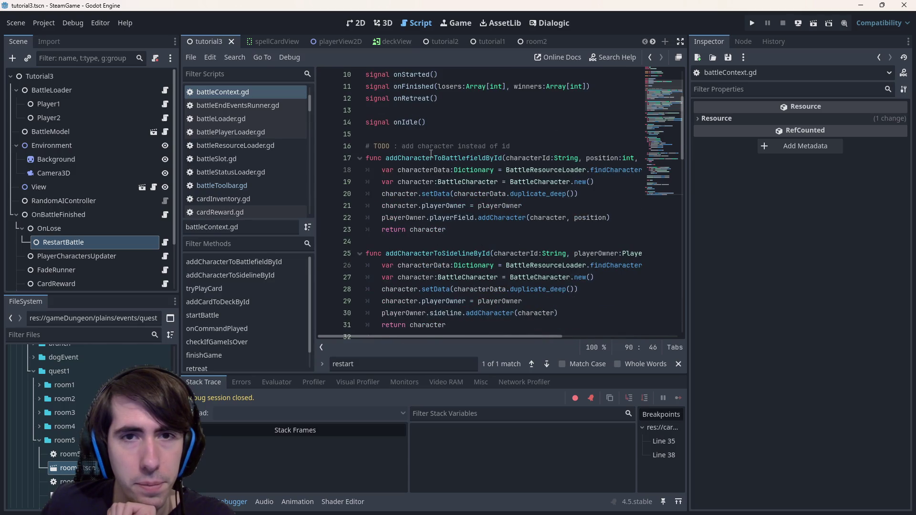
pyautogui.scroll(2, 531, 116)
pyautogui.click(531, 115)
pyautogui.scroll(1, 530, 115)
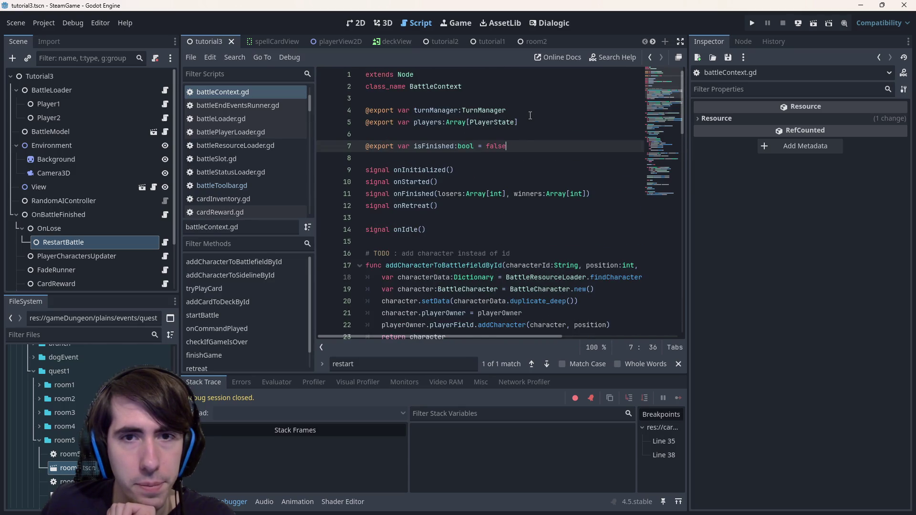
pyautogui.press('Return')
pyautogui.press('Return')
pyautogui.hotkey('ctrl', 'v')
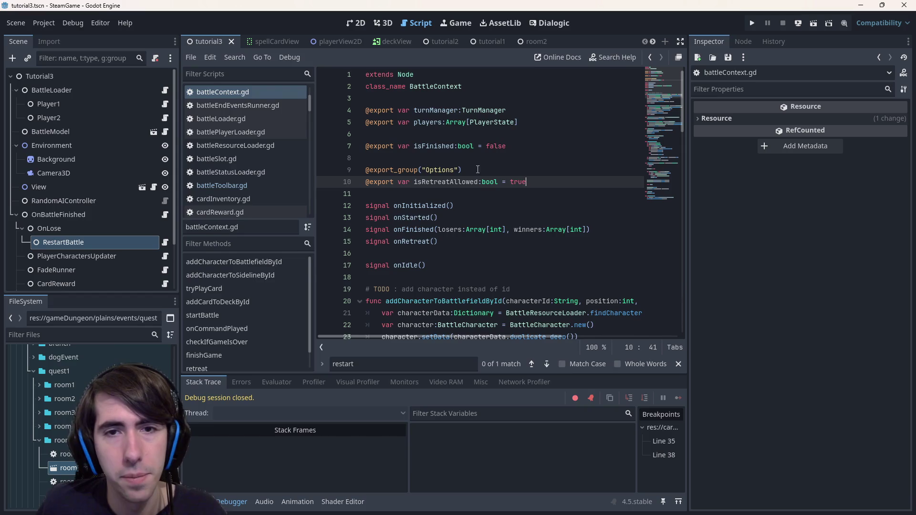
# - Duplicate the isRetreatAllowed export as isRestartAllowed and save battleContext.gd
pyautogui.moveTo(551, 180); pyautogui.dragTo(334, 168)
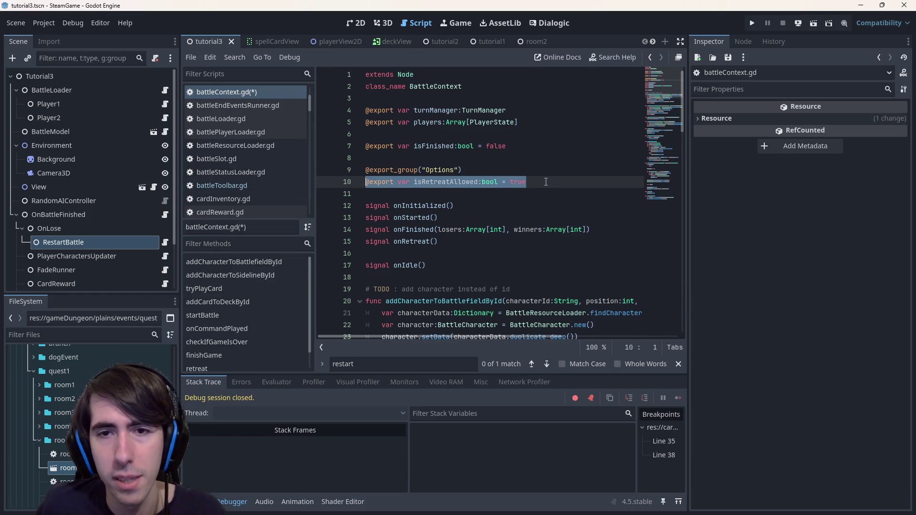
pyautogui.press('Right')
pyautogui.press('Return')
pyautogui.hotkey('ctrl', 'v')
pyautogui.hotkey('ctrl', 'BackSpace')
pyautogui.write('isRestart')
pyautogui.hotkey('ctrl', 's')
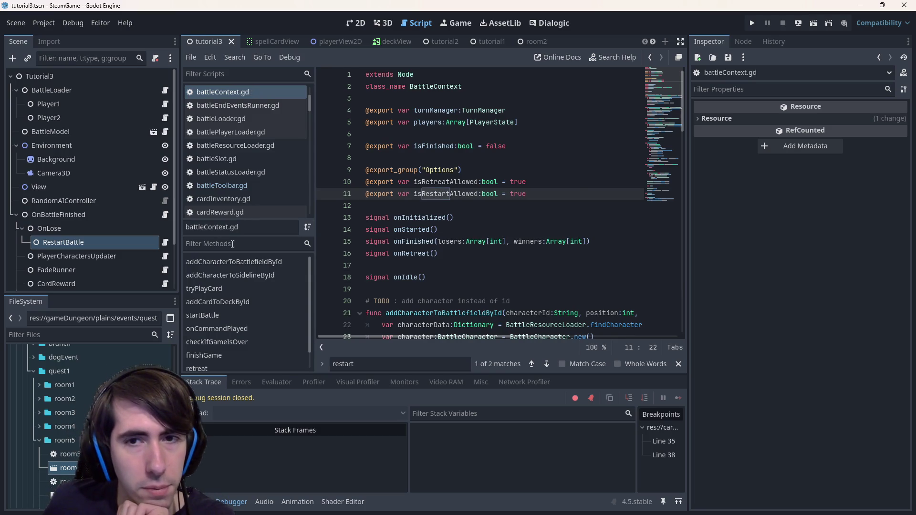
# - Inspect the OnBattleFinished node's Events, Lose Events and Retreat Events, then return to playerView2D.gd
pyautogui.doubleClick(515, 199)
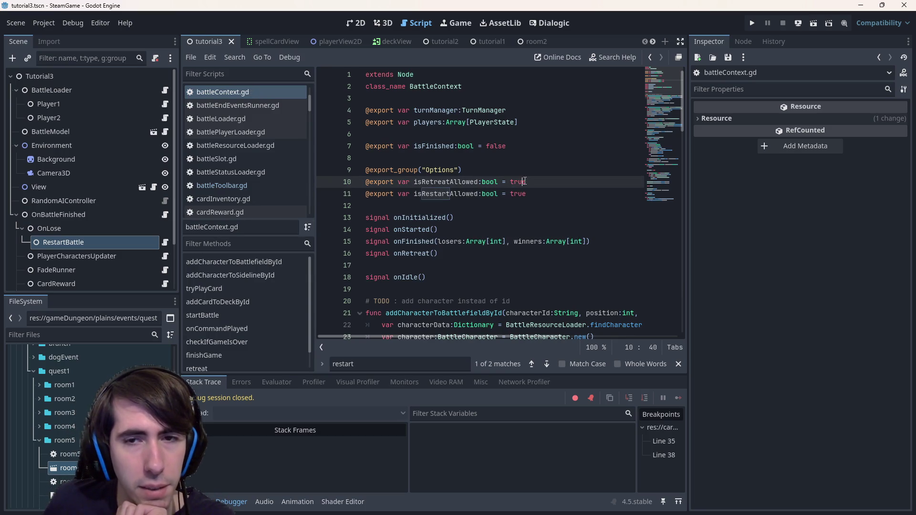
pyautogui.click(526, 203)
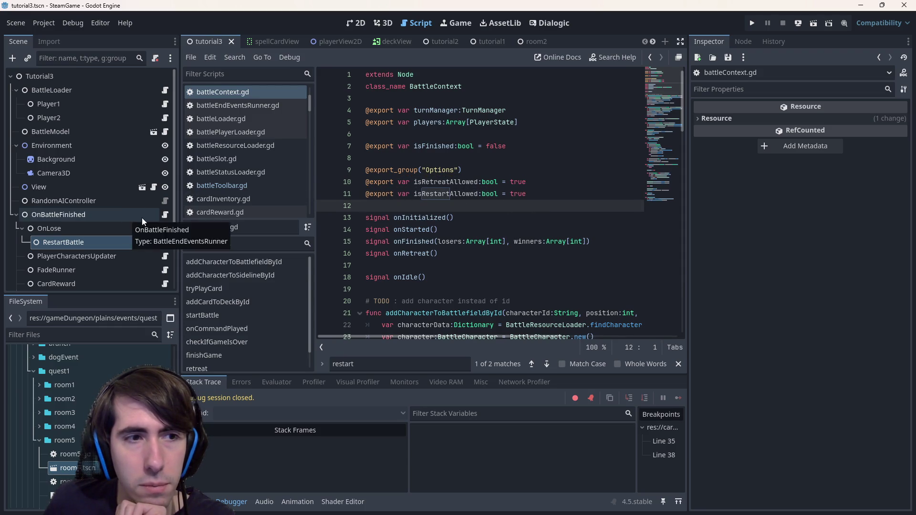
pyautogui.click(118, 214)
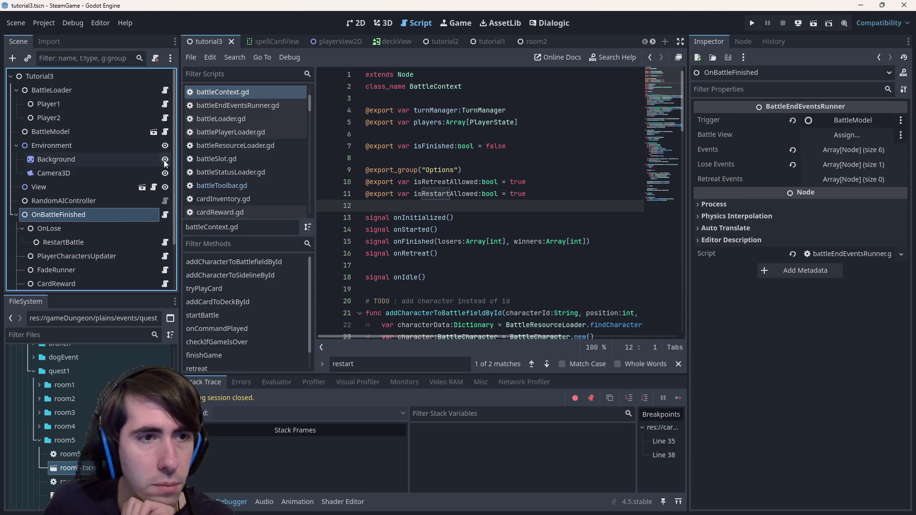
pyautogui.click(153, 187)
# - In playerView2D.gd, delete the Options/isRetreatAllowed export and cut the setIsRetreatAllowed function
pyautogui.hotkey('shift', 'Down')
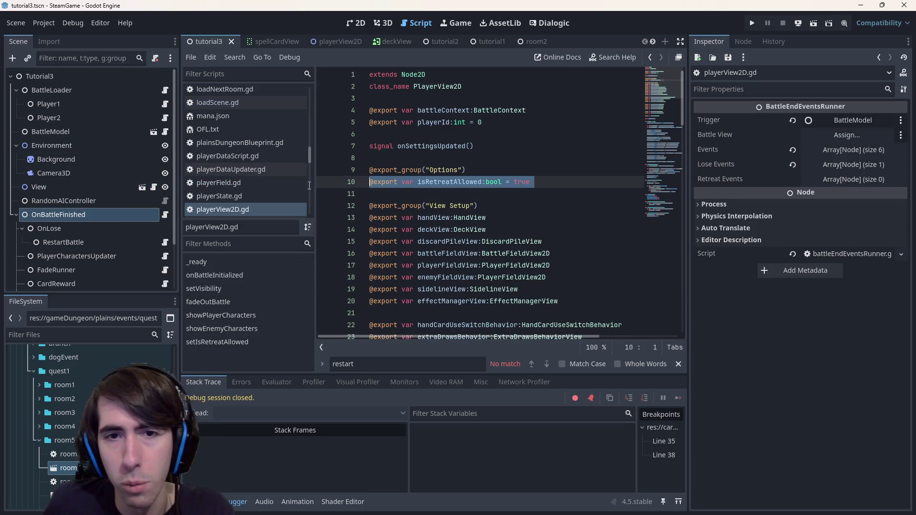
pyautogui.hotkey('shift', 'Up')
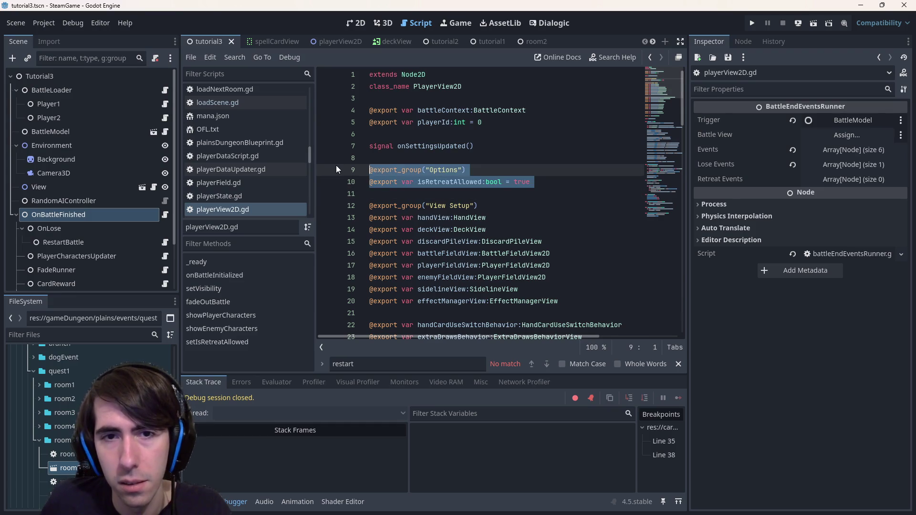
pyautogui.press('BackSpace')
pyautogui.press('BackSpace')
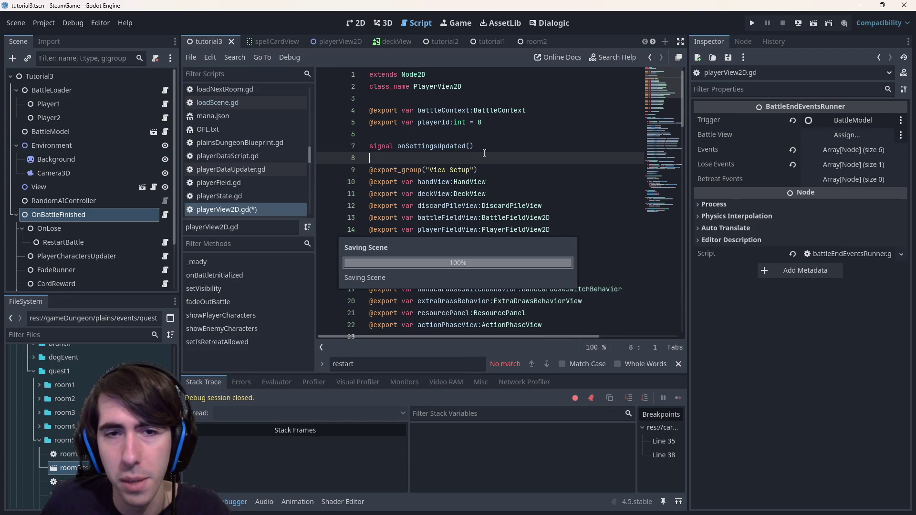
pyautogui.hotkey('ctrl', 'f')
pyautogui.write('isRetreatAllowed')
pyautogui.moveTo(492, 301); pyautogui.dragTo(317, 276)
pyautogui.hotkey('ctrl', 'c')
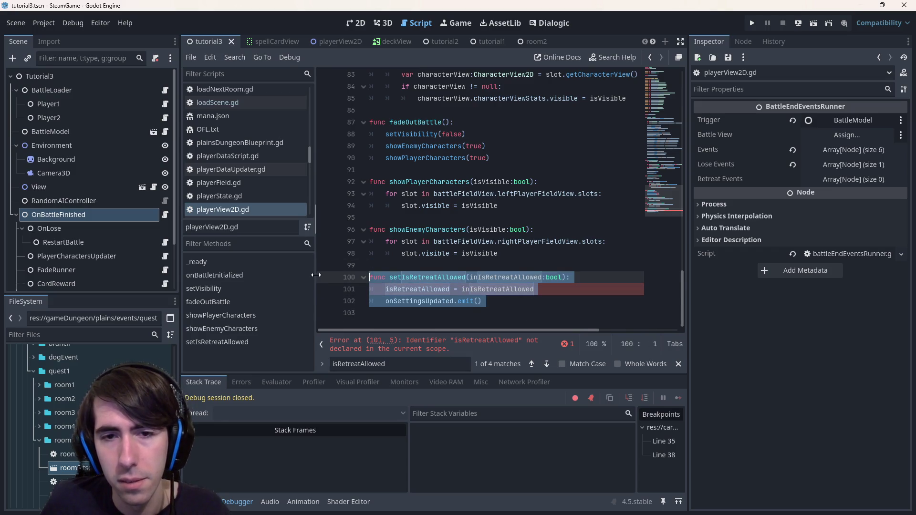
pyautogui.press('BackSpace')
pyautogui.press('BackSpace')
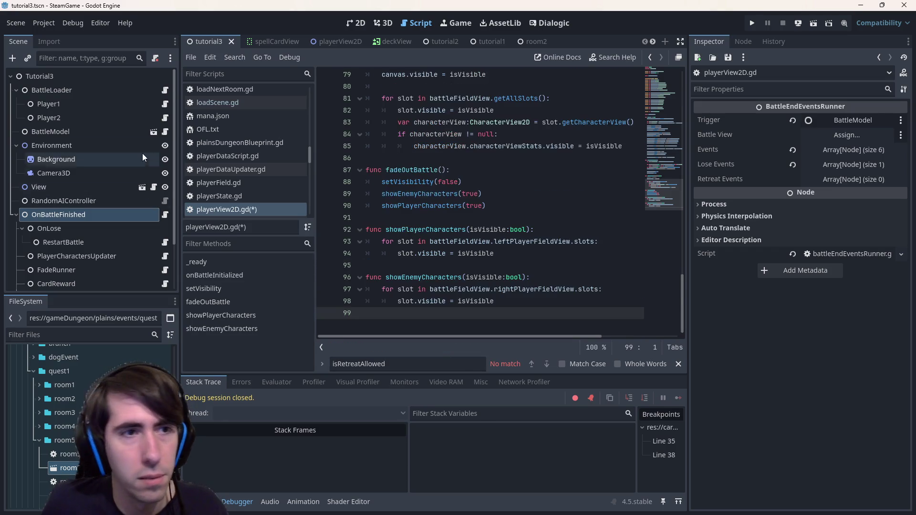
# - Paste setIsRetreatAllowed below the onIdle signal in battleContext.gd and save
pyautogui.click(166, 138)
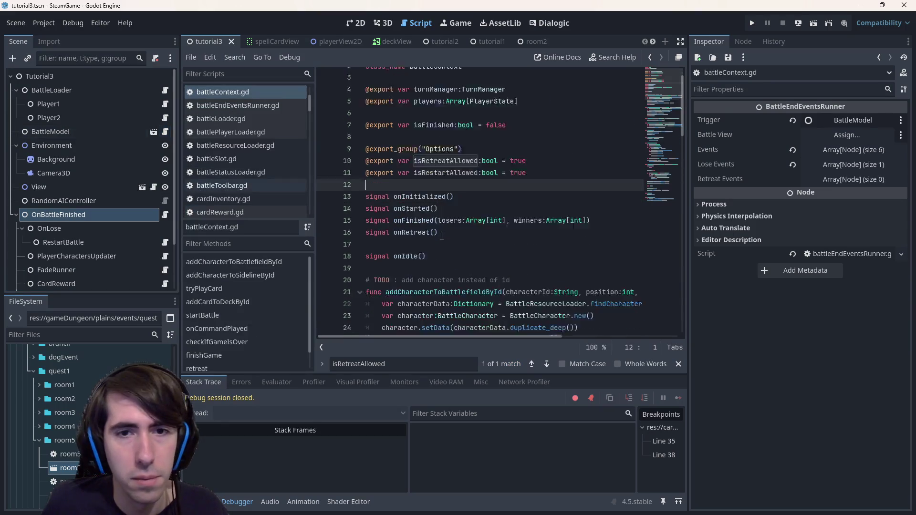
pyautogui.click(420, 223)
pyautogui.press('Return')
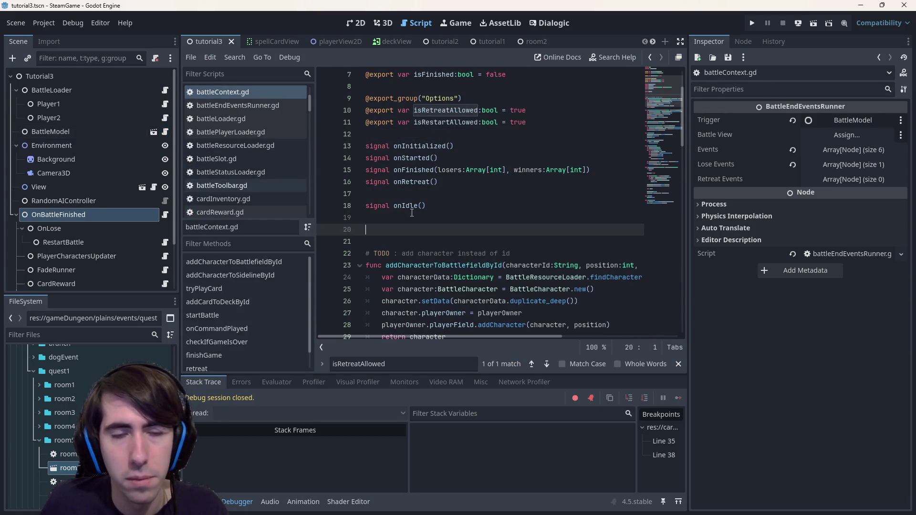
pyautogui.hotkey('ctrl', 'v')
pyautogui.hotkey('ctrl', 's')
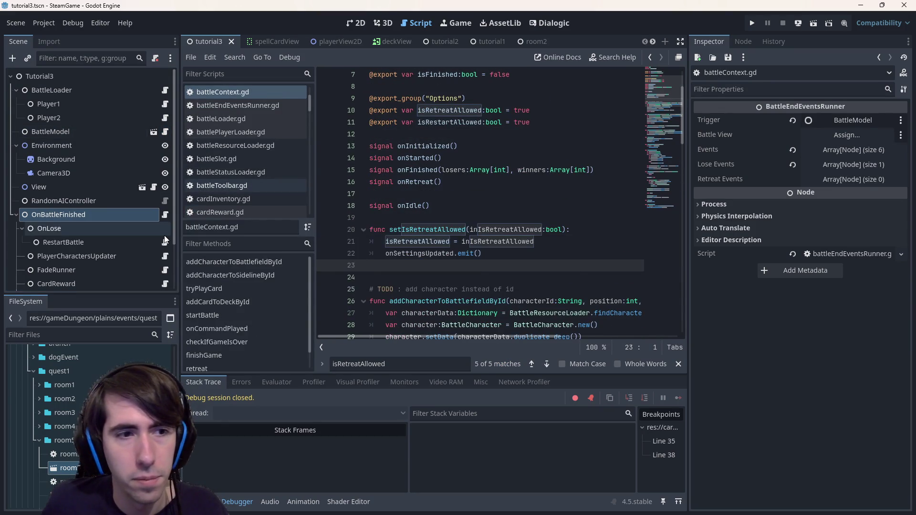
pyautogui.scroll(-2, 151, 245)
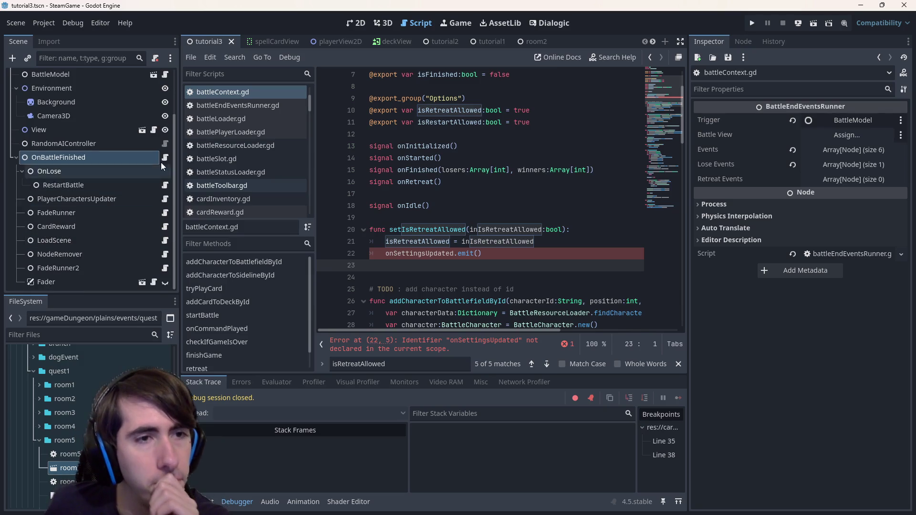
# - Cut the onSettingsUpdated signal declaration out of playerView2D.gd
pyautogui.click(153, 133)
pyautogui.scroll(20, 471, 245)
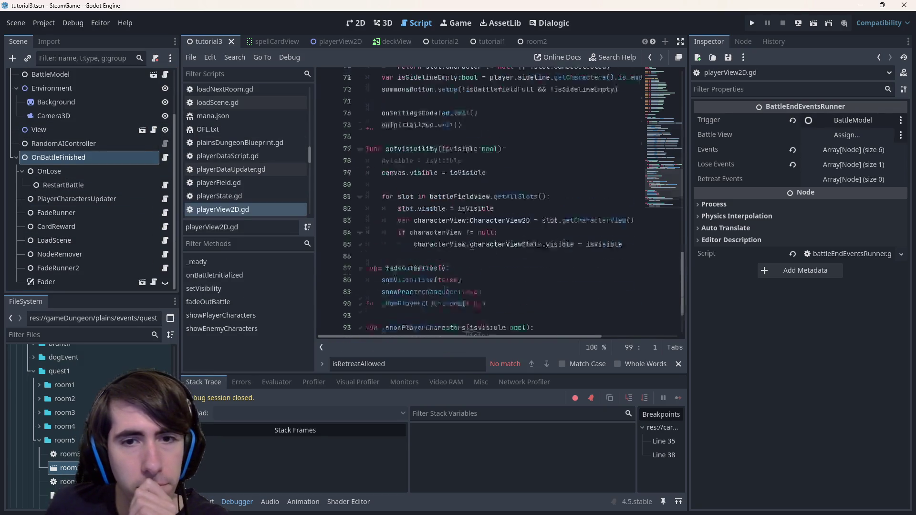
pyautogui.scroll(-6, 470, 245)
pyautogui.click(363, 253)
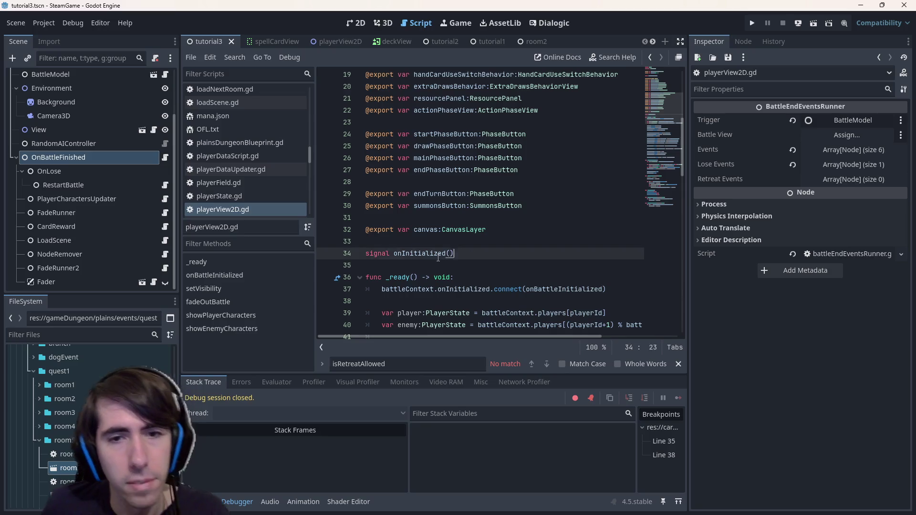
pyautogui.scroll(4, 406, 219)
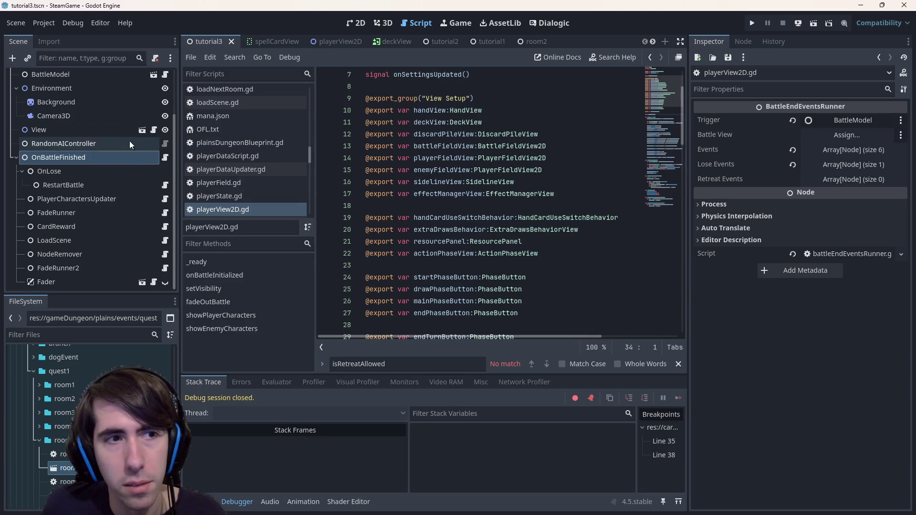
pyautogui.click(153, 121)
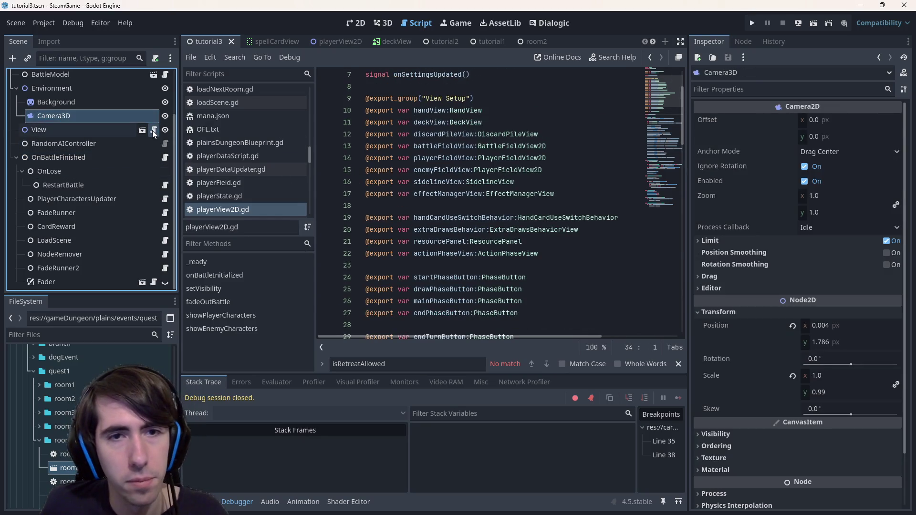
pyautogui.scroll(2, 467, 191)
pyautogui.click(482, 194)
pyautogui.scroll(-3, 473, 191)
pyautogui.scroll(3, 467, 139)
pyautogui.moveTo(467, 140); pyautogui.dragTo(305, 136)
pyautogui.hotkey('ctrl', 'c')
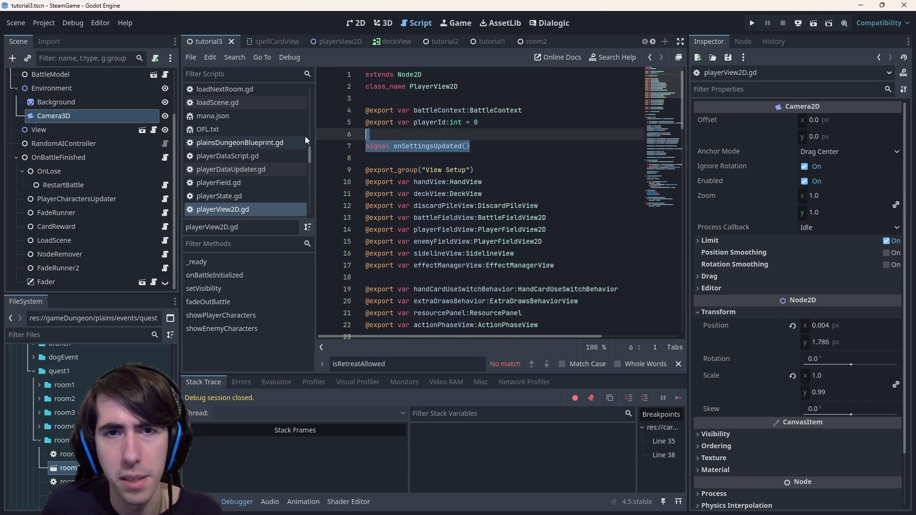
pyautogui.press('BackSpace')
pyautogui.press('BackSpace')
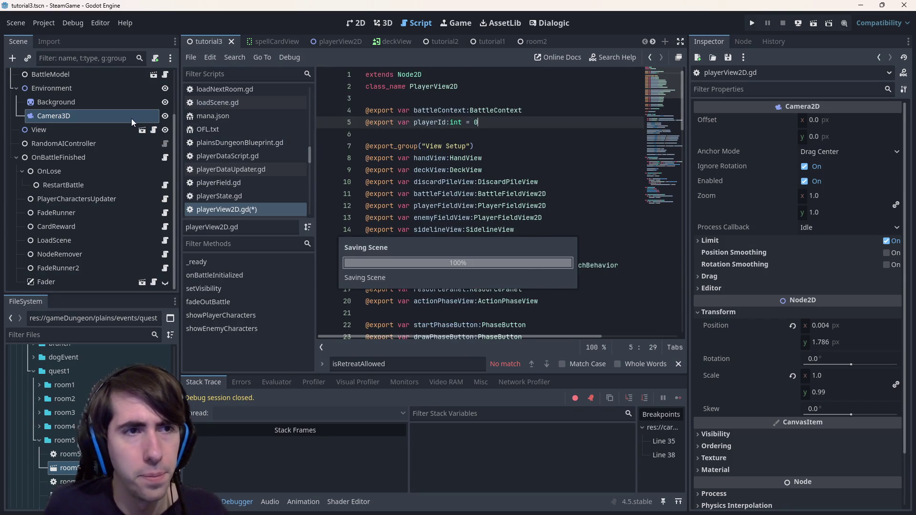
# - Paste onSettingsUpdated after onIdle in battleContext.gd, remove the extra blank line, and save
pyautogui.scroll(3, 122, 121)
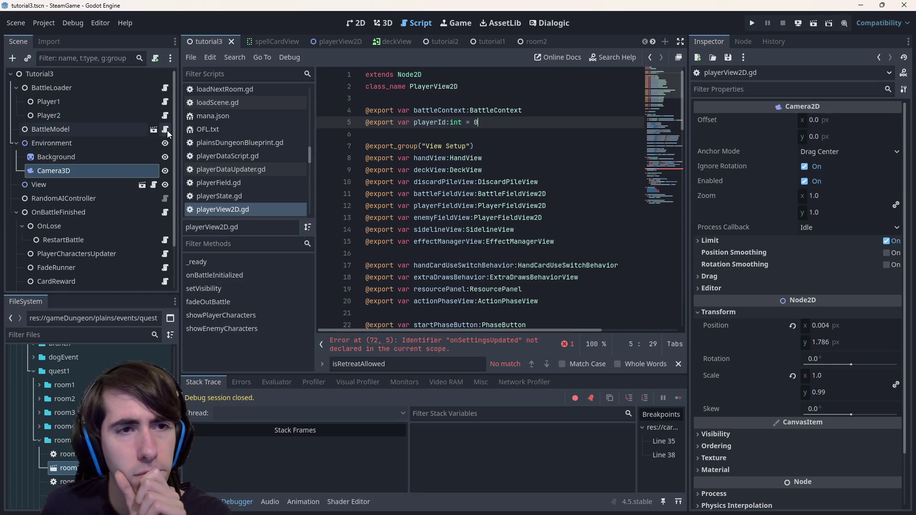
pyautogui.click(165, 129)
pyautogui.click(451, 206)
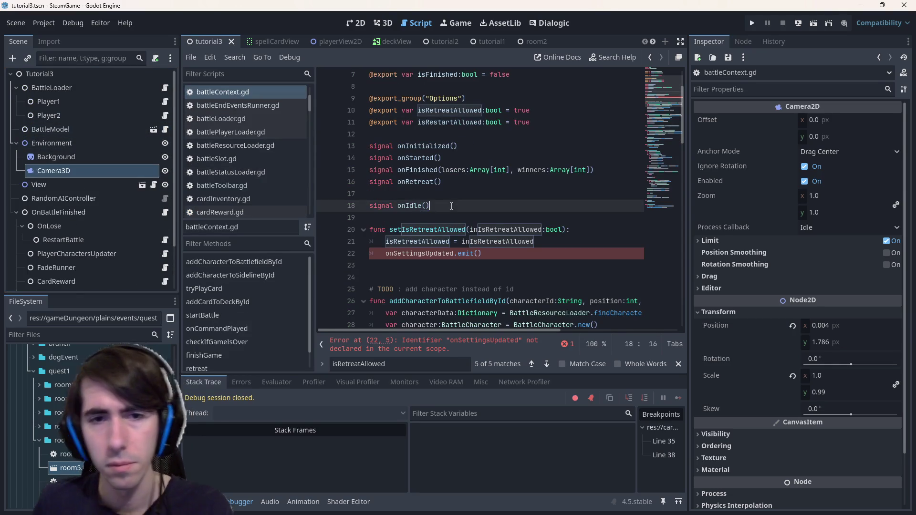
pyautogui.press('Return')
pyautogui.press('Return')
pyautogui.hotkey('ctrl', 'v')
pyautogui.hotkey('ctrl', 's')
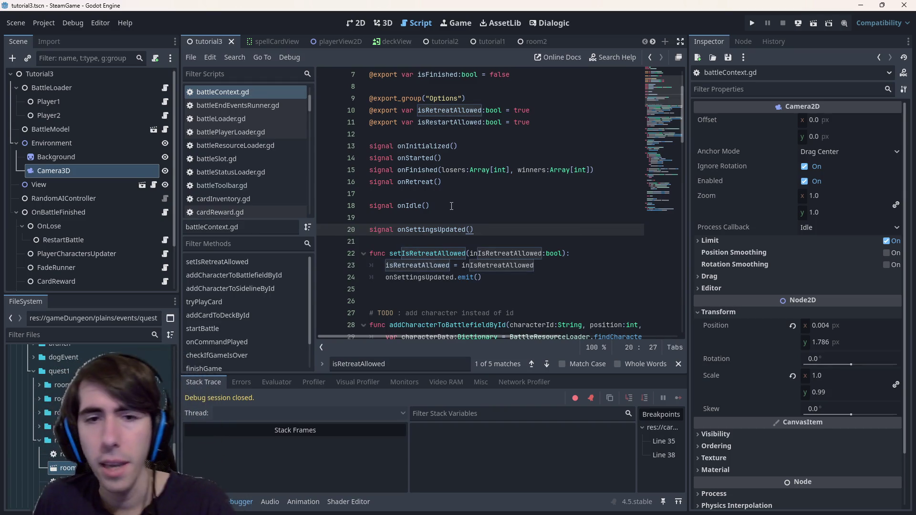
pyautogui.scroll(-1, 452, 206)
pyautogui.click(426, 258)
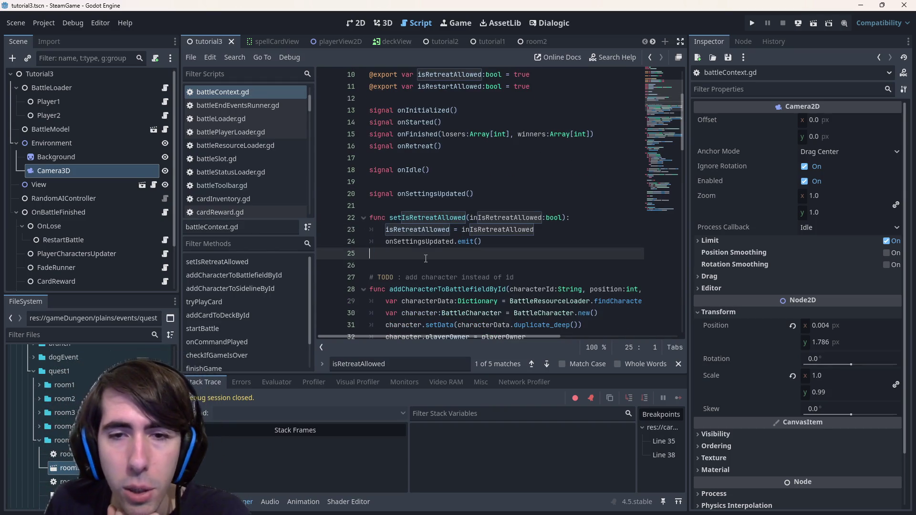
pyautogui.press('BackSpace')
pyautogui.hotkey('ctrl', 's')
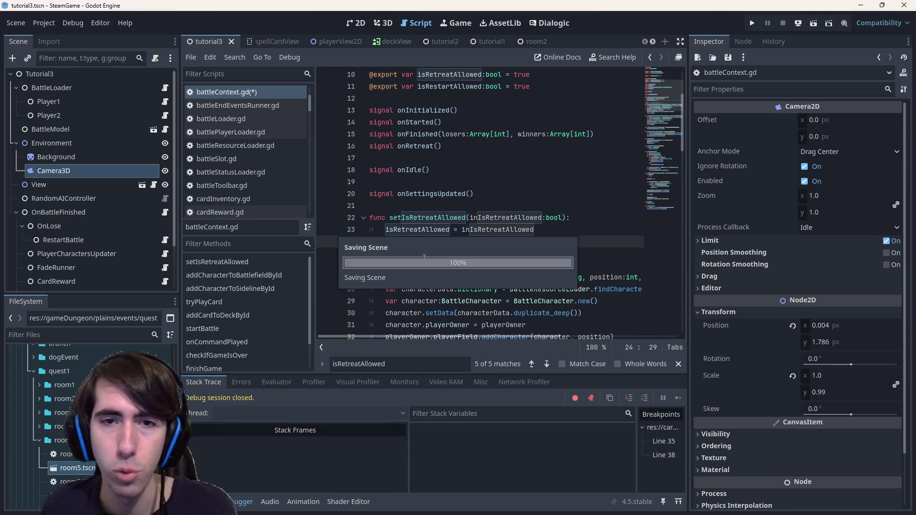
# - Duplicate setIsRetreatAllowed below itself and rename the copy setIsRestartAllowed
pyautogui.scroll(2, 465, 165)
pyautogui.scroll(-1, 460, 150)
pyautogui.moveTo(526, 279)
pyautogui.mouseDown()
pyautogui.moveTo(386, 266)
pyautogui.moveTo(370, 253)
pyautogui.mouseUp()
pyautogui.click(527, 279)
pyautogui.press('Return')
pyautogui.press('Return')
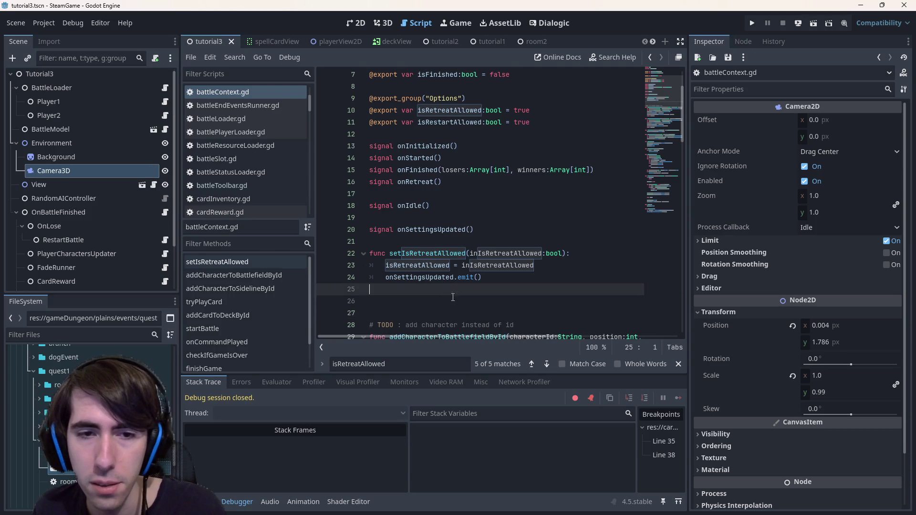
pyautogui.write('func setIsRetreatAllowed(inIsRetreatAllowed:bool): \tisRetreatAllowed = inIsRetreatAllowed \tonSettingsUpdated.emit()')
pyautogui.click(399, 289)
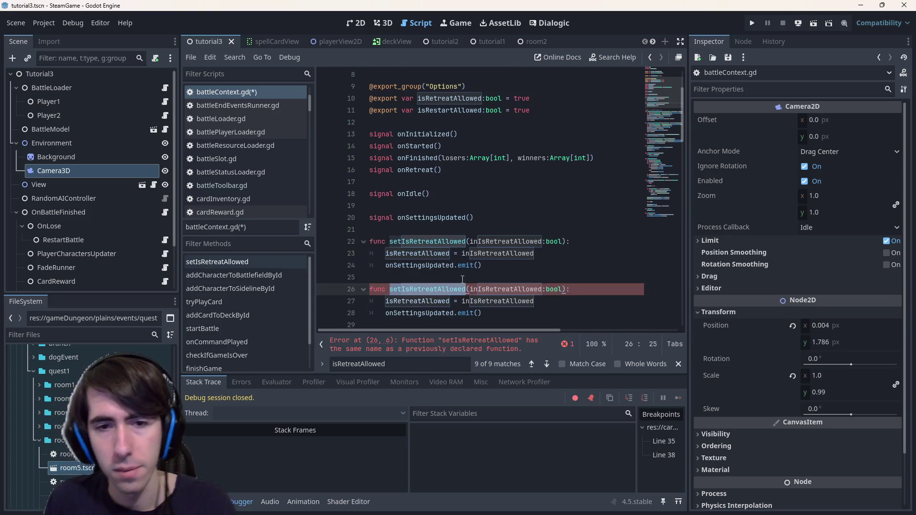
pyautogui.press('Delete')
pyautogui.press('Delete')
pyautogui.press('Delete')
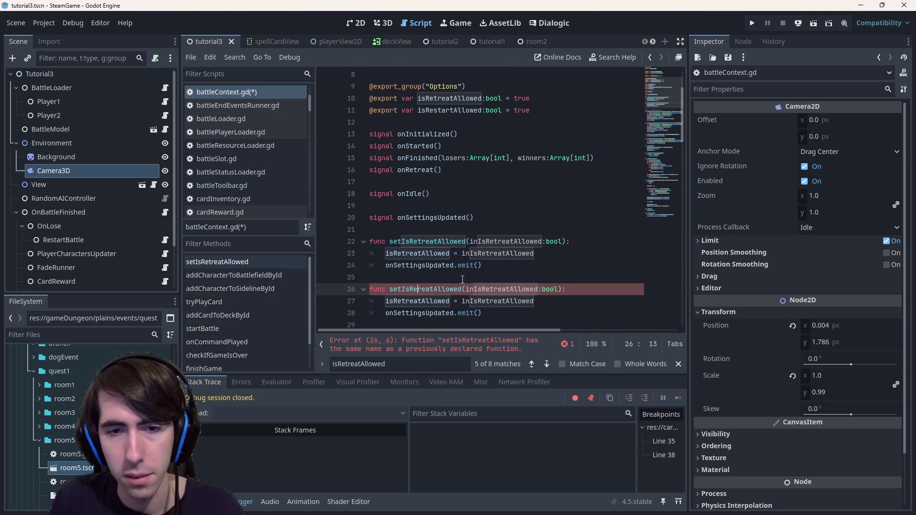
pyautogui.write('start')
pyautogui.hotkey('ctrl', 's')
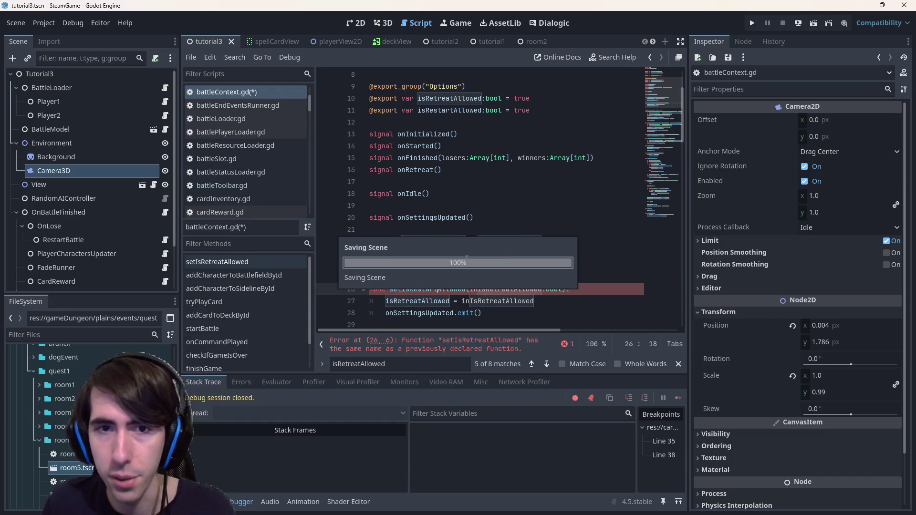
# - Make setIsRestartAllowed assign isRestartAllowed from parameter inIsRestartAllowed, and save
pyautogui.doubleClick(465, 111)
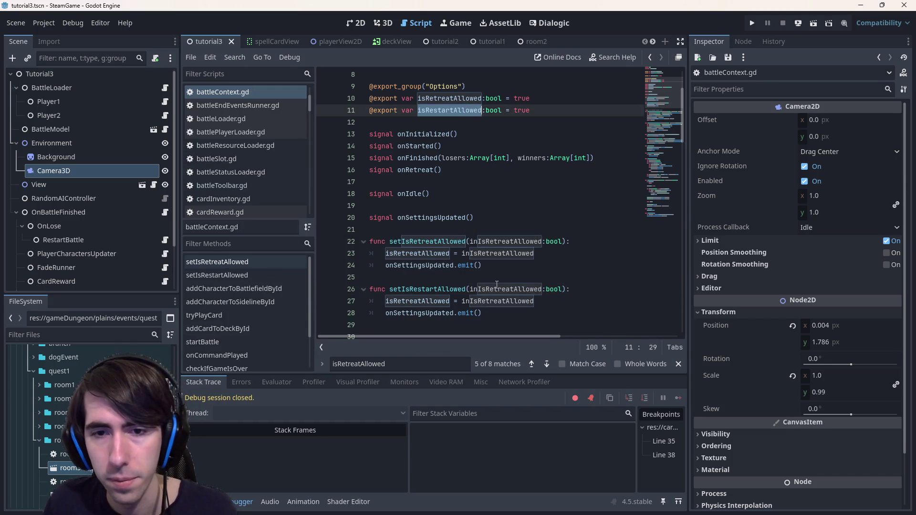
pyautogui.hotkey('ctrl', 'c')
pyautogui.doubleClick(418, 301)
pyautogui.hotkey('ctrl', 'v')
pyautogui.doubleClick(484, 290)
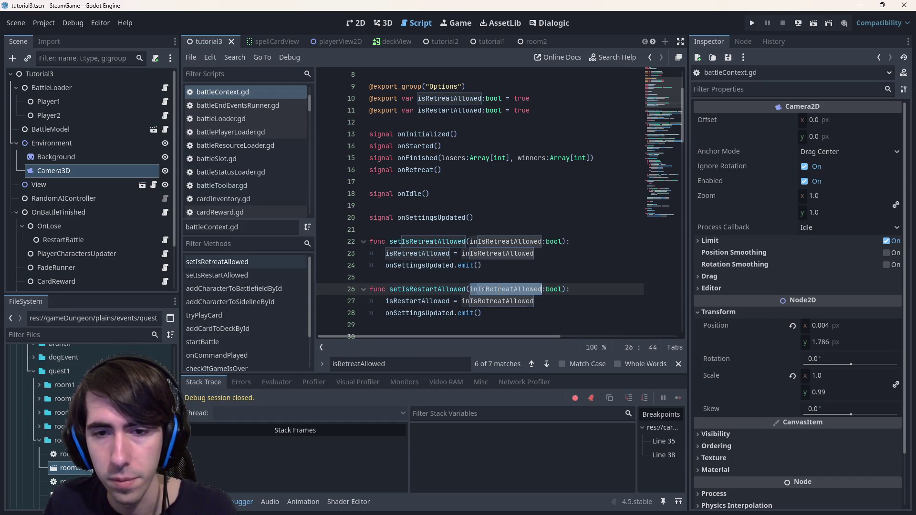
pyautogui.press('BackSpace')
pyautogui.write('IsRestartAllowed')
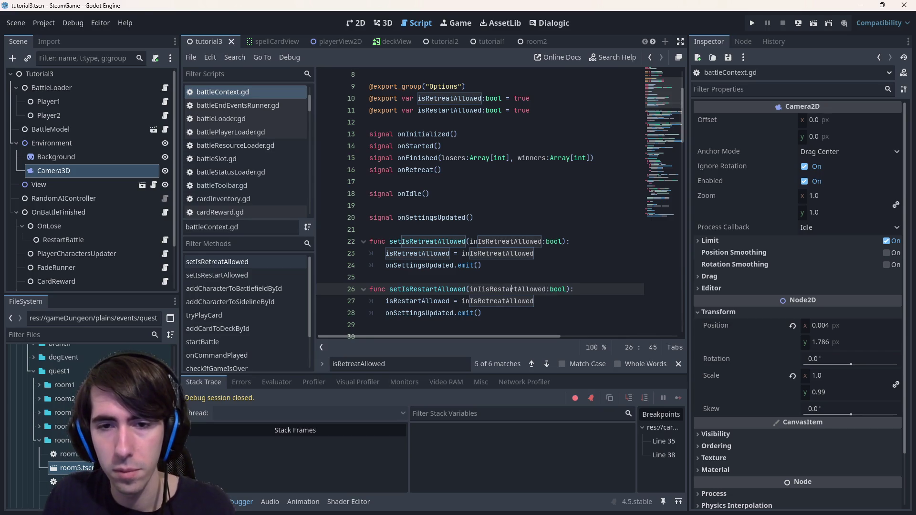
pyautogui.press('BackSpace')
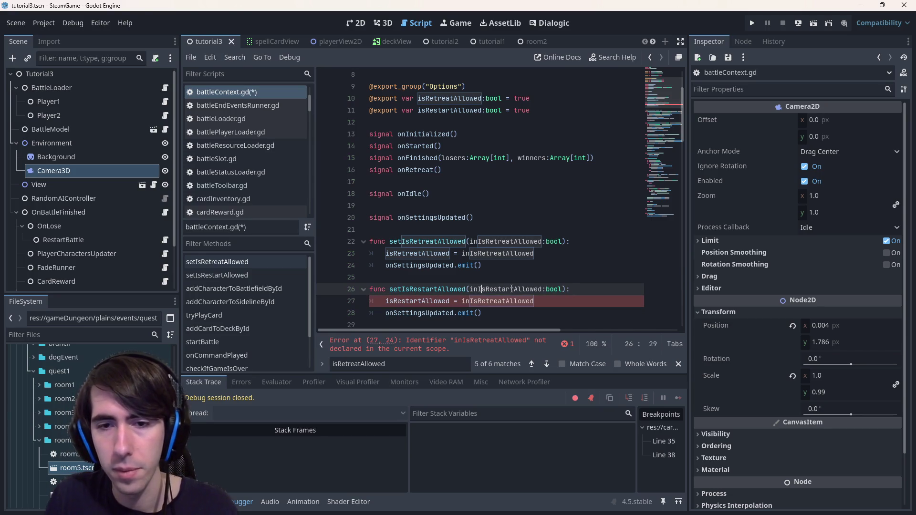
pyautogui.press('Down')
pyautogui.press('End')
pyautogui.hotkey('ctrl', 'shift', 'Left')
pyautogui.write('inIsRestartAllowed')
pyautogui.hotkey('ctrl', 's')
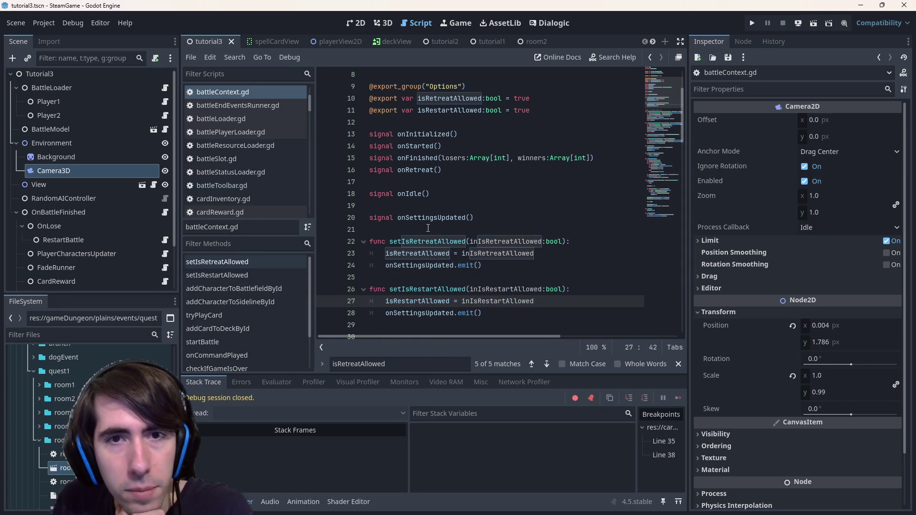
# - Rename the export group from Options to Settings
pyautogui.doubleClick(438, 99)
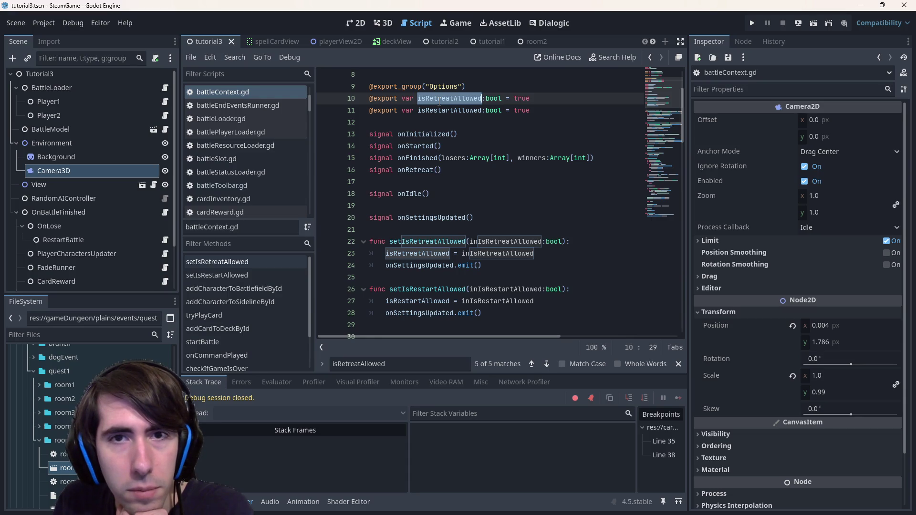
pyautogui.doubleClick(447, 87)
pyautogui.write('Setti')
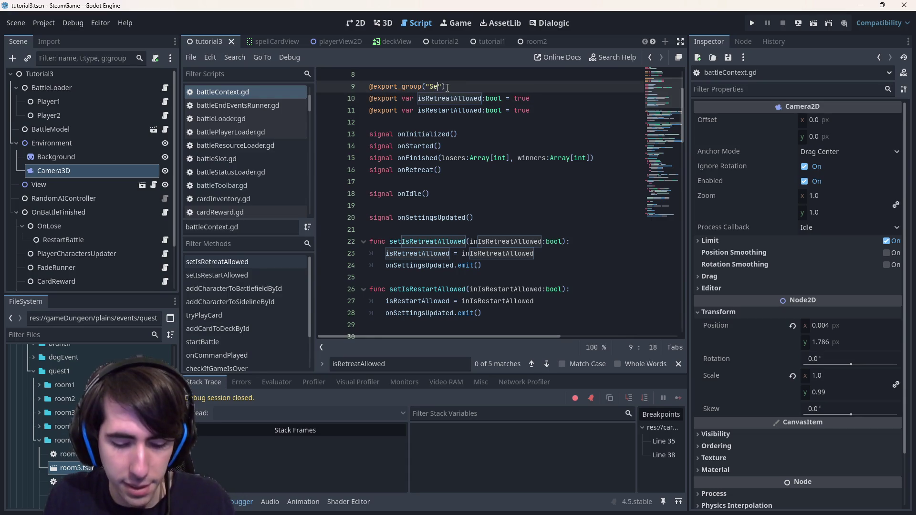
pyautogui.write('ngs')
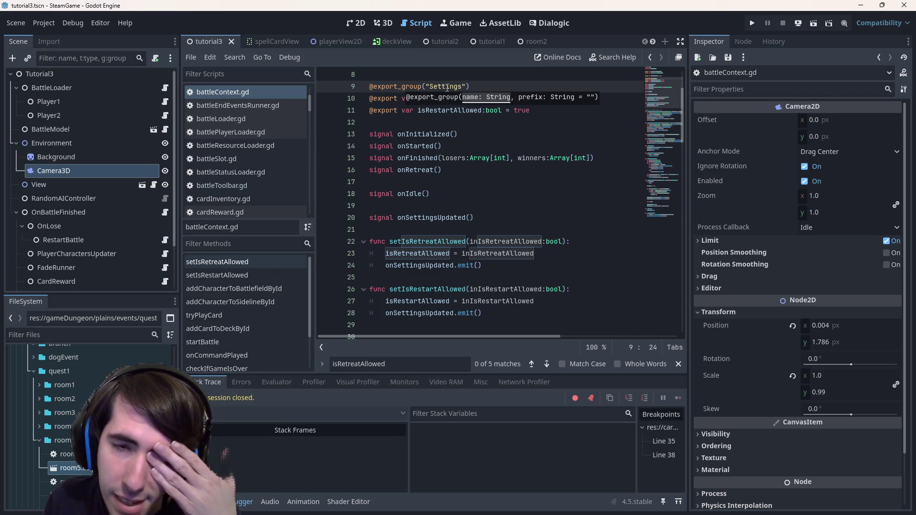
# - Find in Files for every use of setIsRetreatAllowed across the project
pyautogui.doubleClick(427, 241)
pyautogui.hotkey('ctrl', 'shift', 'f')
pyautogui.press('Return')
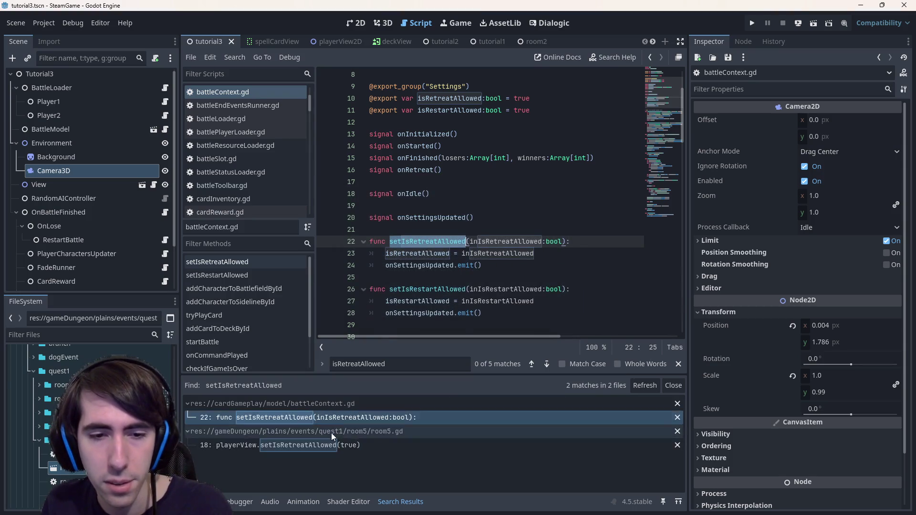
# - In room5.gd, call setIsRetreatAllowed through playerView.battleContext and save
pyautogui.click(341, 447)
pyautogui.press('Left')
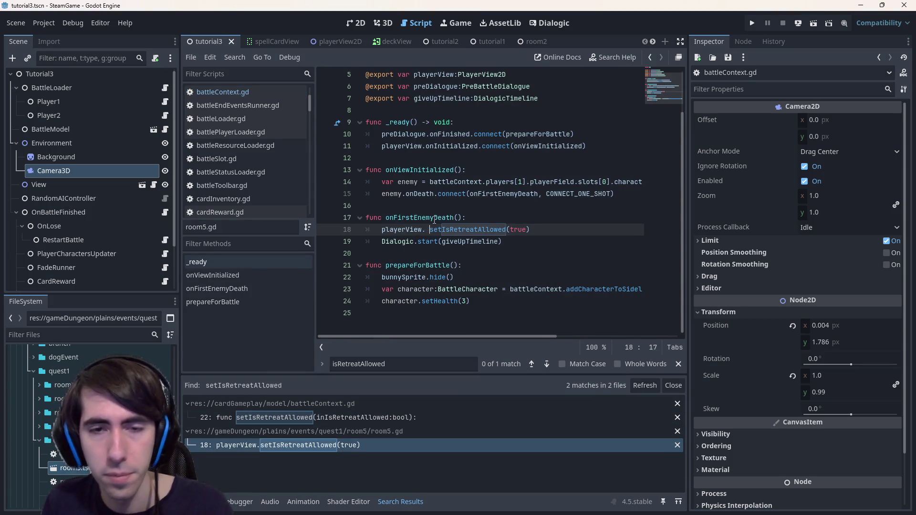
pyautogui.press('Left')
pyautogui.hotkey('ctrl', 'space')
pyautogui.write('model')
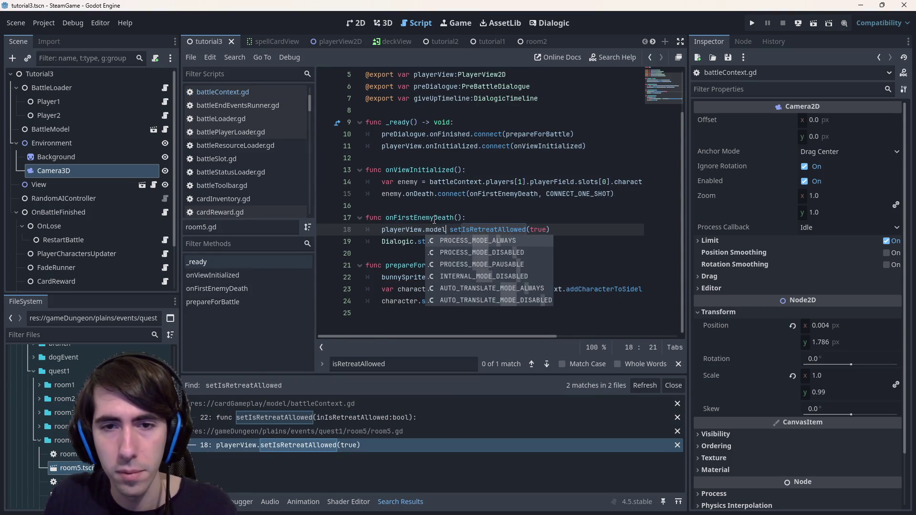
pyautogui.press('BackSpace')
pyautogui.press('BackSpace')
pyautogui.press('BackSpace')
pyautogui.press('Down')
pyautogui.press('Return')
pyautogui.write('.')
pyautogui.press('Delete')
pyautogui.hotkey('ctrl', 's')
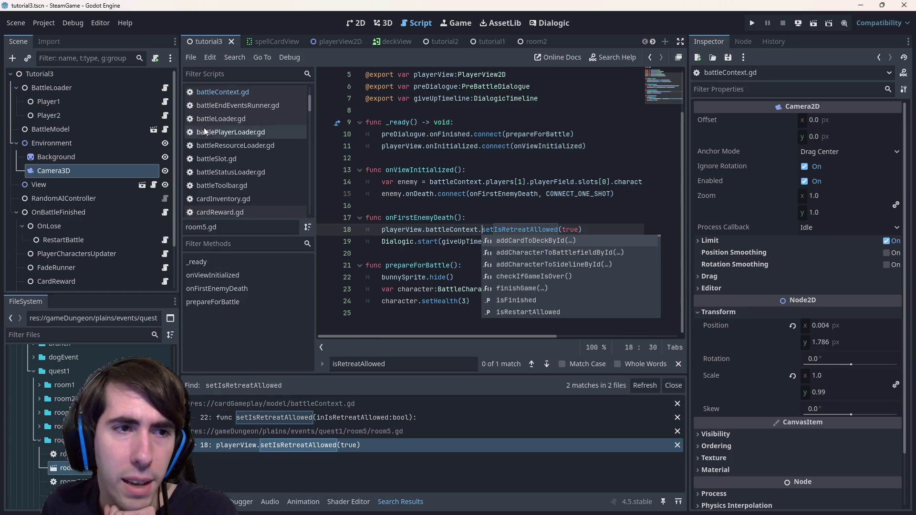
pyautogui.click(409, 245)
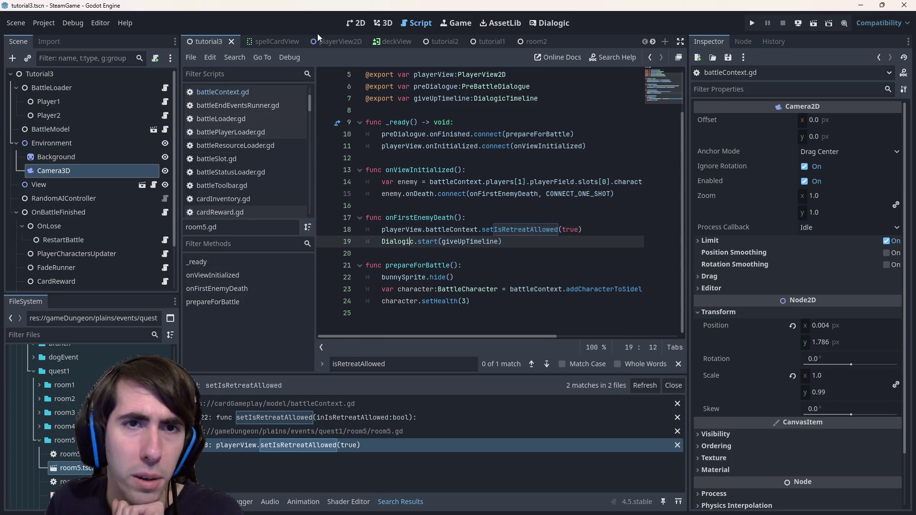
# - In battleToolbar.gd, read isRetreatAllowed from playerView.battleContext and save
pyautogui.click(332, 39)
pyautogui.scroll(-3, 108, 255)
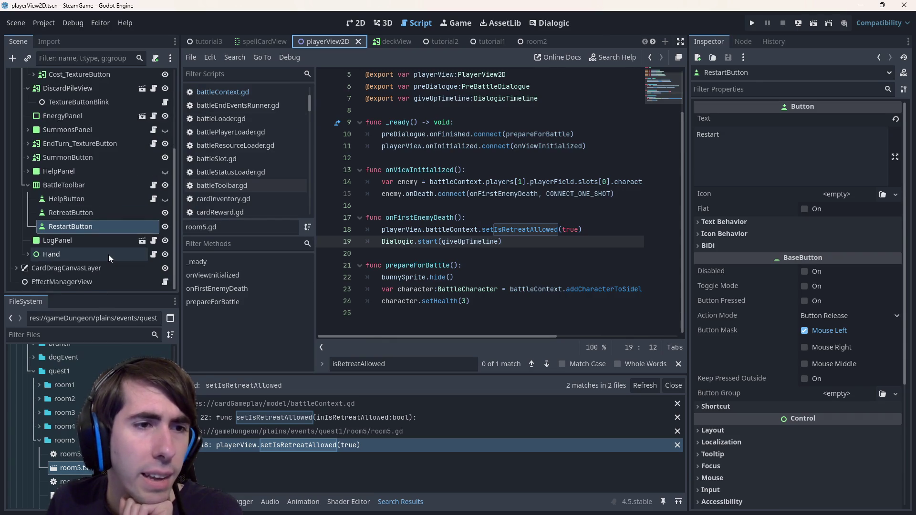
pyautogui.click(153, 185)
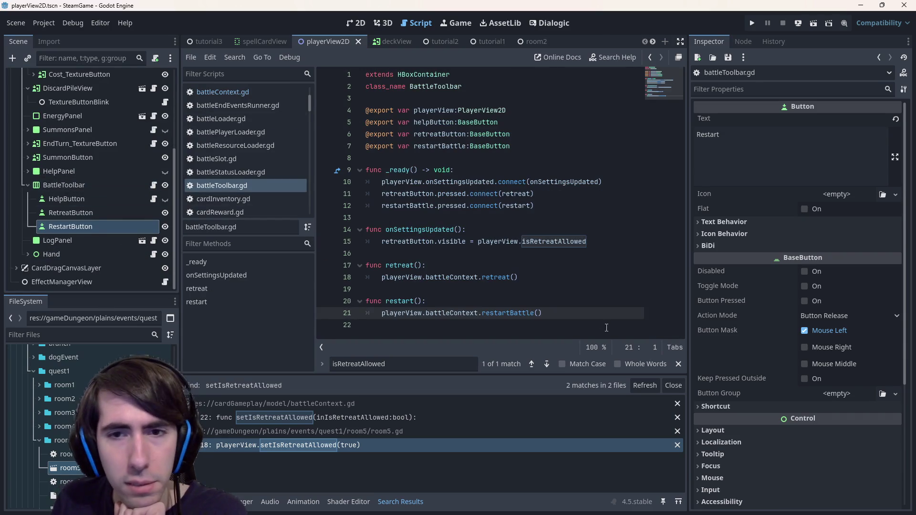
pyautogui.click(430, 245)
pyautogui.doubleClick(498, 242)
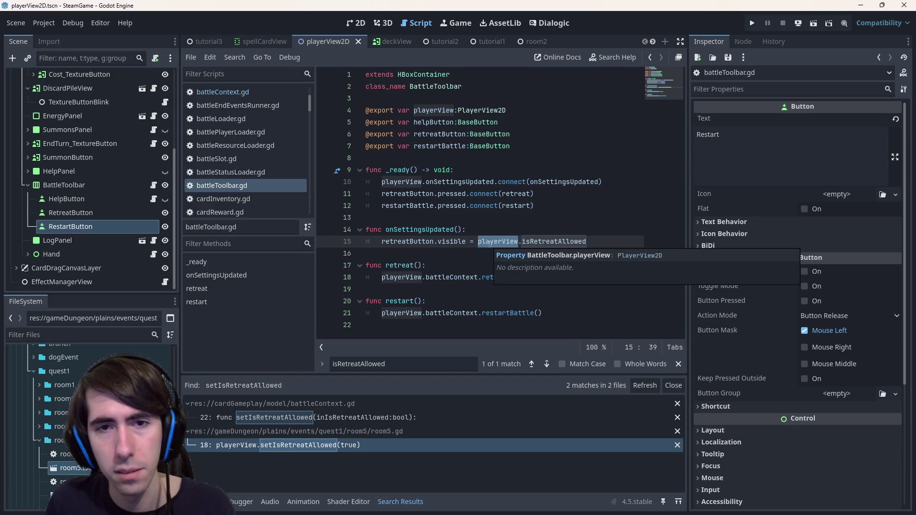
pyautogui.press('Right')
pyautogui.write('.')
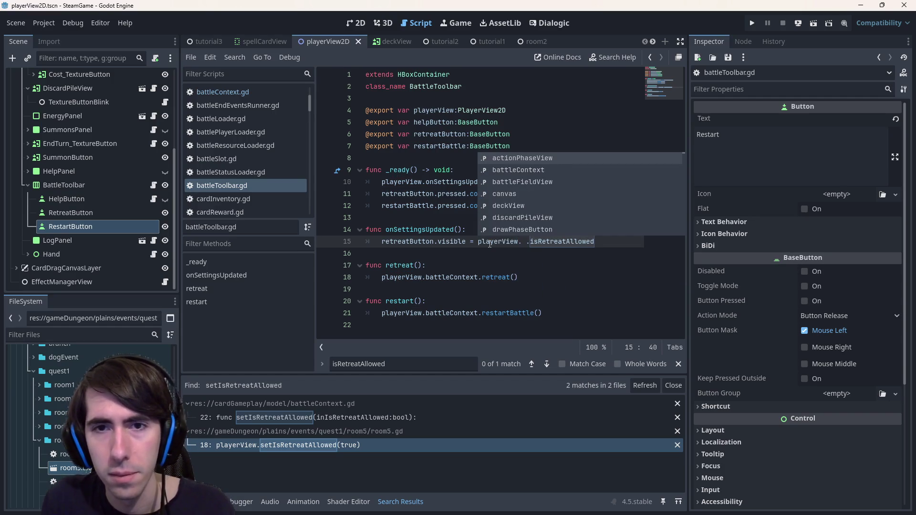
pyautogui.write('battleContext')
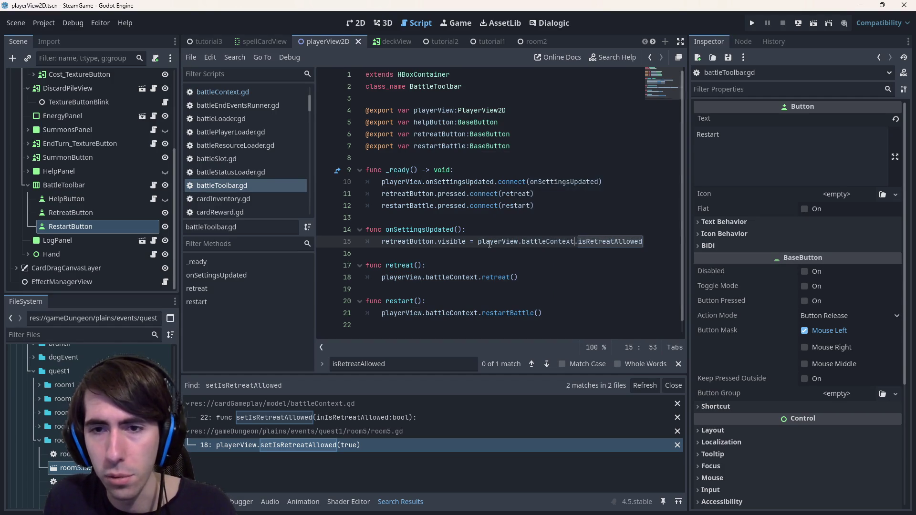
pyautogui.hotkey('ctrl', 's')
# - Duplicate the visibility line so it uses isRestartAllowed, and save battleToolbar.gd
pyautogui.doubleClick(421, 247)
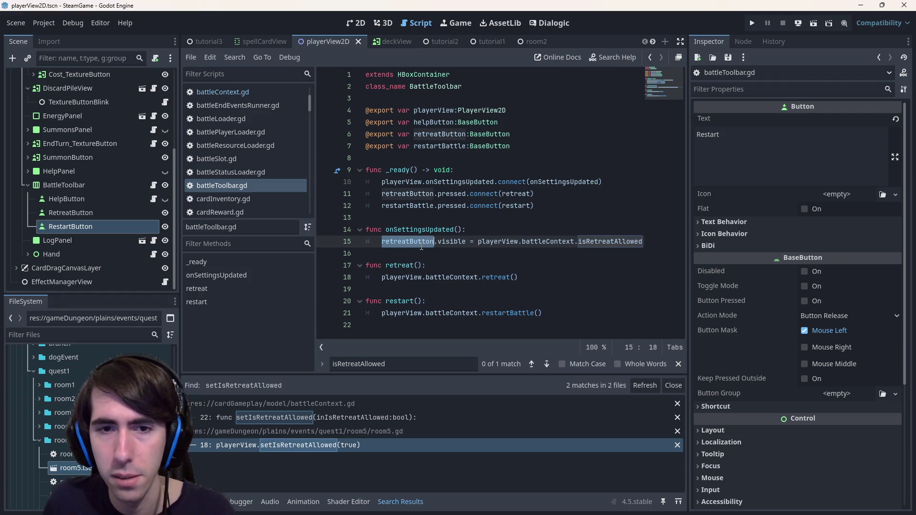
pyautogui.click(457, 215)
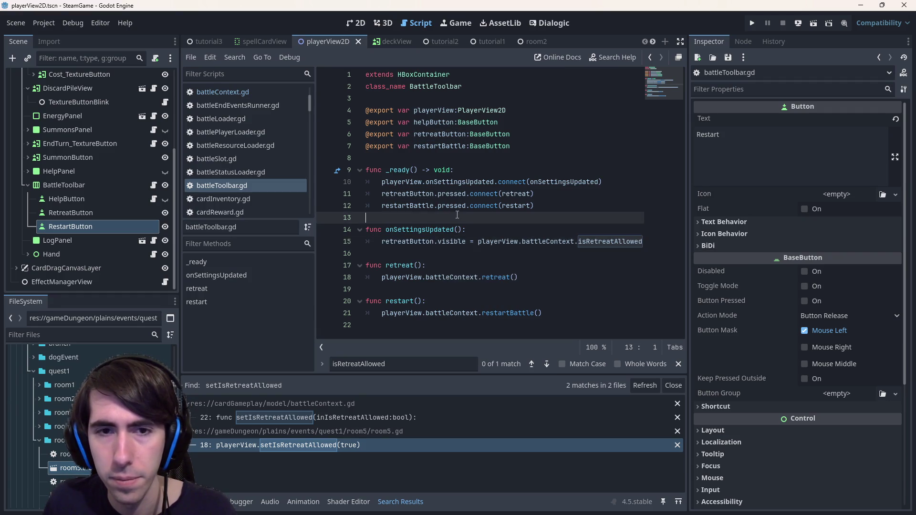
pyautogui.click(338, 253)
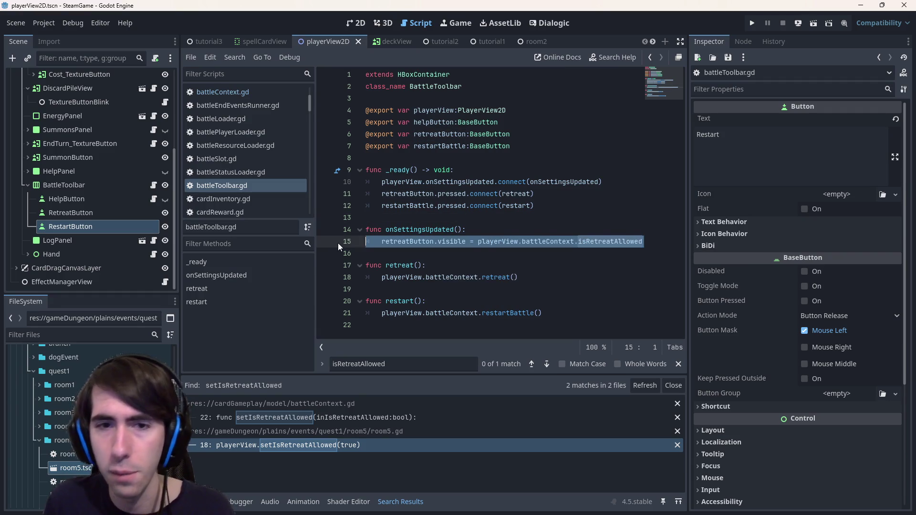
pyautogui.press('Return')
pyautogui.hotkey('ctrl', 'v')
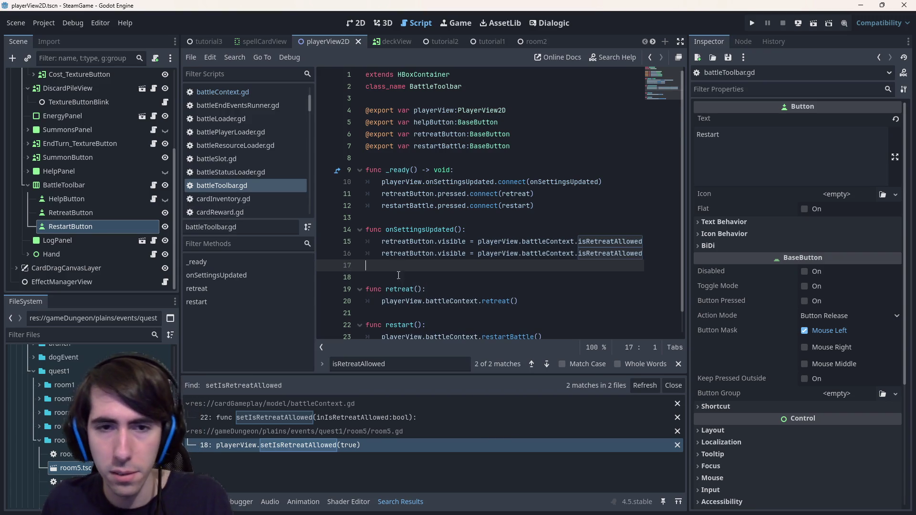
pyautogui.press('BackSpace')
pyautogui.doubleClick(407, 194)
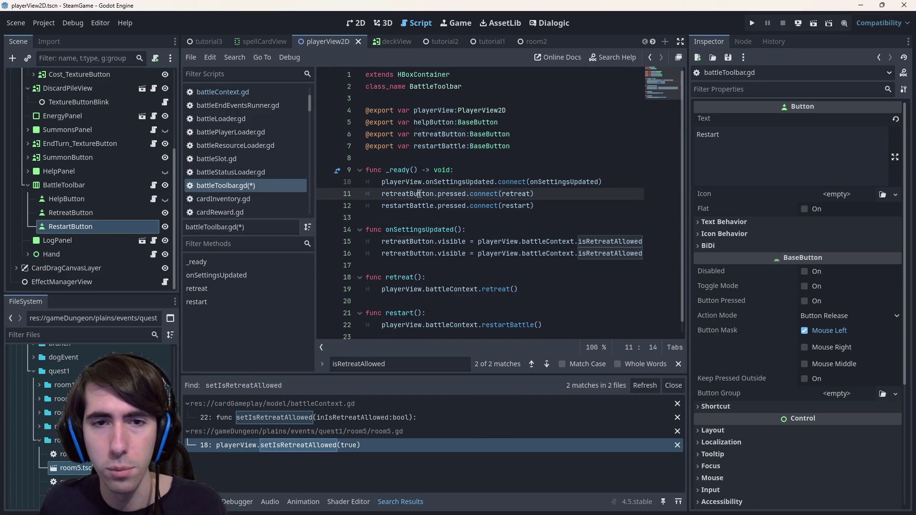
pyautogui.click(434, 253)
pyautogui.hotkey('ctrl', 's')
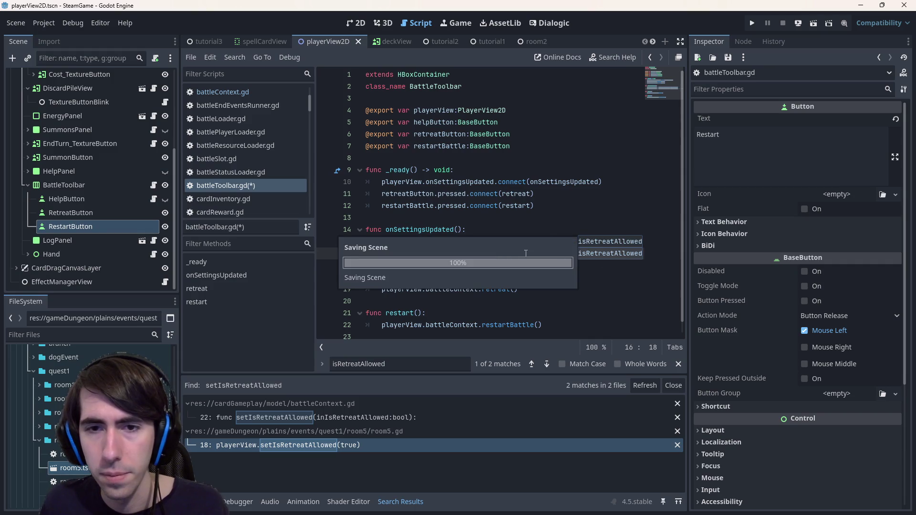
pyautogui.doubleClick(602, 253)
pyautogui.write('isrest')
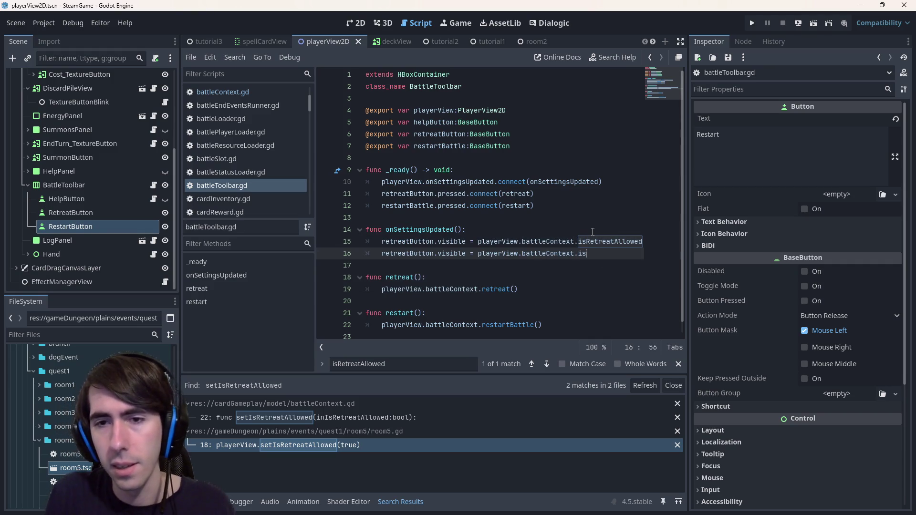
pyautogui.press('Return')
pyautogui.hotkey('ctrl', 's')
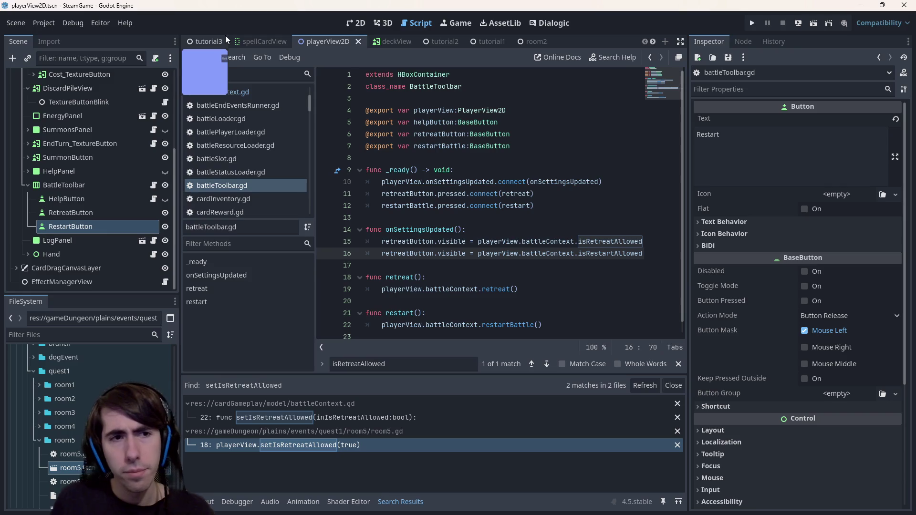
pyautogui.click(226, 36)
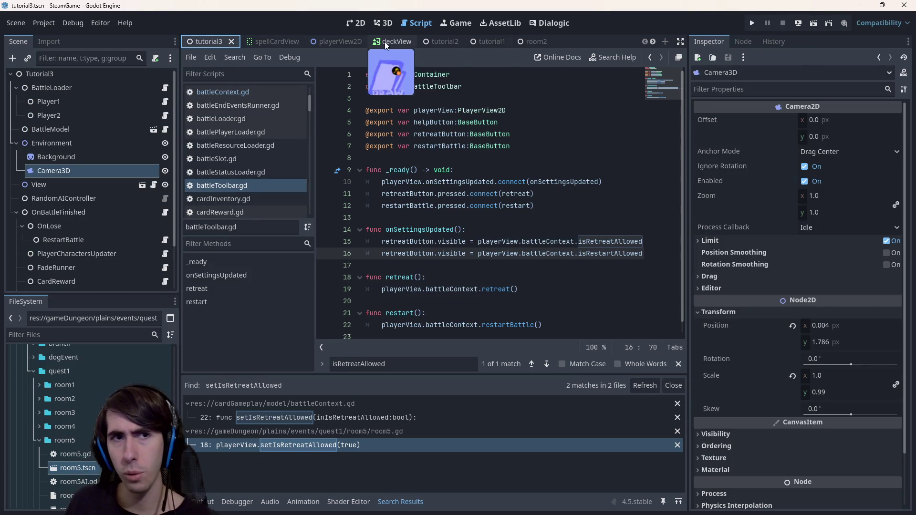
# - Run the tutorial3 scene and delete the onSettingsUpdated.emit() line from playerView2D.gd, saving it
pyautogui.click(815, 25)
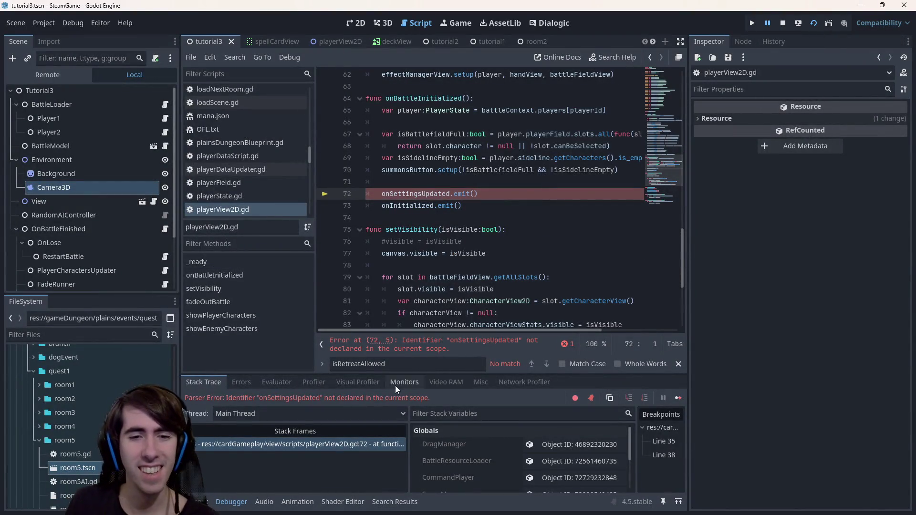
pyautogui.moveTo(477, 193); pyautogui.dragTo(165, 200)
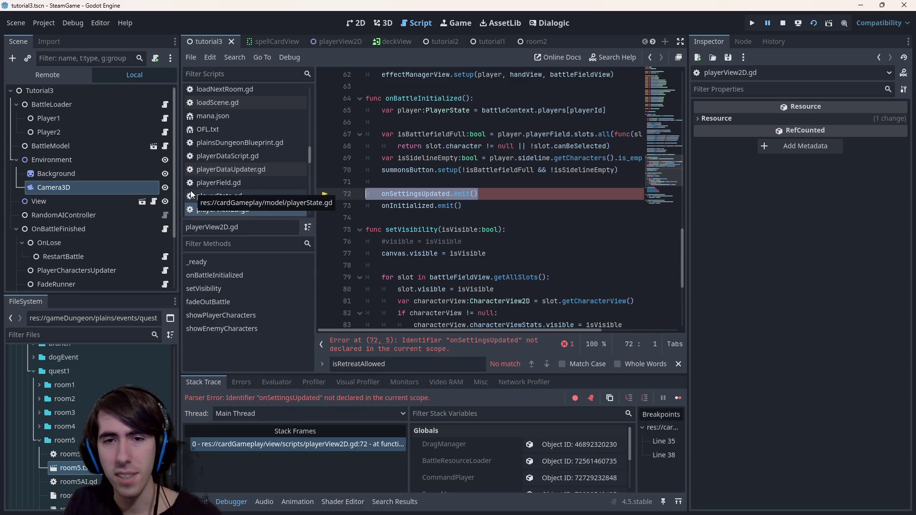
pyautogui.press('BackSpace')
pyautogui.press('BackSpace')
pyautogui.hotkey('ctrl', 's')
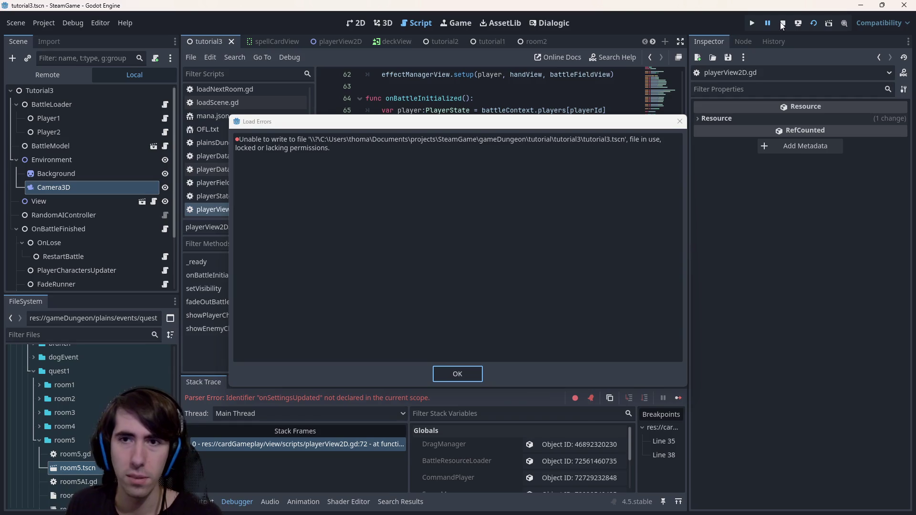
# - Dismiss the Load Errors messages and save playerView2D.gd again
pyautogui.click(679, 123)
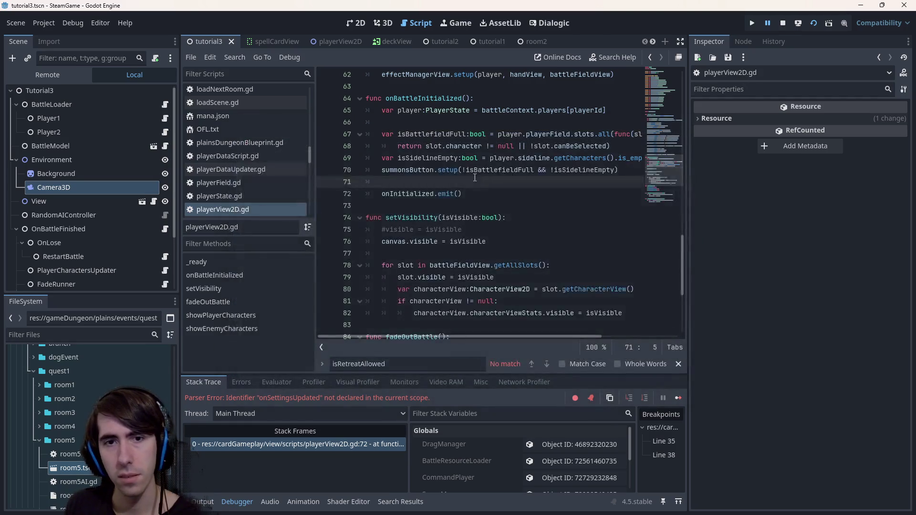
pyautogui.hotkey('ctrl', 's')
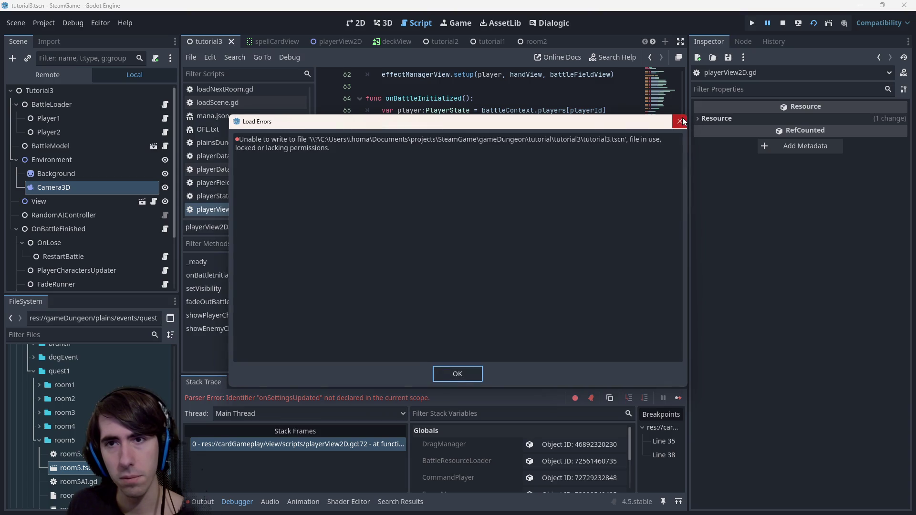
pyautogui.press('Escape')
pyautogui.click(470, 197)
pyautogui.press('Up')
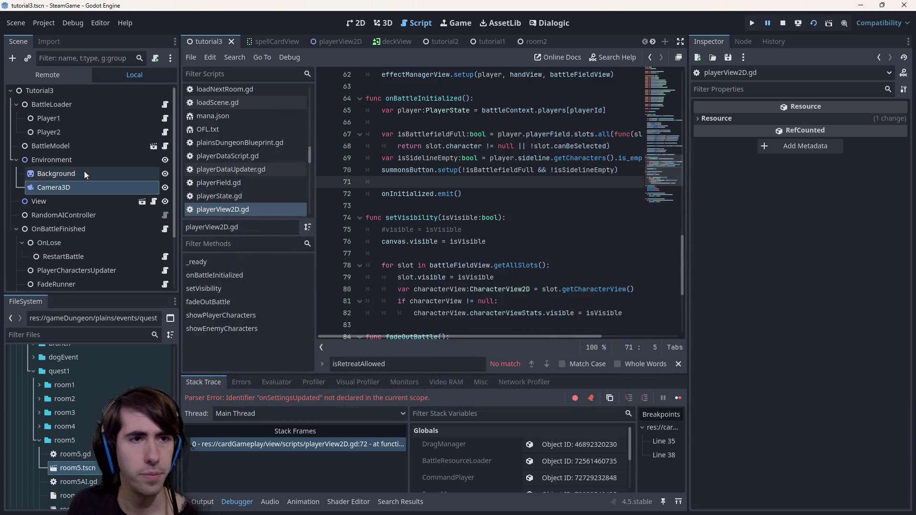
pyautogui.scroll(3, 190, 135)
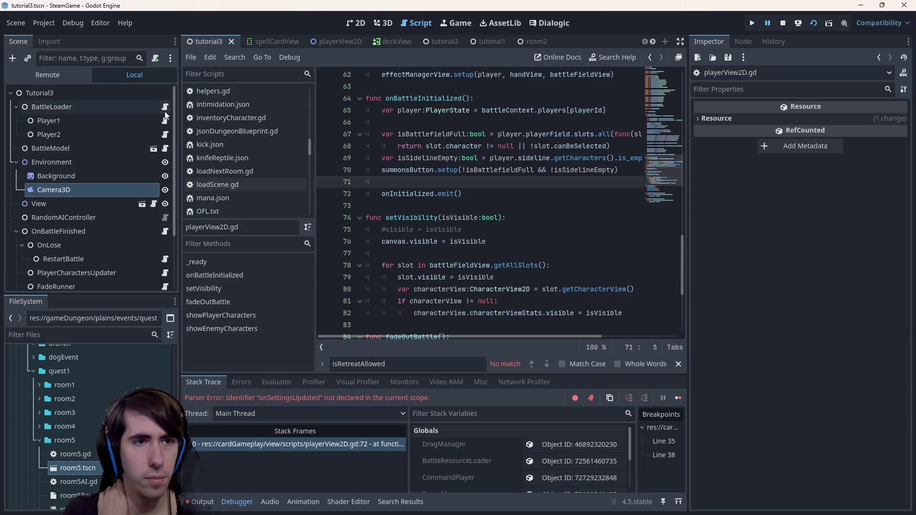
# - Open battleContext.gd and search it for 'oninitialized'
pyautogui.click(165, 148)
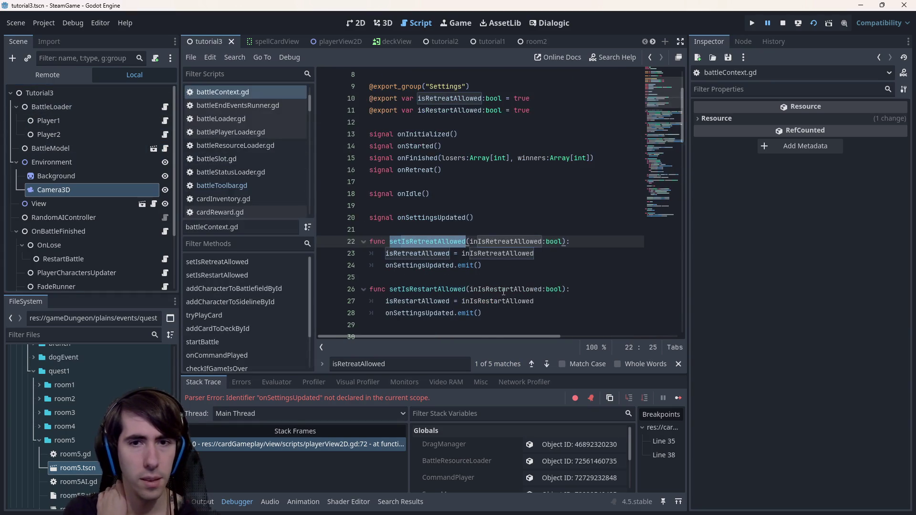
pyautogui.scroll(-5, 502, 295)
pyautogui.scroll(-4, 502, 295)
pyautogui.hotkey('ctrl', 'f')
pyautogui.write('oninit')
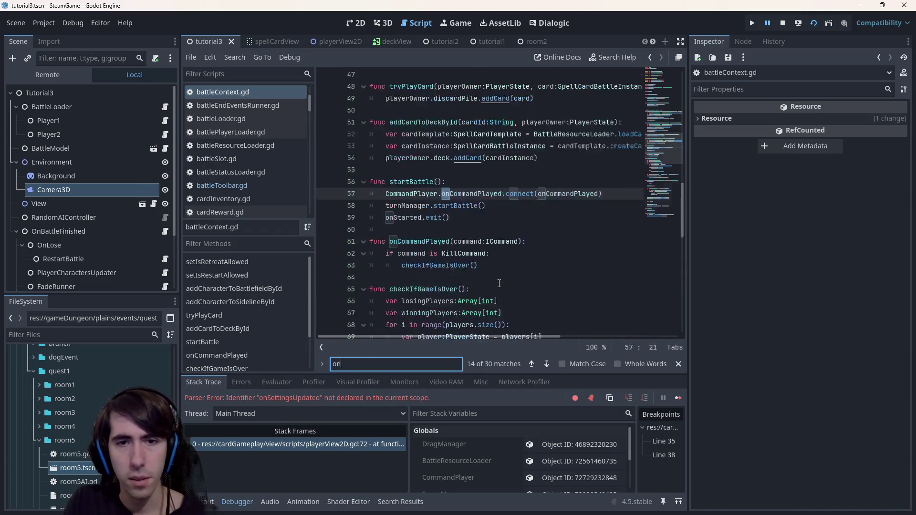
pyautogui.write('ialized')
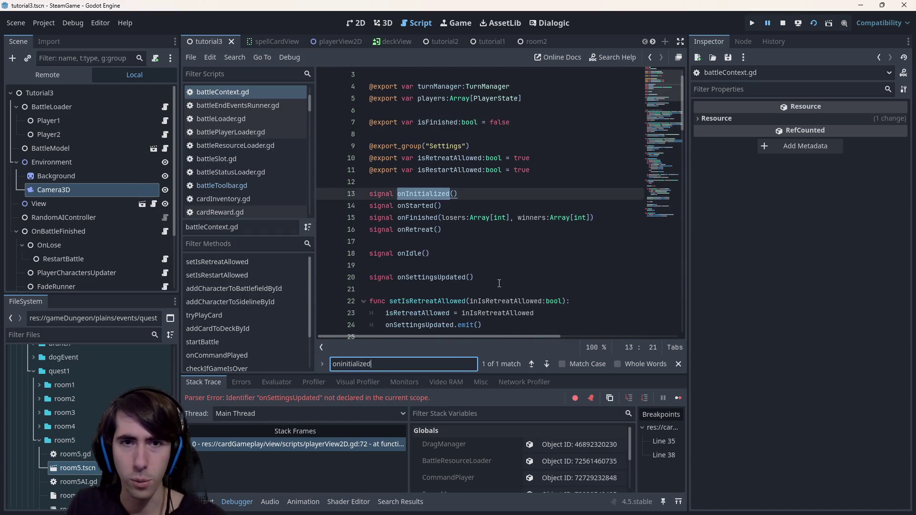
pyautogui.scroll(-3, 499, 283)
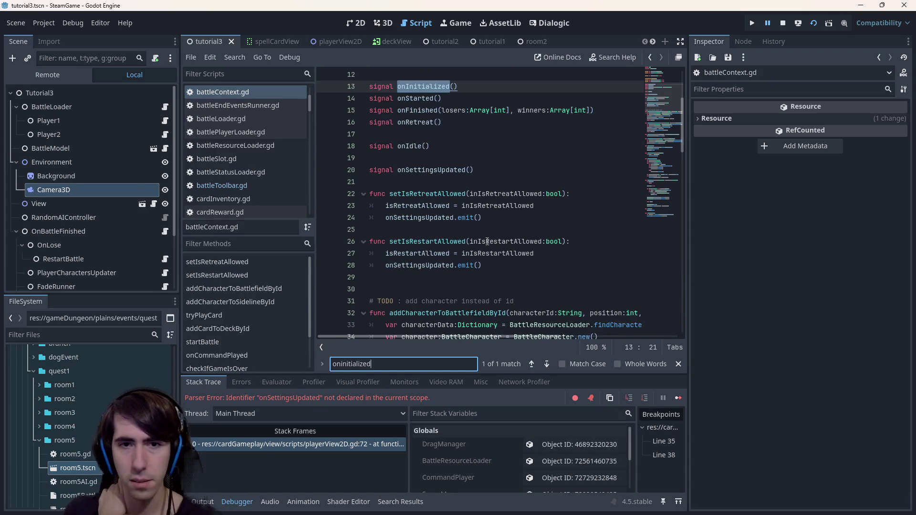
# - Remove the extra blank lines after setIsRestartAllowed, before the TODO comment
pyautogui.click(442, 282)
pyautogui.press('Up')
pyautogui.press('Down')
pyautogui.press('Tab')
pyautogui.press('Return')
pyautogui.press('Down')
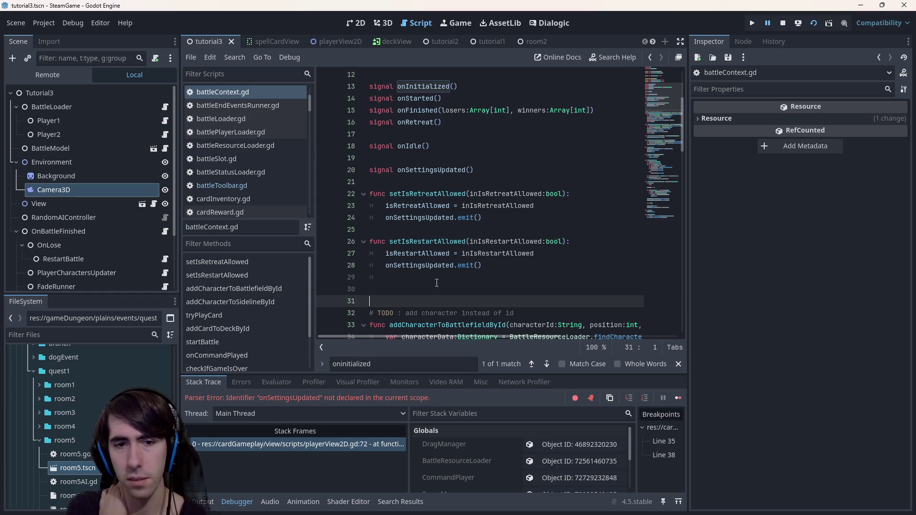
pyautogui.press('Up')
pyautogui.press('BackSpace')
pyautogui.press('BackSpace')
pyautogui.press('Up')
pyautogui.press('End')
pyautogui.press('Down')
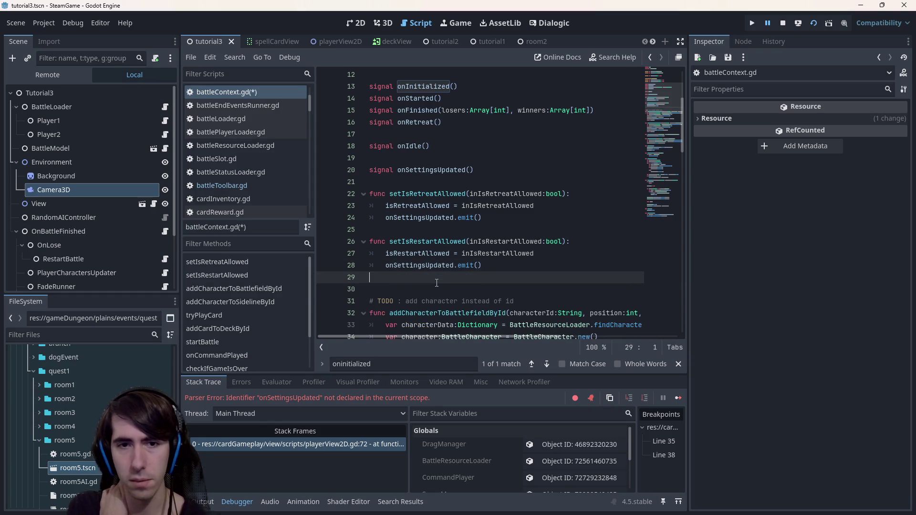
pyautogui.press('BackSpace')
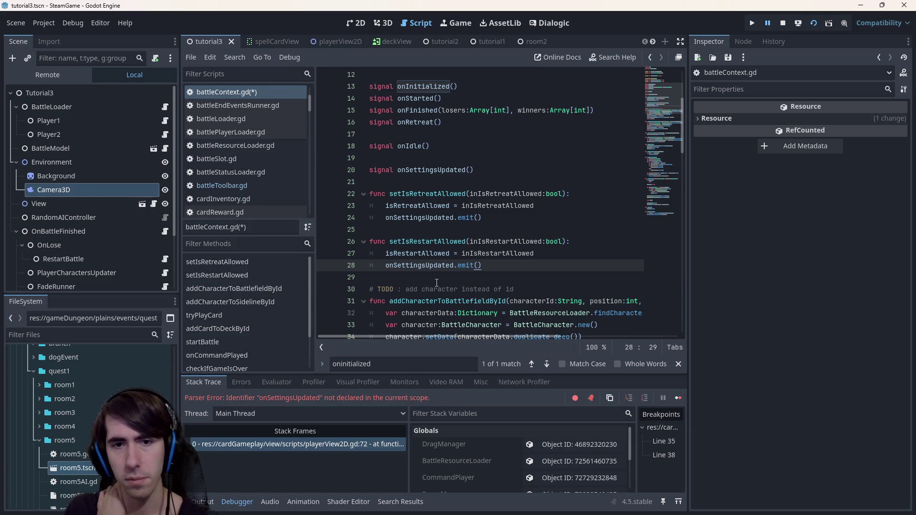
# - Insert empty lines below the onSettingsUpdated signal declaration for a new function
pyautogui.scroll(-18, 437, 283)
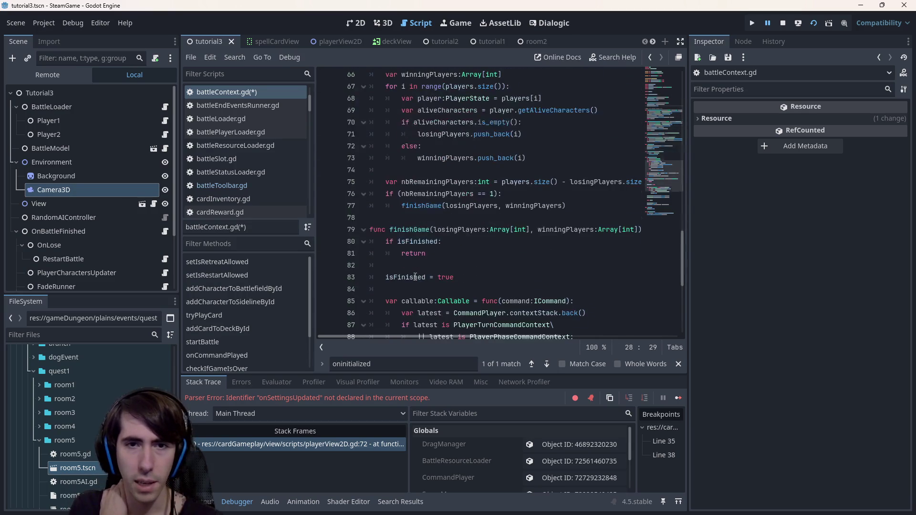
pyautogui.scroll(-6, 415, 277)
pyautogui.scroll(20, 415, 279)
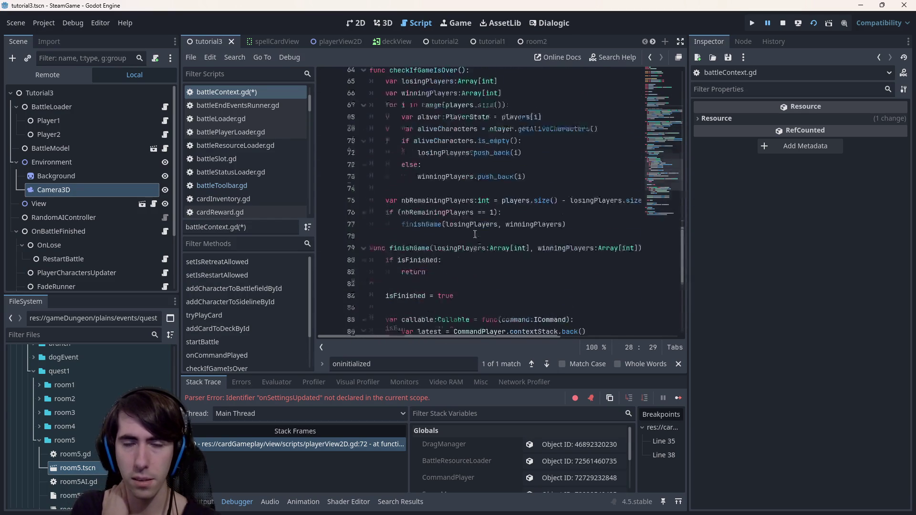
pyautogui.scroll(-2, 487, 217)
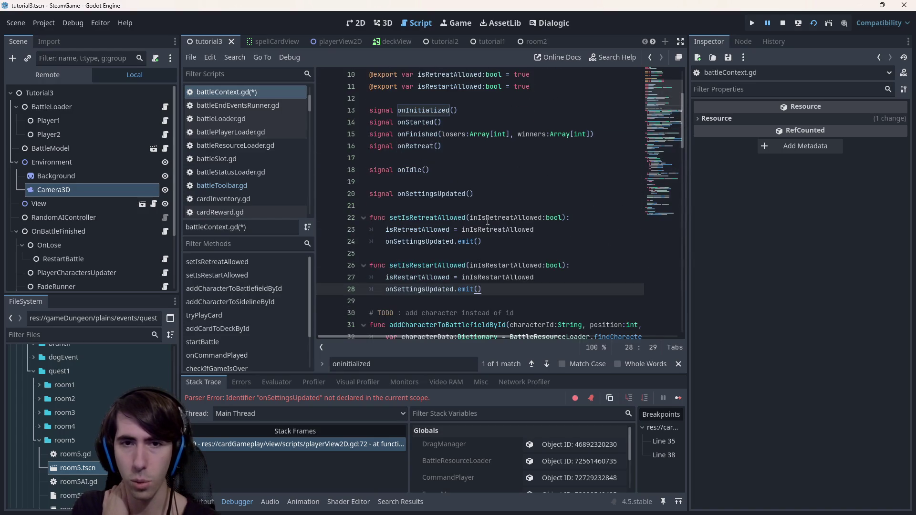
pyautogui.click(484, 202)
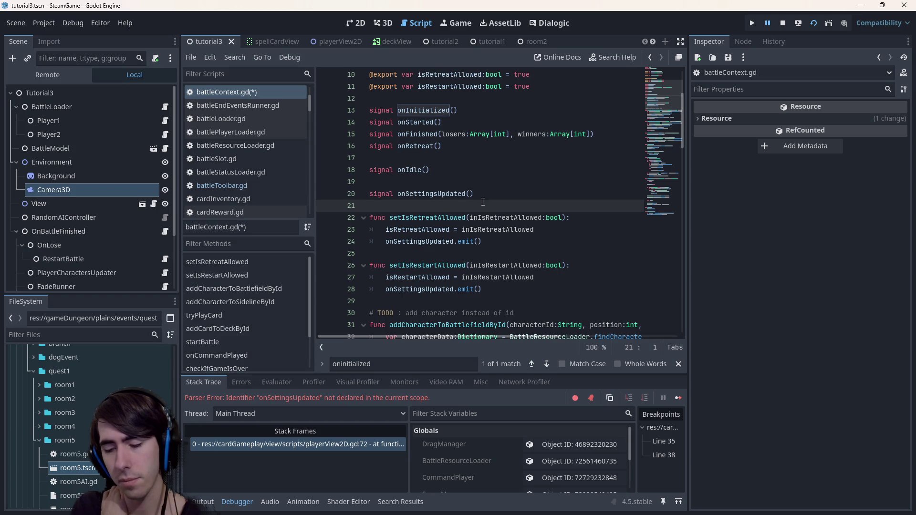
pyautogui.press('Return')
pyautogui.press('Return')
pyautogui.press('Up')
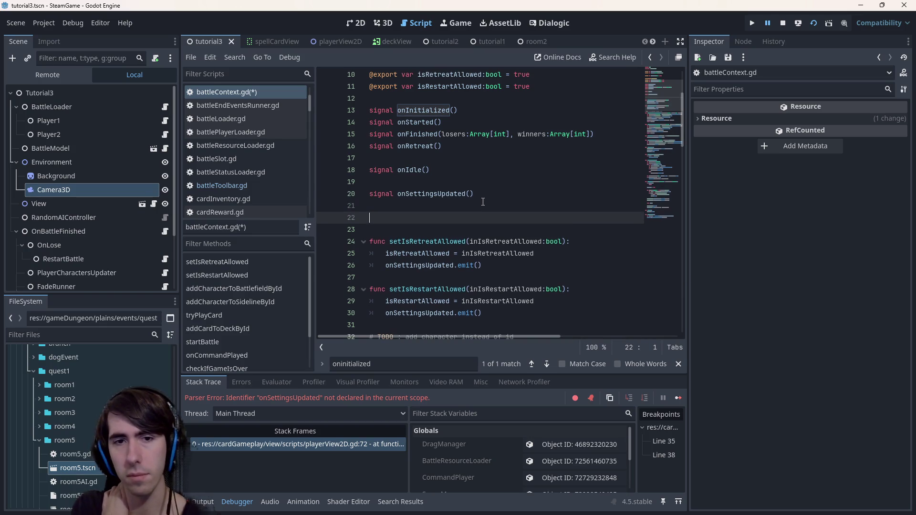
# - Write func setInitialilzed(): with an onSettingsUpdated.emit() call in its body
pyautogui.write('func setInitialilzed()')
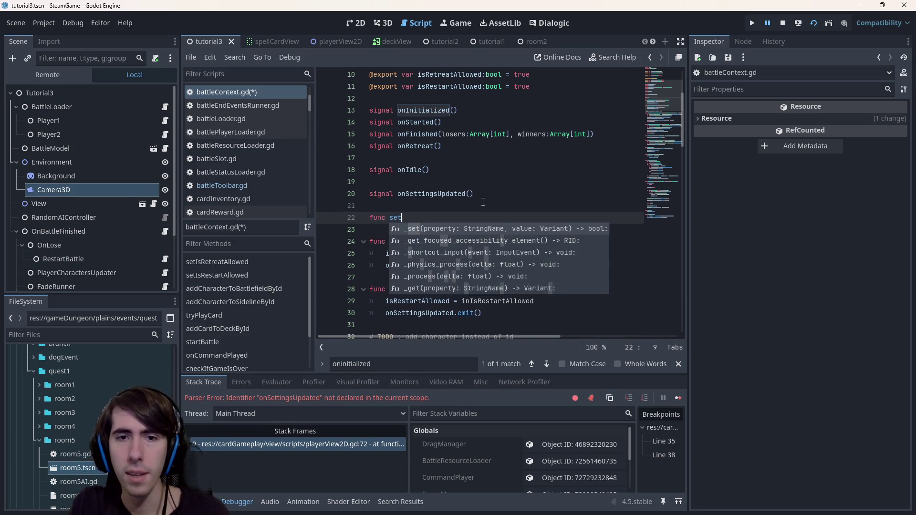
pyautogui.write(':')
pyautogui.press('Return')
pyautogui.write('onSettingsUpdated.emit()')
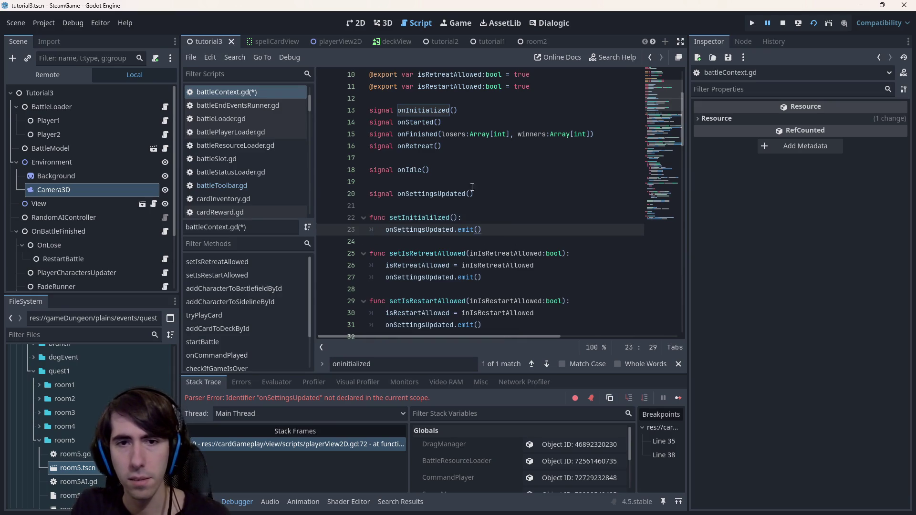
pyautogui.click(418, 190)
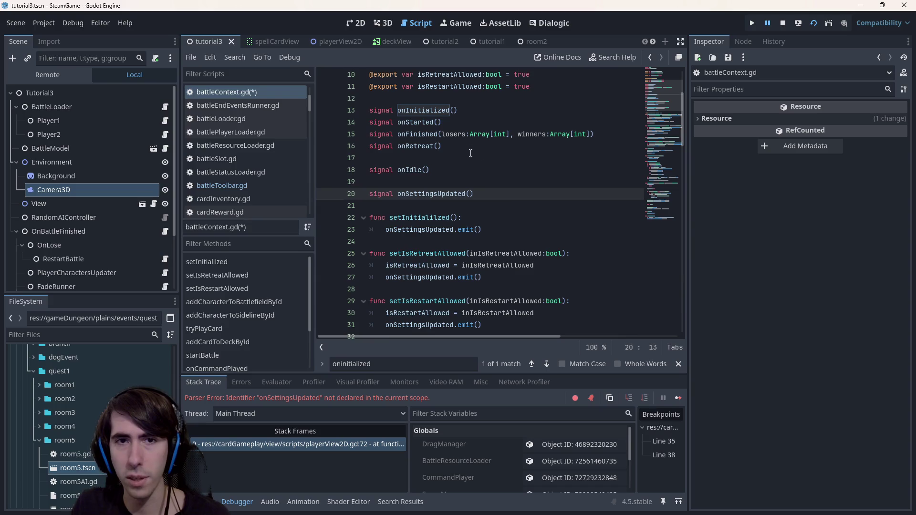
pyautogui.click(472, 115)
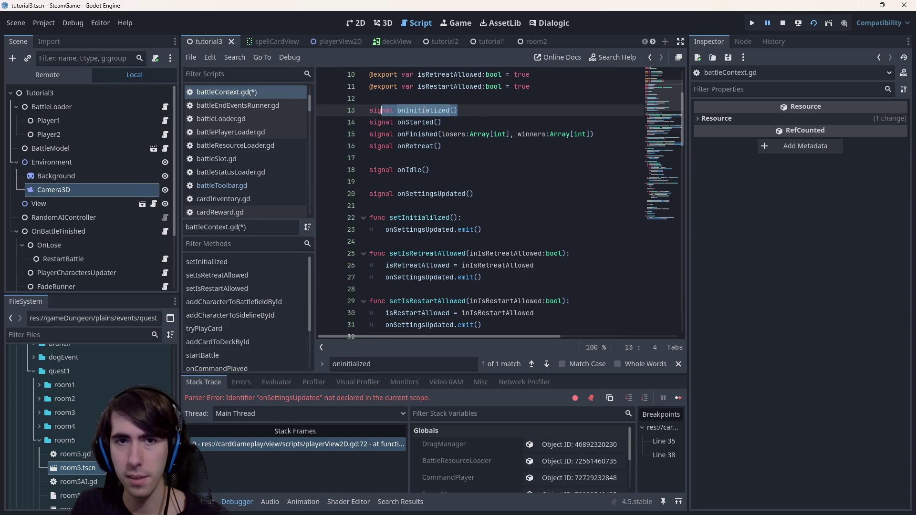
# - Add onInitialized.emit() ahead of it, save the script and stop the running game
pyautogui.click(491, 222)
pyautogui.press('Return')
pyautogui.write('onInitializede,m')
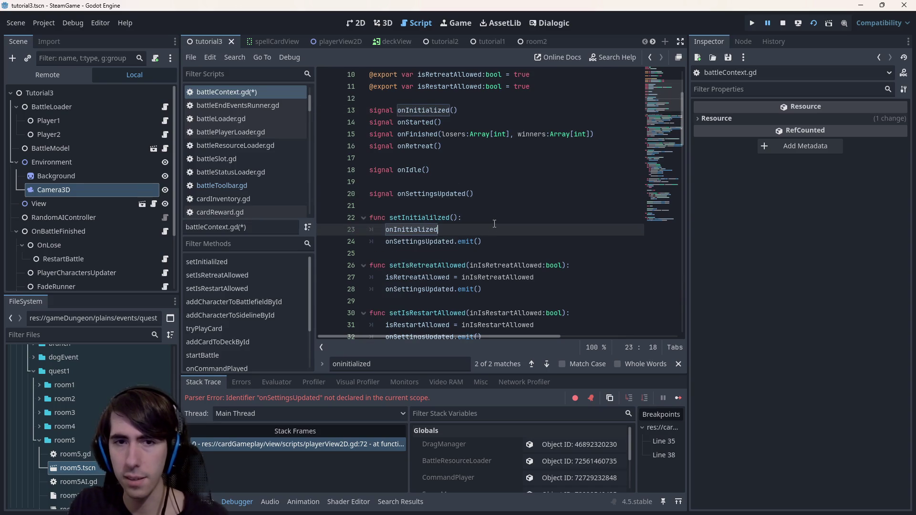
pyautogui.write('emit(')
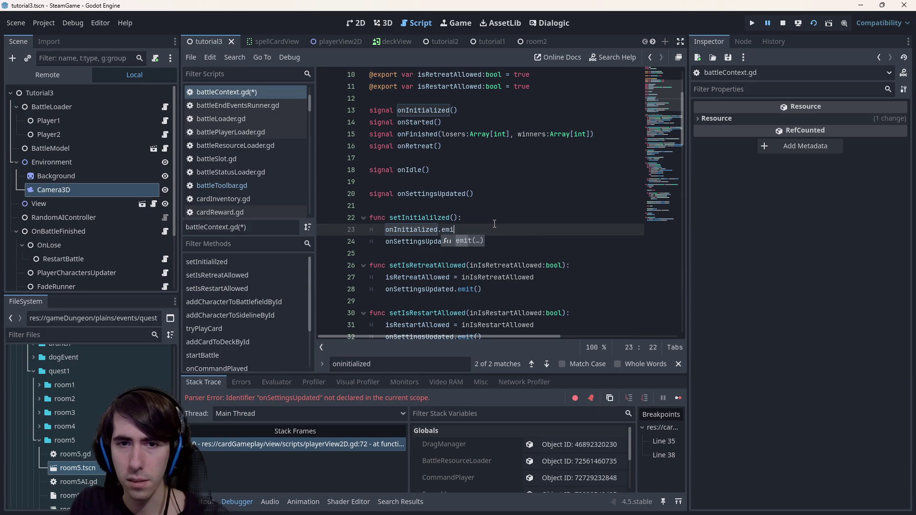
pyautogui.hotkey('ctrl', 's')
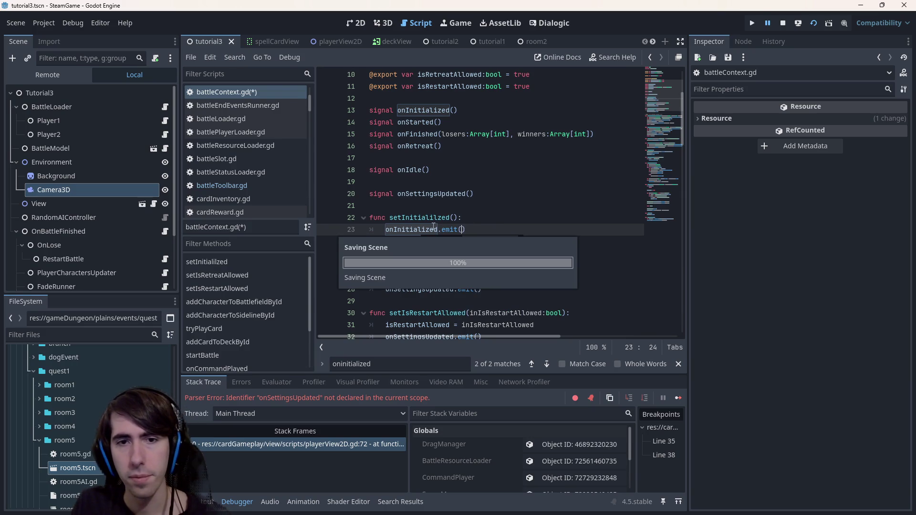
pyautogui.click(783, 23)
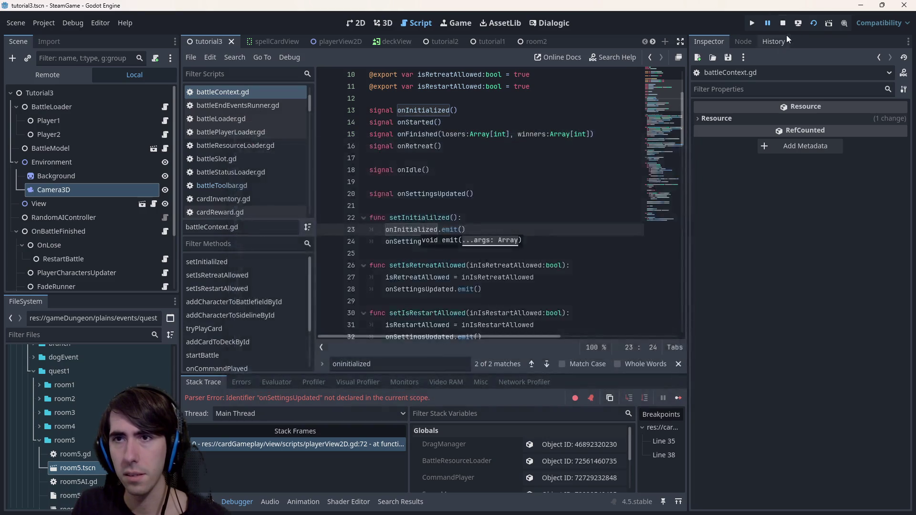
# - Search the whole project for onInitialized.emit and review the playerView2D.gd match
pyautogui.doubleClick(411, 230)
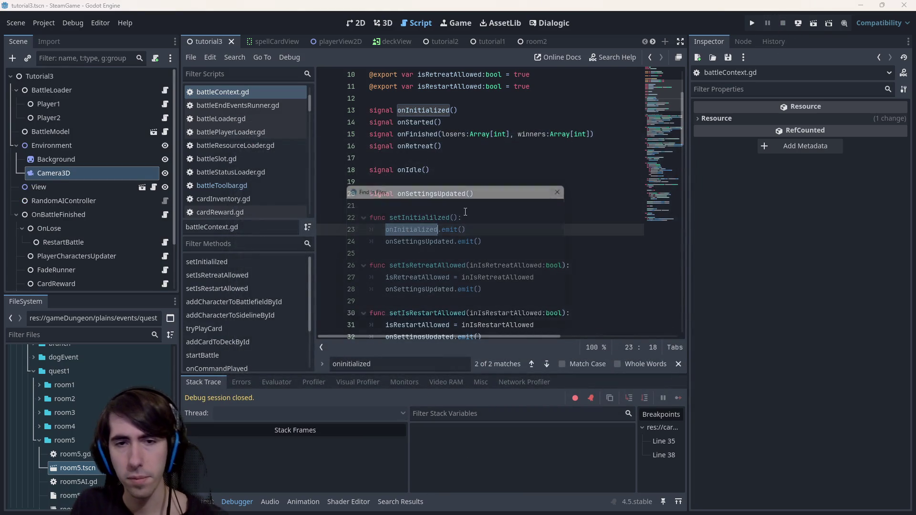
pyautogui.hotkey('ctrl', 'shift', 'f')
pyautogui.write('.emit')
pyautogui.press('Return')
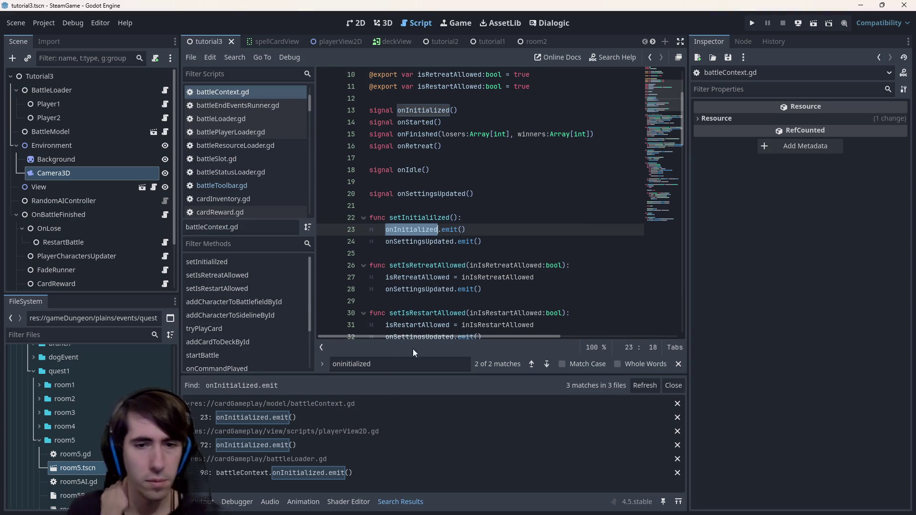
pyautogui.click(342, 448)
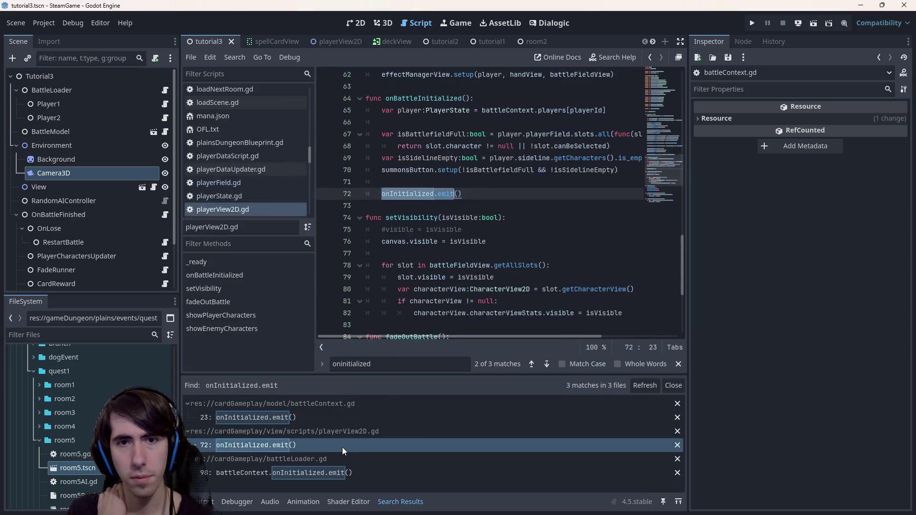
pyautogui.scroll(4, 471, 255)
pyautogui.scroll(-2, 471, 254)
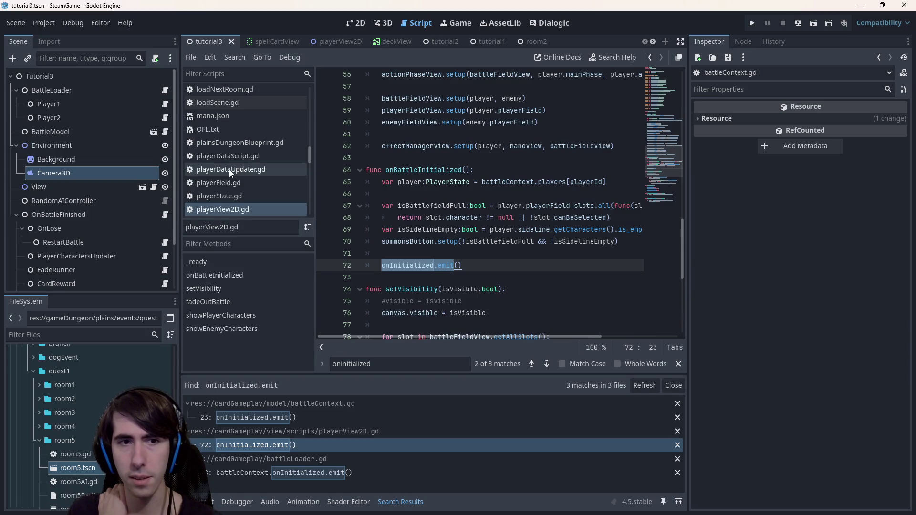
# - Replace onInitialized.emit() on battleLoader.gd line 98 with setInitialilzed(), save, and run the game
pyautogui.click(323, 474)
pyautogui.doubleClick(506, 241)
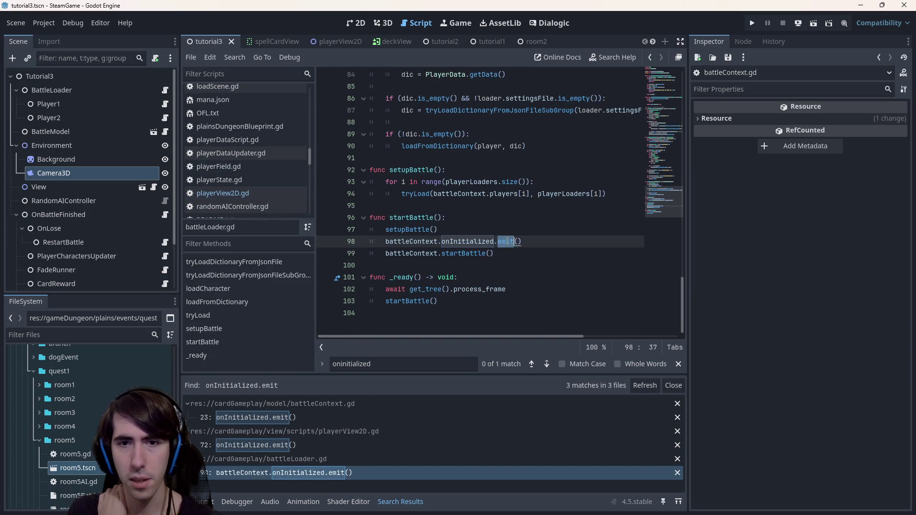
pyautogui.press('Right')
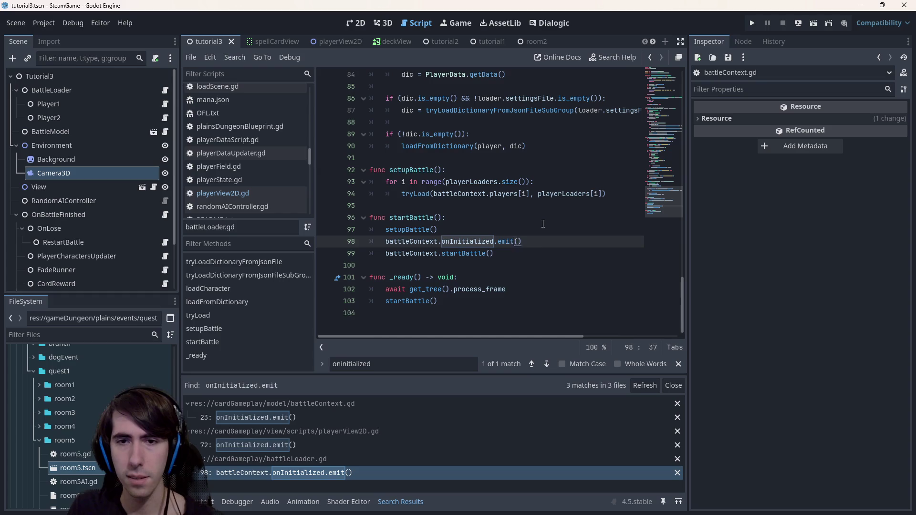
pyautogui.hotkey('ctrl', 'shift', 'Left')
pyautogui.hotkey('ctrl', 'shift', 'Left')
pyautogui.hotkey('ctrl', 'shift', 'Left')
pyautogui.press('BackSpace')
pyautogui.write('seti')
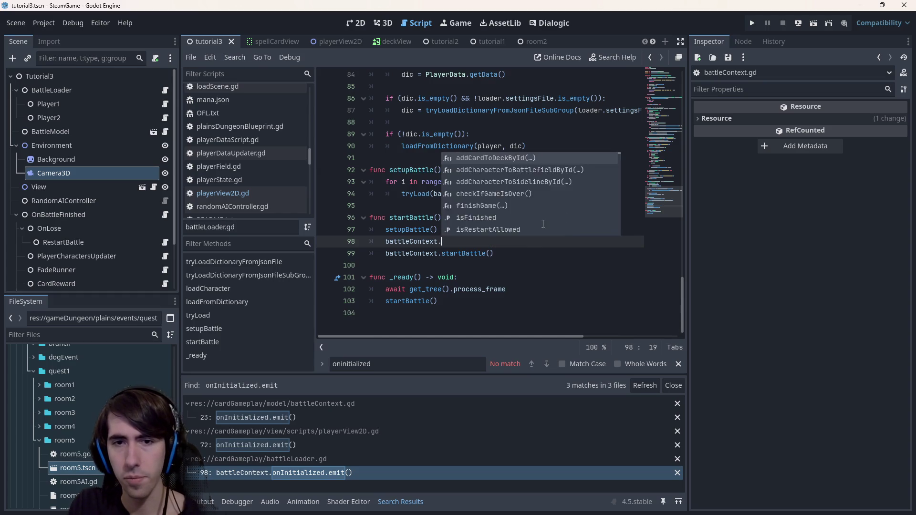
pyautogui.press('Return')
pyautogui.hotkey('ctrl', 's')
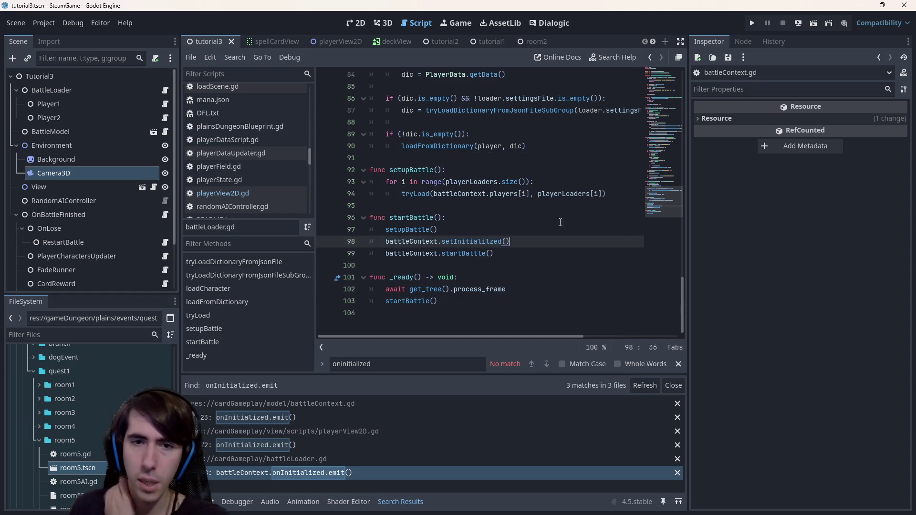
pyautogui.click(814, 23)
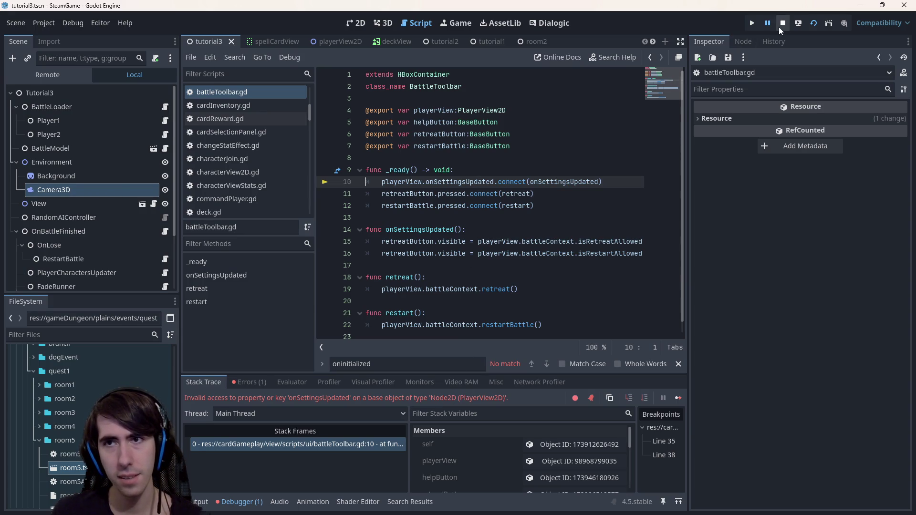
# - Stop the game, change battleToolbar.gd line 10 to use playerView.battleContext, save, and rerun
pyautogui.press('F8')
pyautogui.click(426, 182)
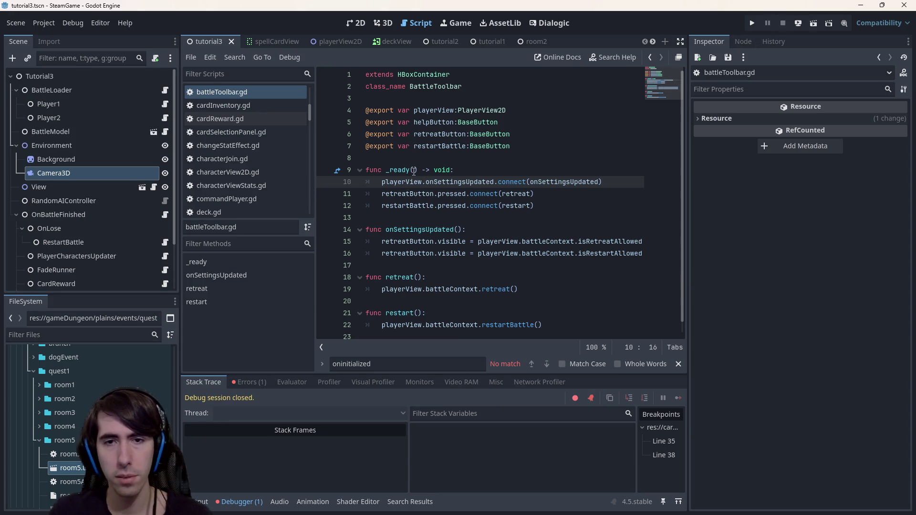
pyautogui.write('.')
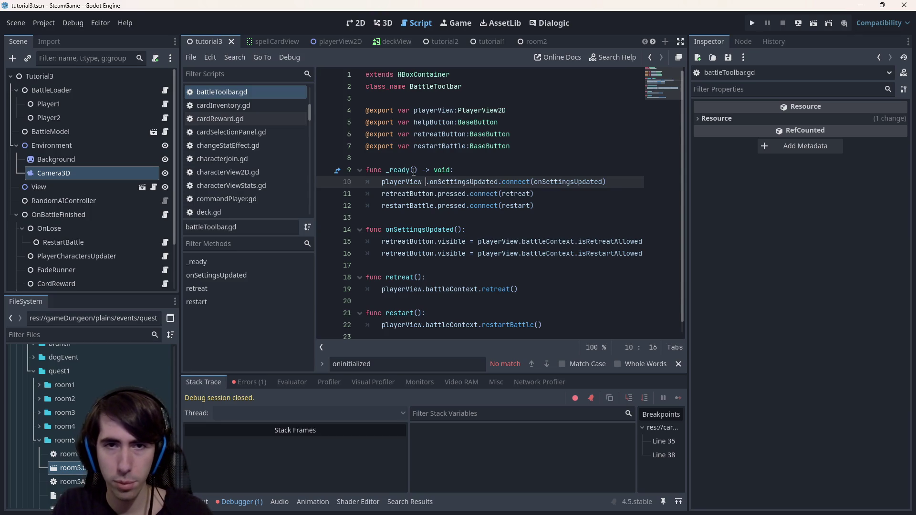
pyautogui.press('Down')
pyautogui.press('Return')
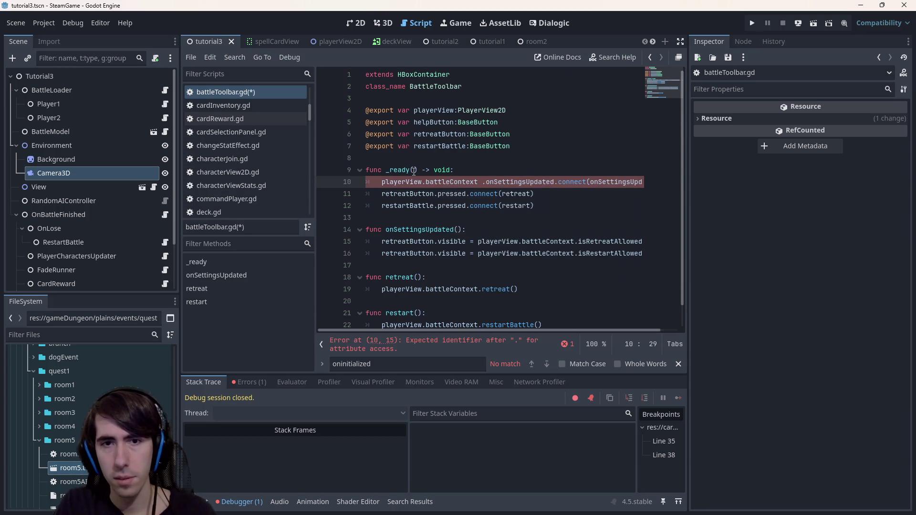
pyautogui.hotkey('ctrl', 's')
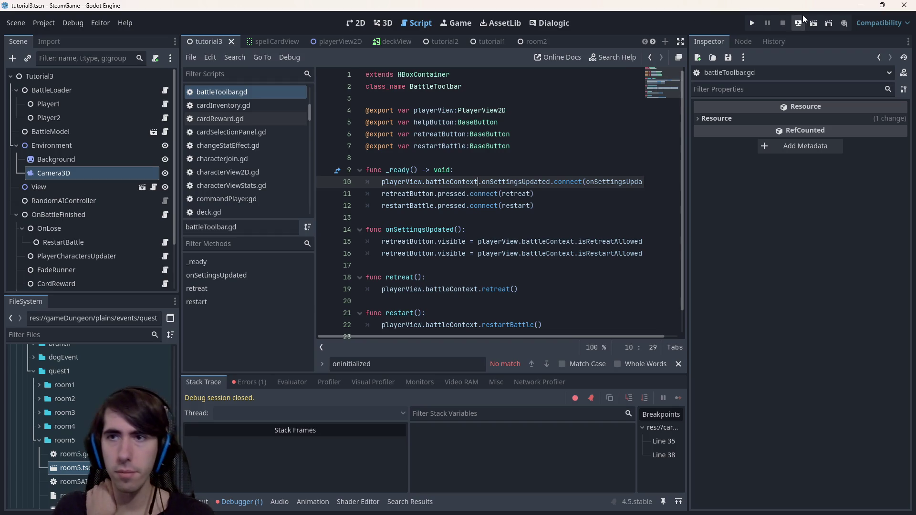
pyautogui.click(814, 23)
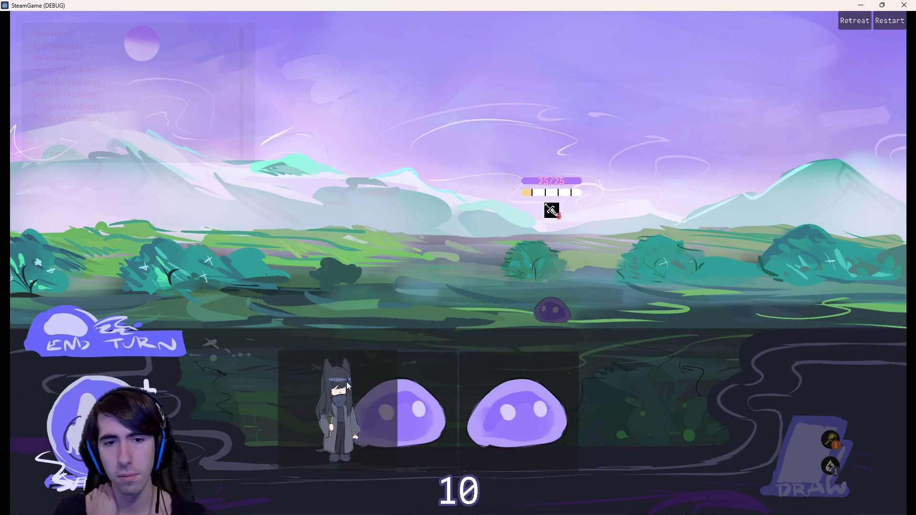
# - Place the character and a slime in the left slot, then play Action Giver on the character
pyautogui.click(345, 388)
pyautogui.click(428, 384)
pyautogui.click(213, 266)
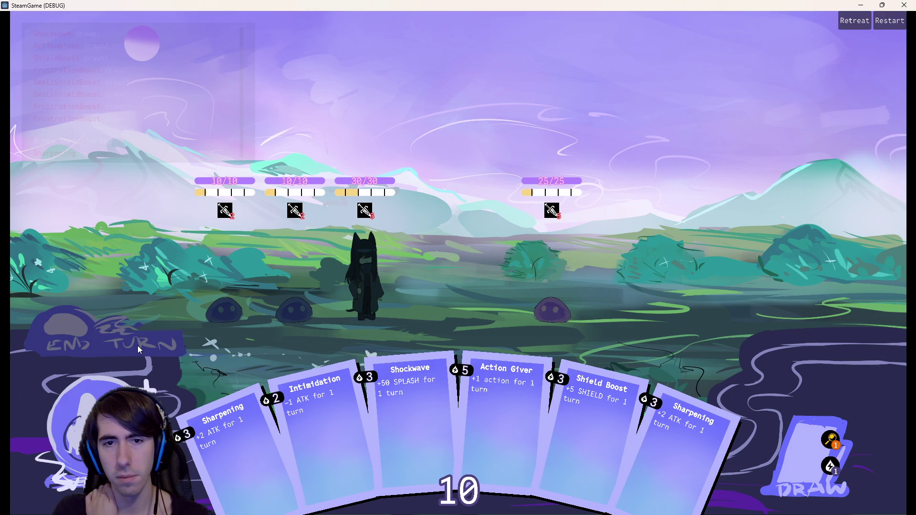
pyautogui.moveTo(506, 420); pyautogui.dragTo(393, 267)
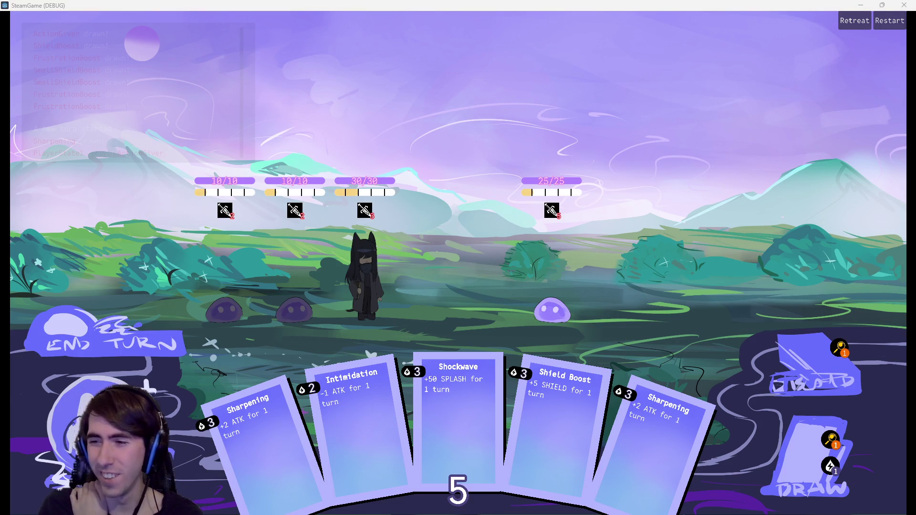
pyautogui.hotkey('alt', 'Tab')
# - Add a new In Progress item titled as a 'Bug:' about characters attacking on the first turn
pyautogui.click(423, 493)
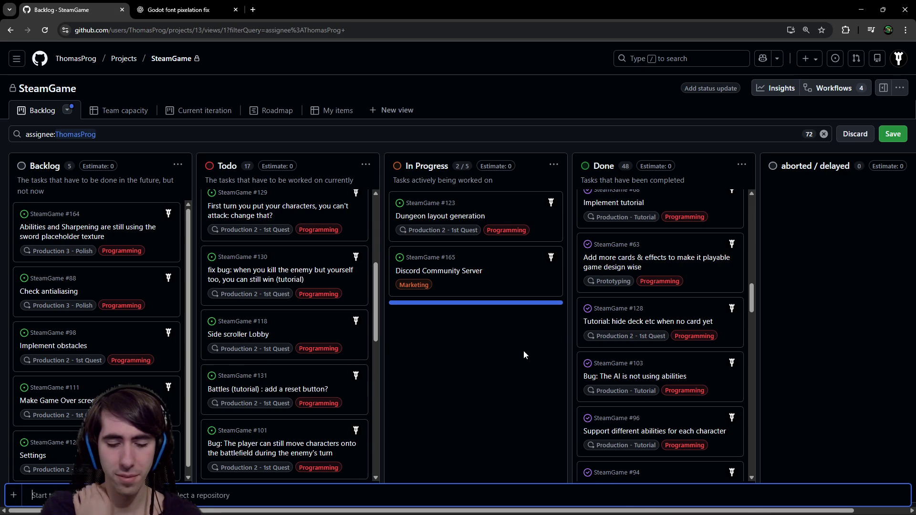
pyautogui.write('Chara')
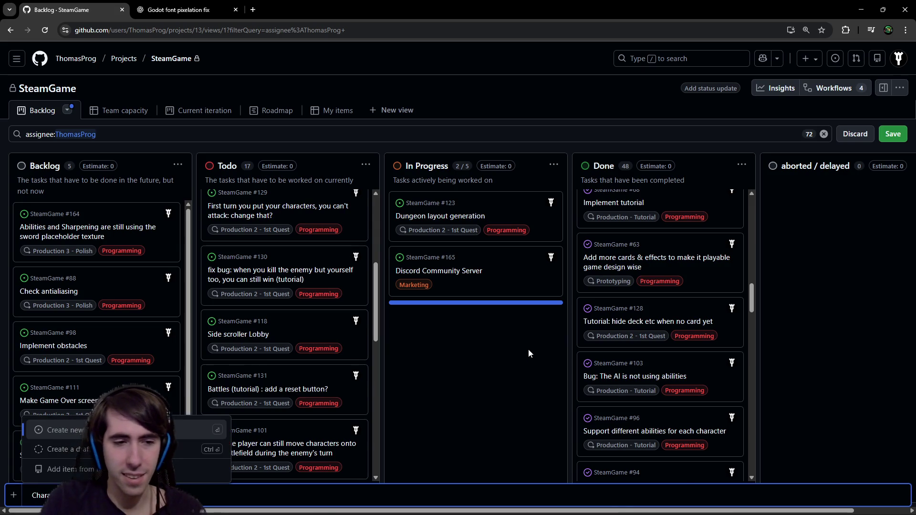
pyautogui.press('Home')
pyautogui.write('Bug:')
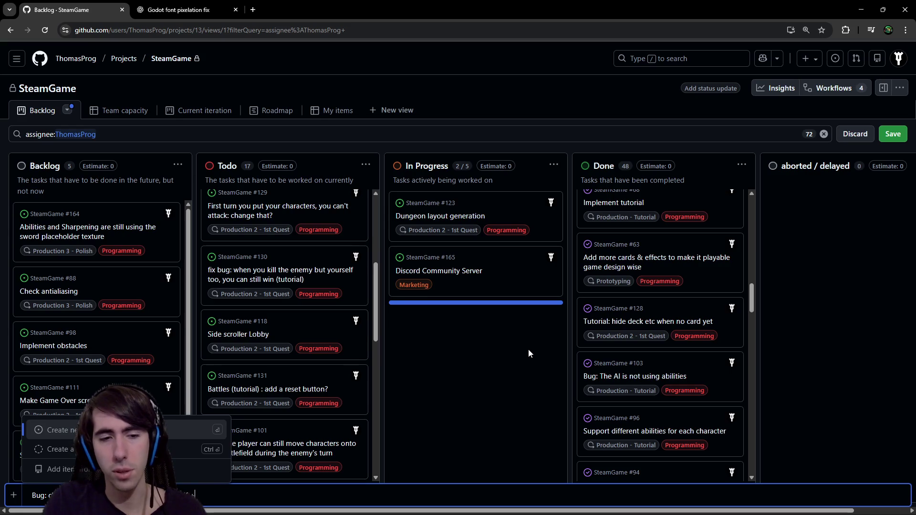
pyautogui.write('ction per turn is pl')
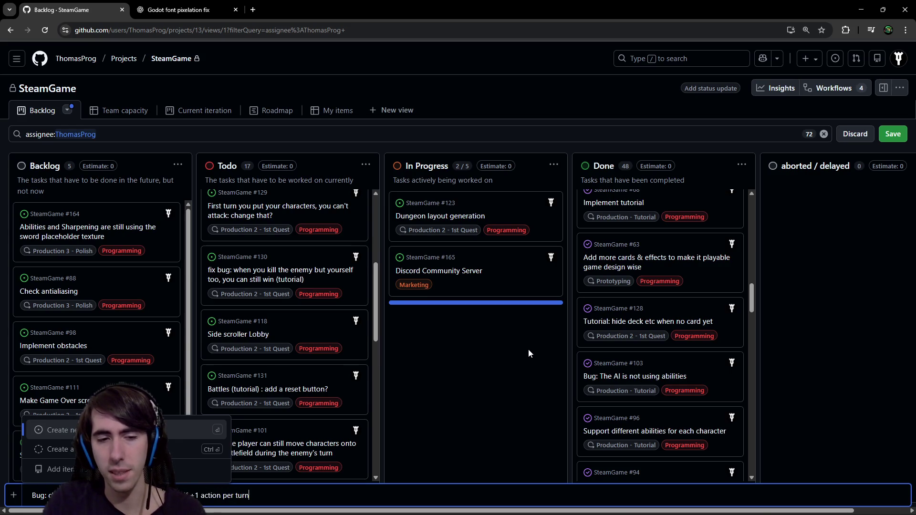
pyautogui.write('ayed')
pyautogui.press('Return')
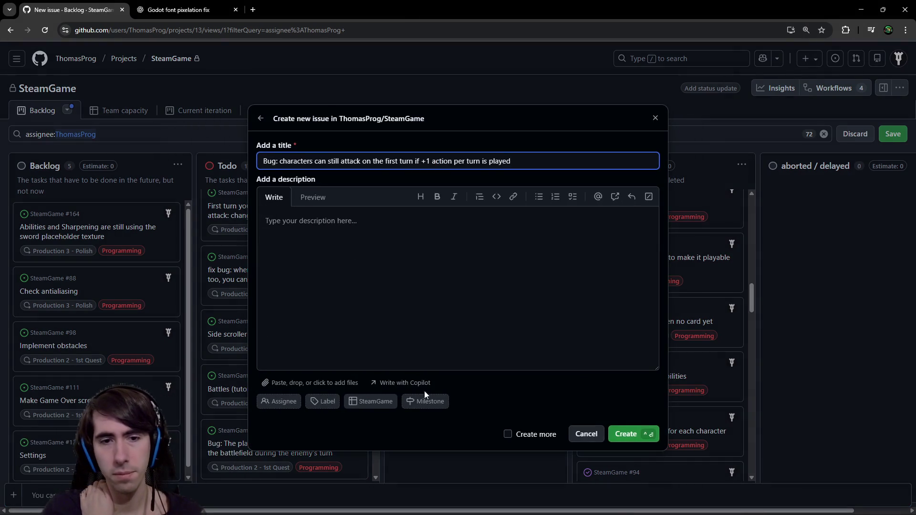
# - Assign the issue to yourself with milestone Production 3 and the bug label, and create it
pyautogui.click(281, 401)
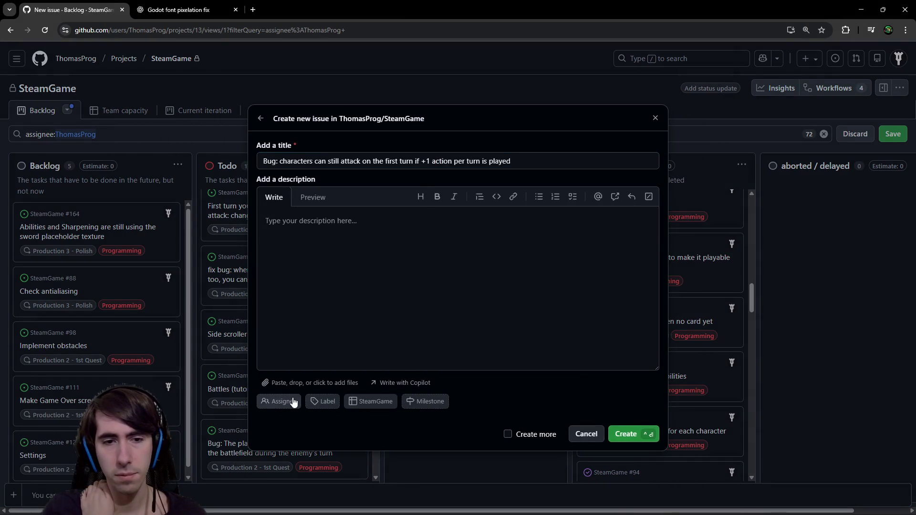
pyautogui.click(307, 223)
pyautogui.click(464, 402)
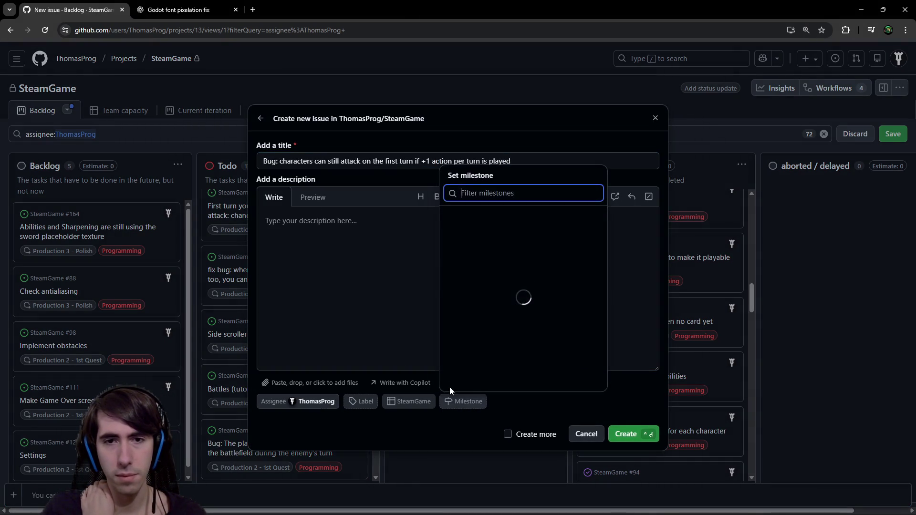
pyautogui.click(508, 302)
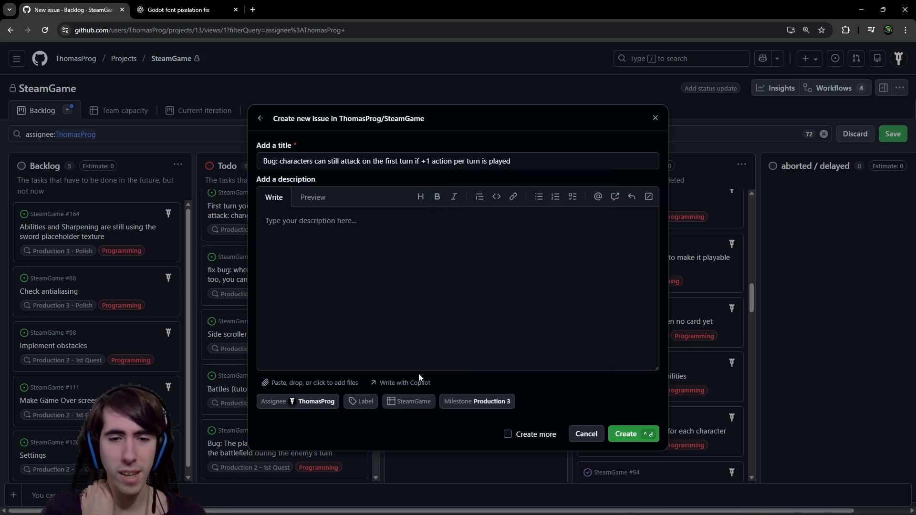
pyautogui.click(366, 401)
pyautogui.click(523, 279)
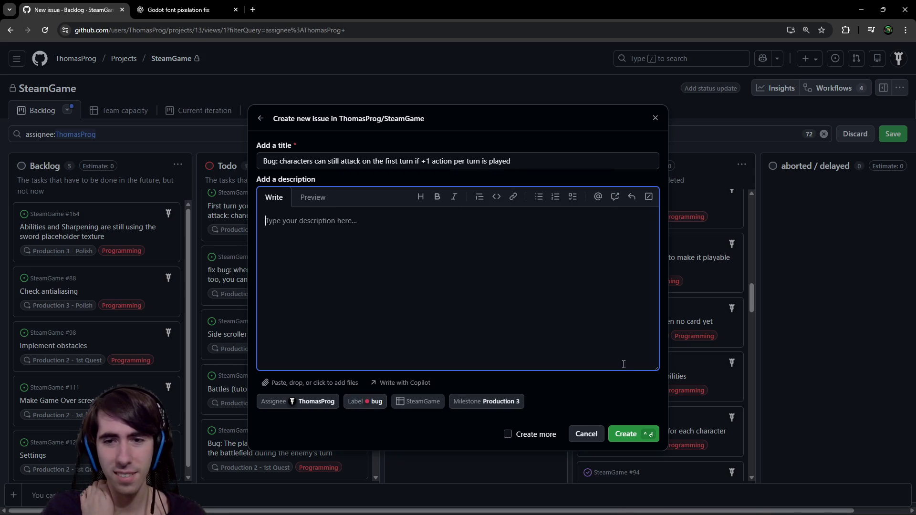
pyautogui.click(640, 435)
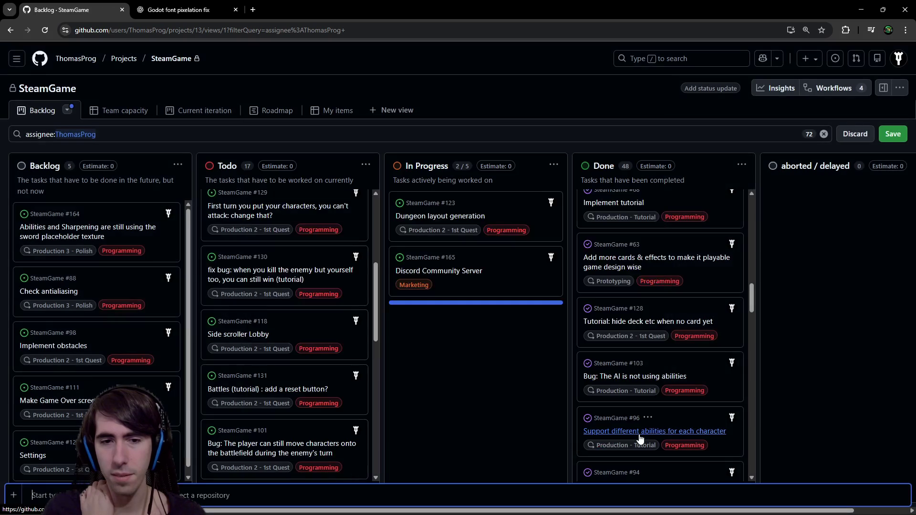
# - Set issue #168's Field to Programming and iteration to Production 3 - Polish
pyautogui.click(494, 325)
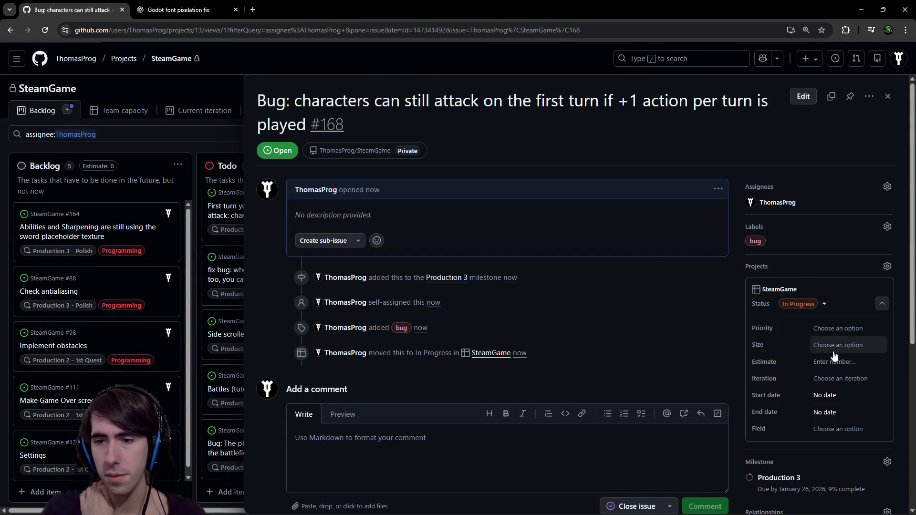
pyautogui.click(840, 429)
pyautogui.click(736, 372)
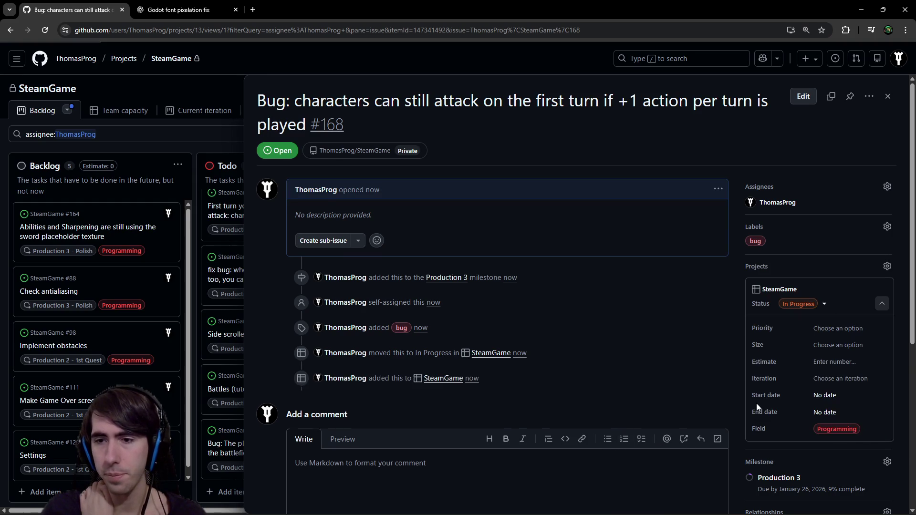
pyautogui.scroll(-1, 745, 367)
pyautogui.click(841, 336)
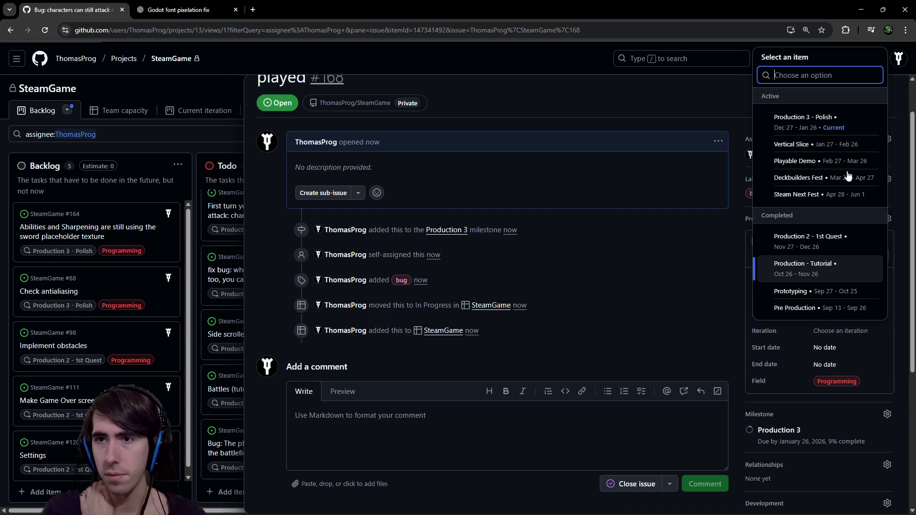
pyautogui.click(837, 124)
pyautogui.click(196, 244)
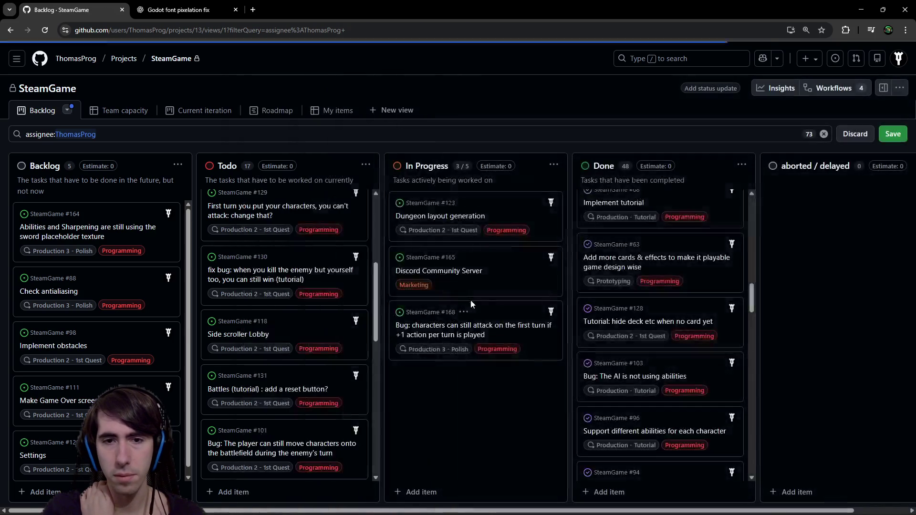
# - Move card #168 into the Todo column
pyautogui.moveTo(519, 307)
pyautogui.mouseDown()
pyautogui.moveTo(319, 254)
pyautogui.moveTo(337, 289)
pyautogui.mouseUp()
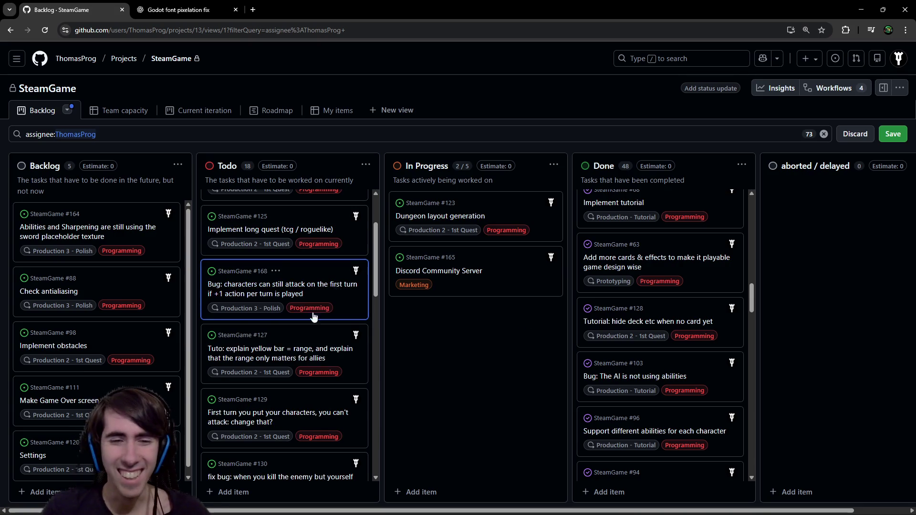
pyautogui.scroll(2, 331, 349)
pyautogui.scroll(-2, 331, 351)
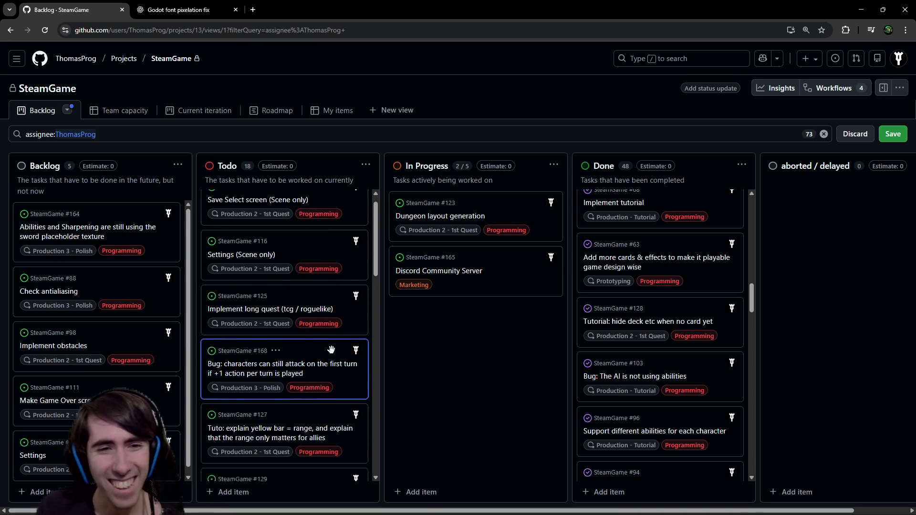
pyautogui.scroll(1, 317, 325)
pyautogui.scroll(1, 311, 320)
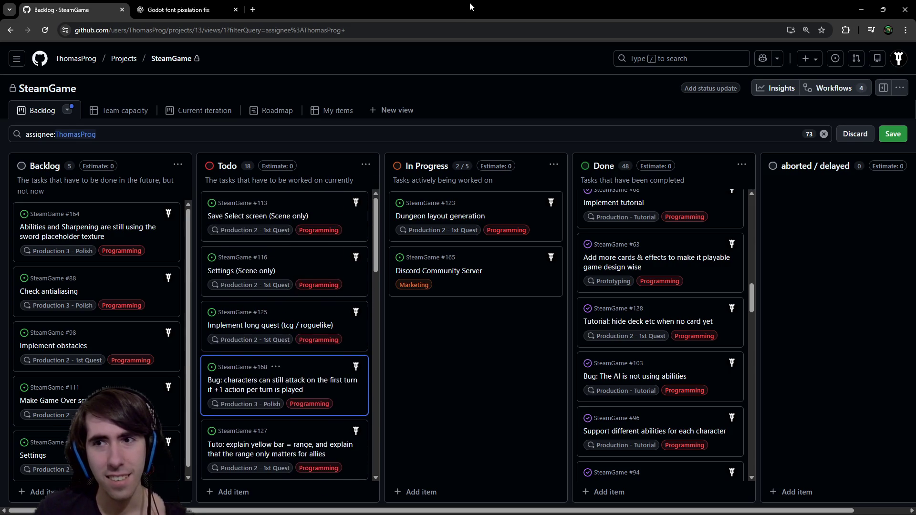
pyautogui.hotkey('alt', 'Tab')
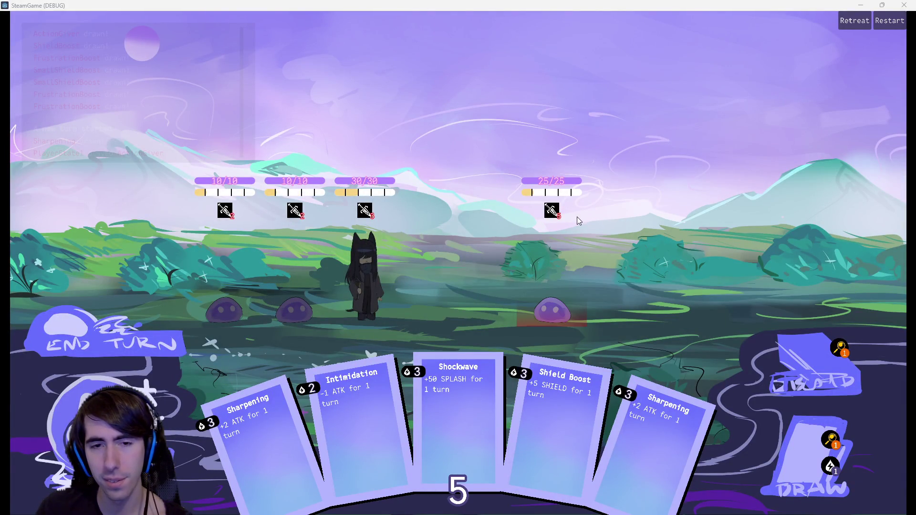
# - In the terminal, run gs (git status) and git add . to stage all modified files
pyautogui.hotkey('alt', 'Tab')
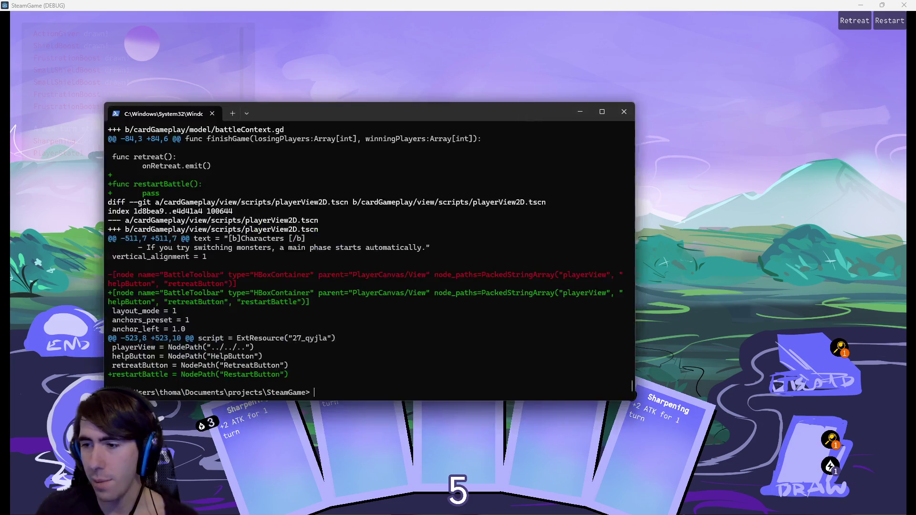
pyautogui.moveTo(533, 311); pyautogui.dragTo(561, 301)
pyautogui.write('git st')
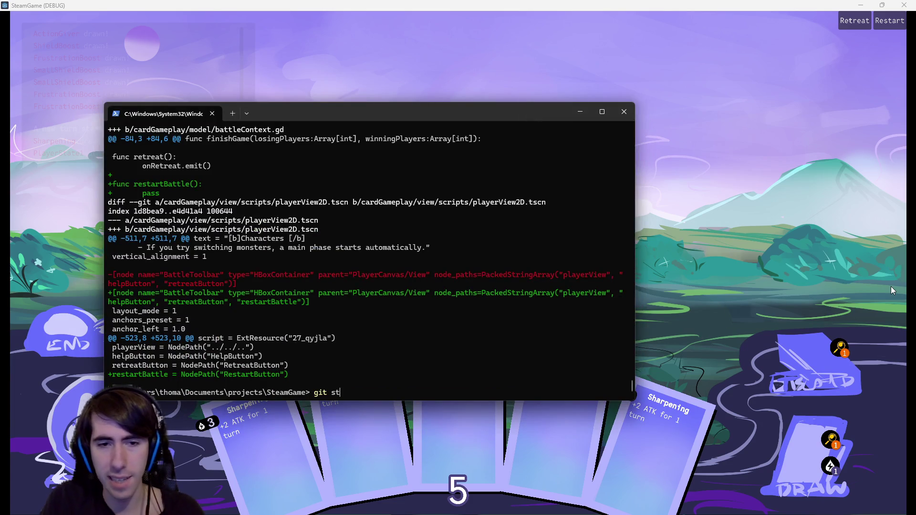
pyautogui.write('s')
pyautogui.press('Return')
pyautogui.write('git add .')
pyautogui.press('Return')
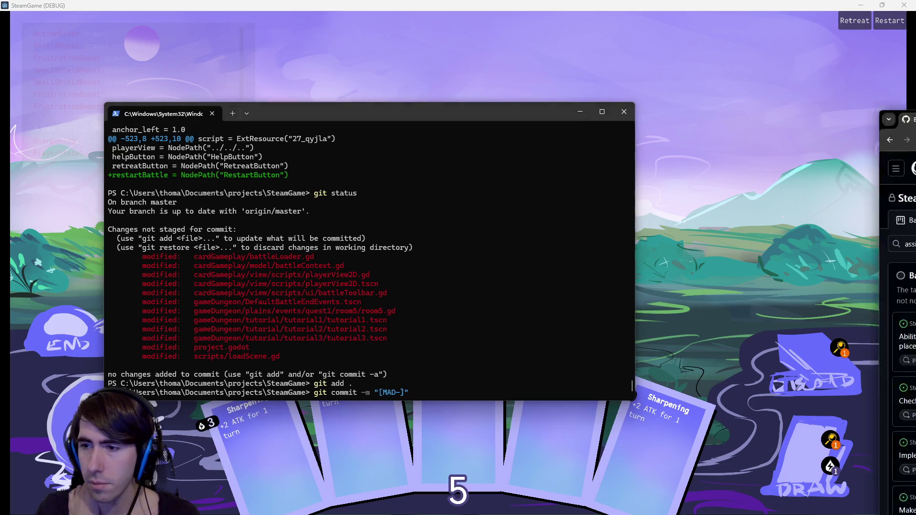
pyautogui.hotkey('alt', 'Tab')
pyautogui.scroll(-1, 246, 303)
# - Move card #131, the tutorial reset-button task, from Todo into In Progress
pyautogui.scroll(1, 246, 303)
pyautogui.scroll(-3, 246, 304)
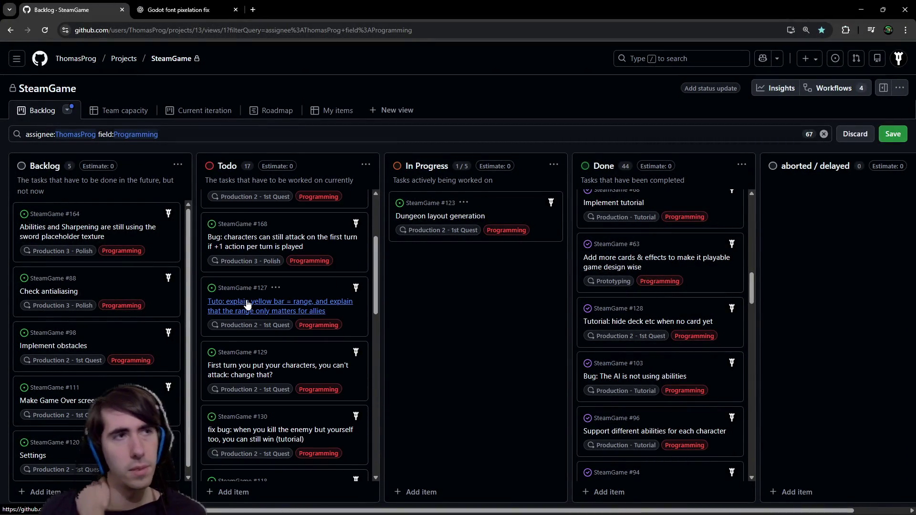
pyautogui.scroll(-1, 285, 327)
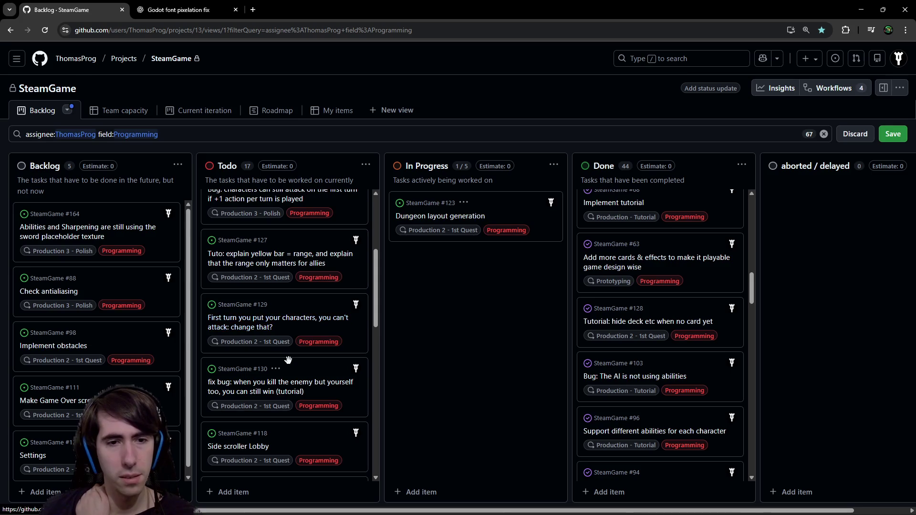
pyautogui.scroll(-5, 293, 389)
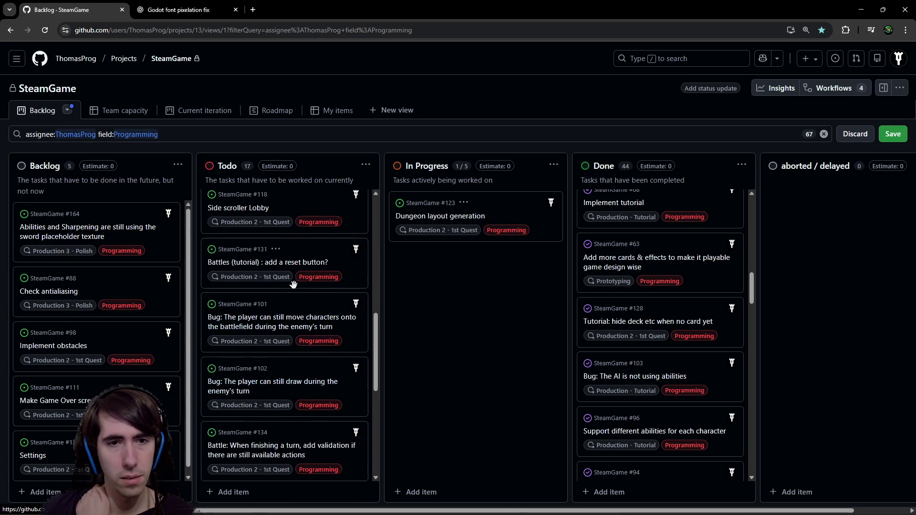
pyautogui.moveTo(305, 265); pyautogui.dragTo(508, 277)
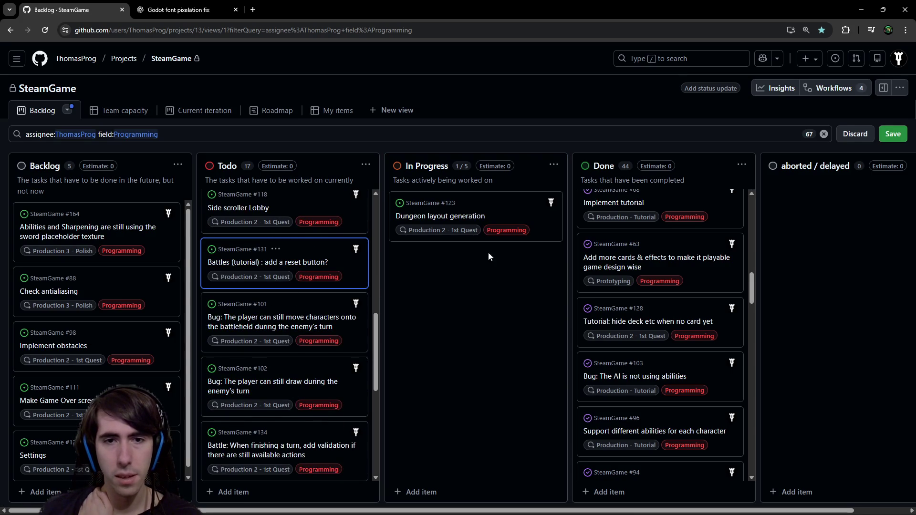
pyautogui.moveTo(301, 244)
pyautogui.mouseDown()
pyautogui.moveTo(451, 282)
pyautogui.moveTo(477, 274)
pyautogui.mouseUp()
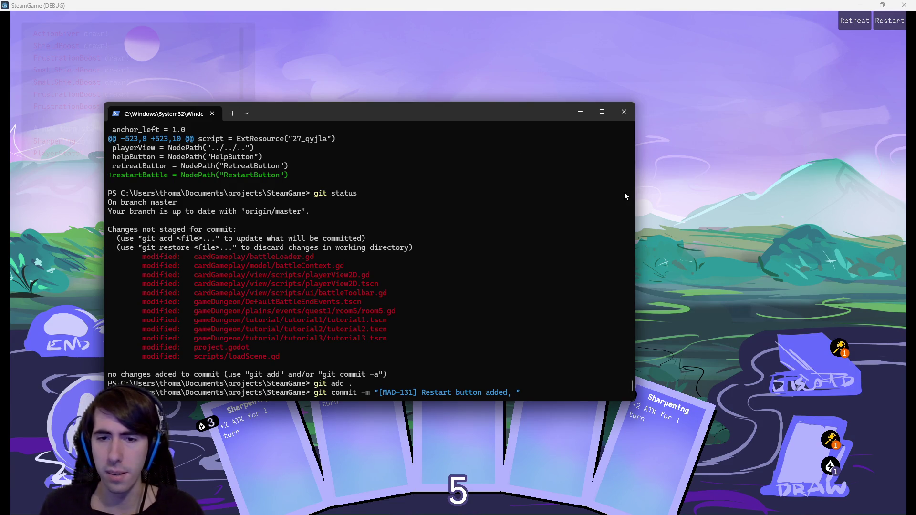
# - Clear the unfinished commit command and bring the SteamGame debug window to the front
pyautogui.press('BackSpace')
pyautogui.press('BackSpace')
pyautogui.press('BackSpace')
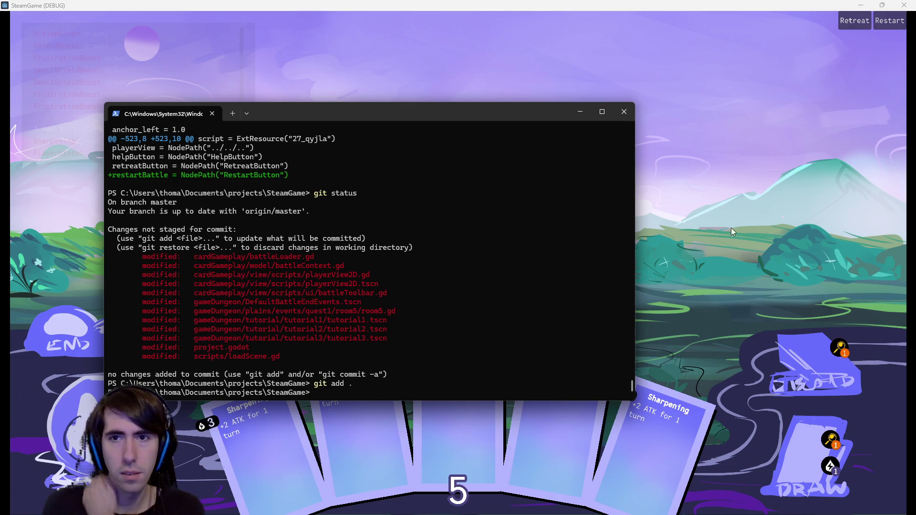
pyautogui.click(720, 231)
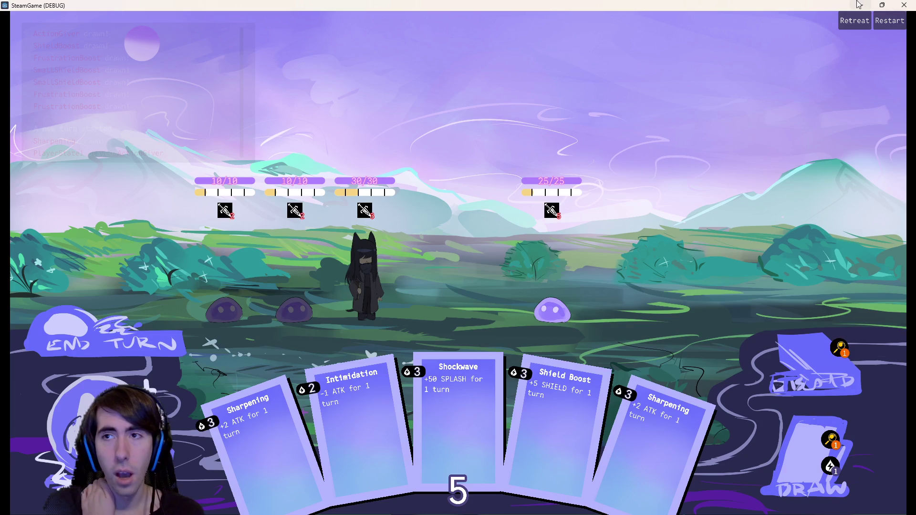
# - Close the running game and turn off Is Retreat Allowed on tutorial3's BattleModel
pyautogui.click(904, 4)
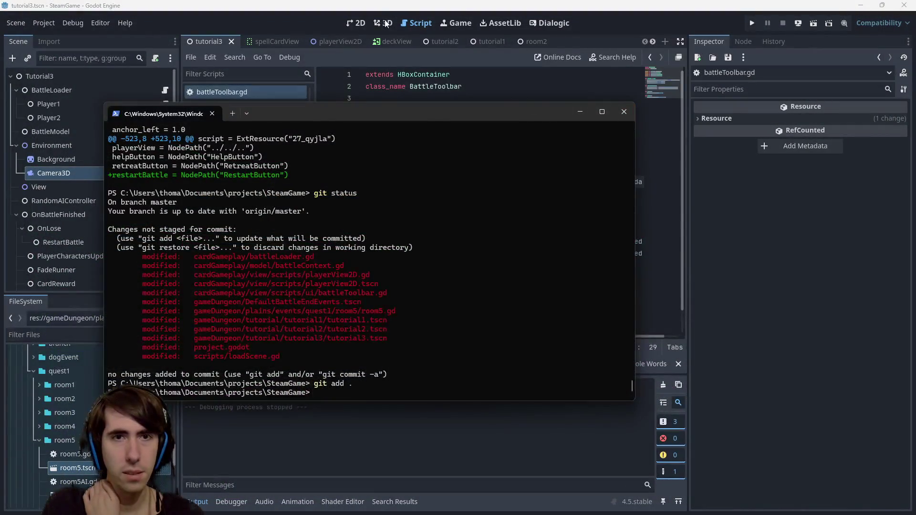
pyautogui.click(379, 42)
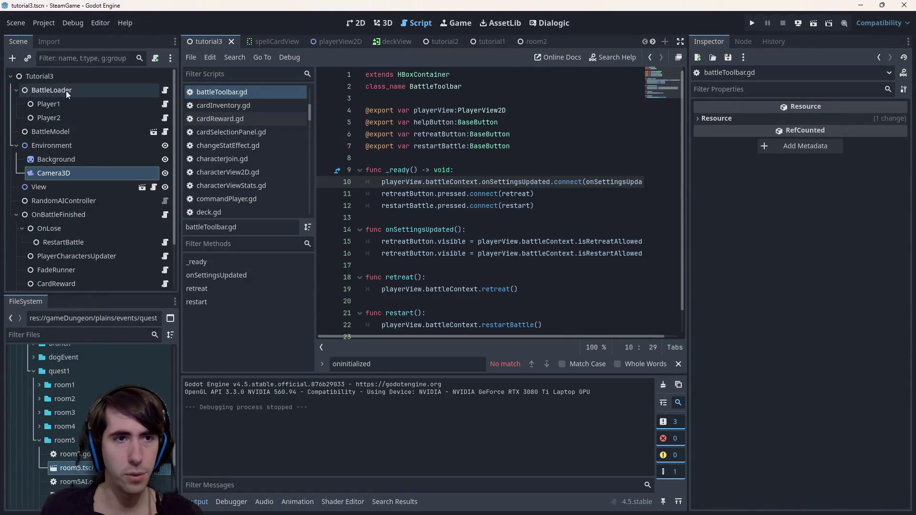
pyautogui.click(78, 129)
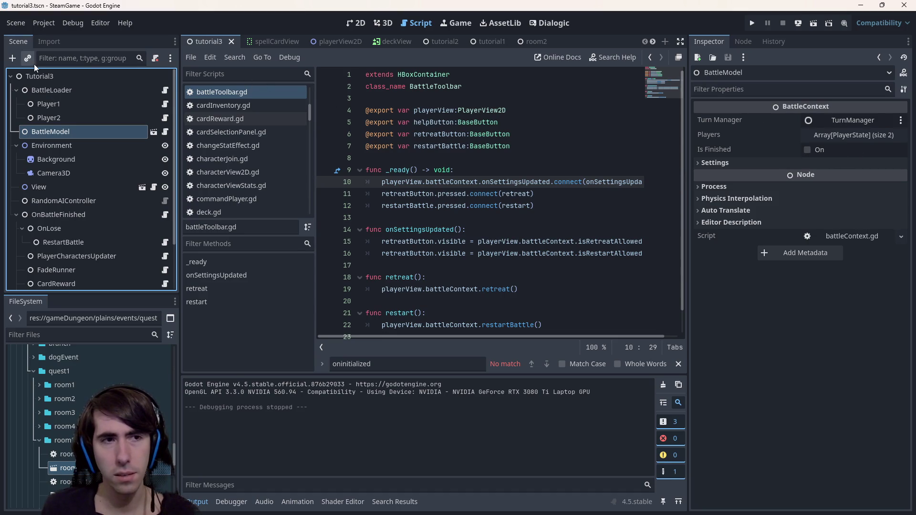
pyautogui.click(164, 133)
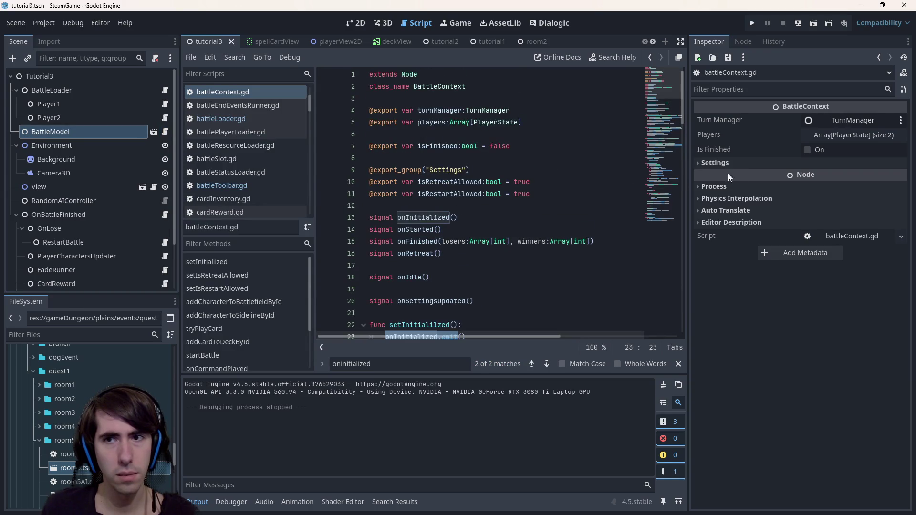
pyautogui.click(767, 160)
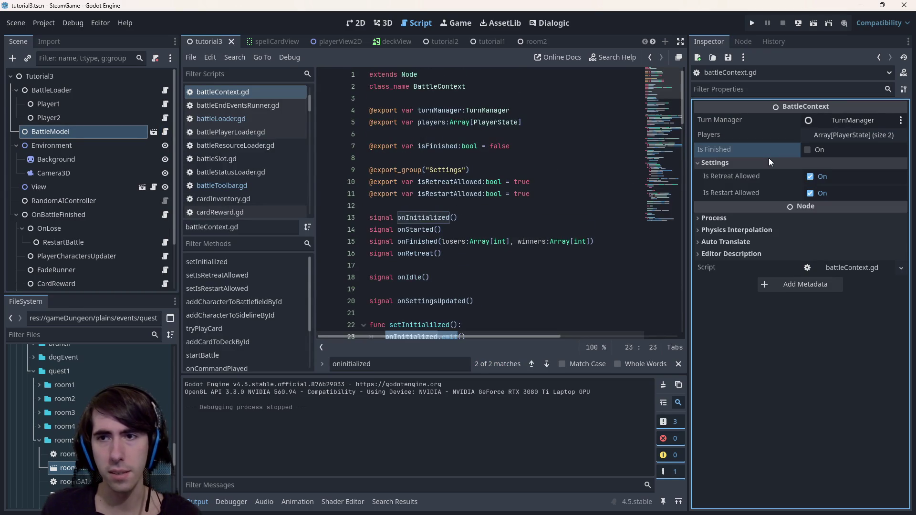
pyautogui.click(822, 180)
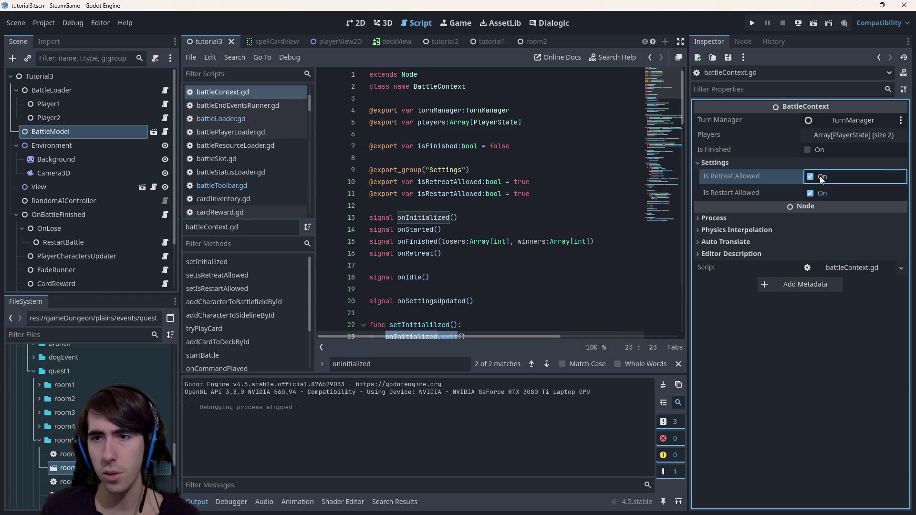
pyautogui.click(502, 225)
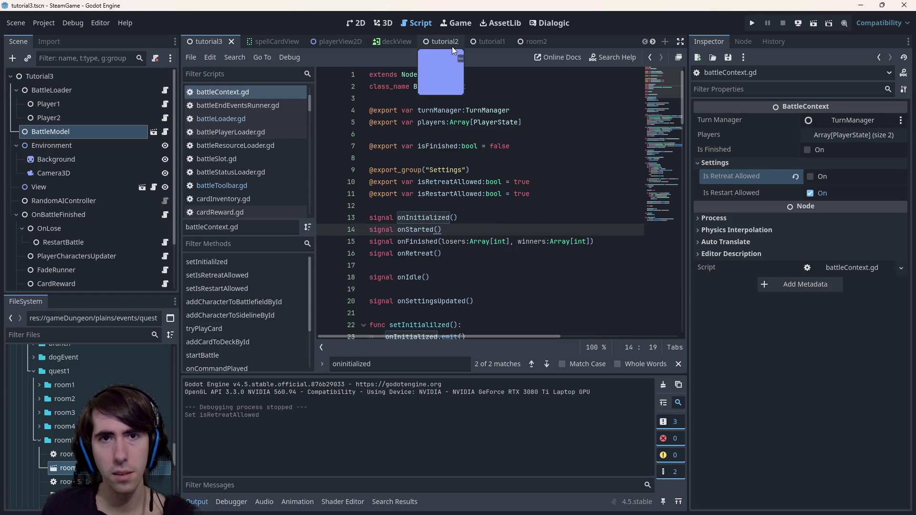
# - Turn off Is Retreat Allowed on the BattleModel in the tutorial2 scene
pyautogui.click(434, 41)
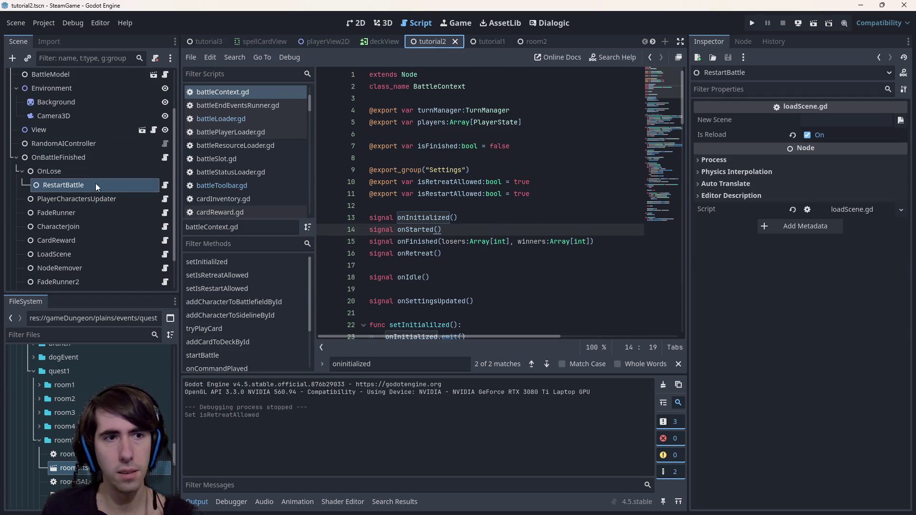
pyautogui.scroll(3, 91, 183)
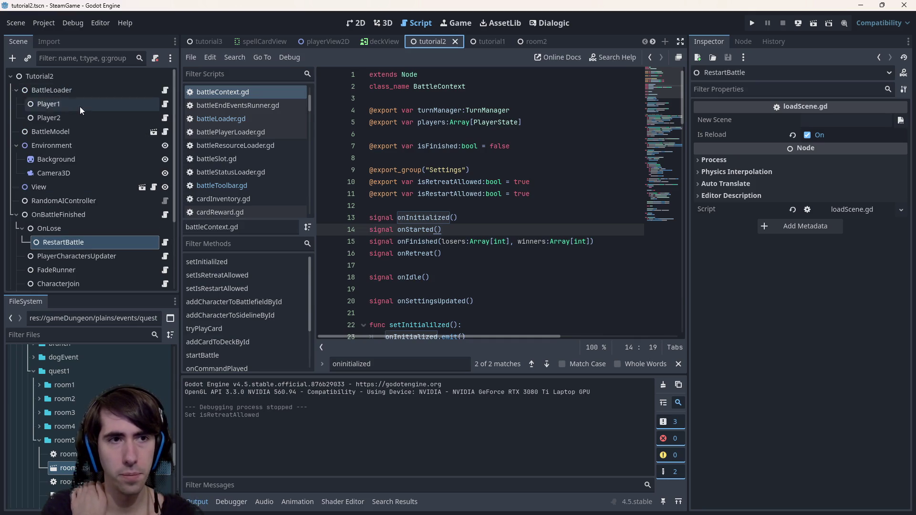
pyautogui.click(62, 133)
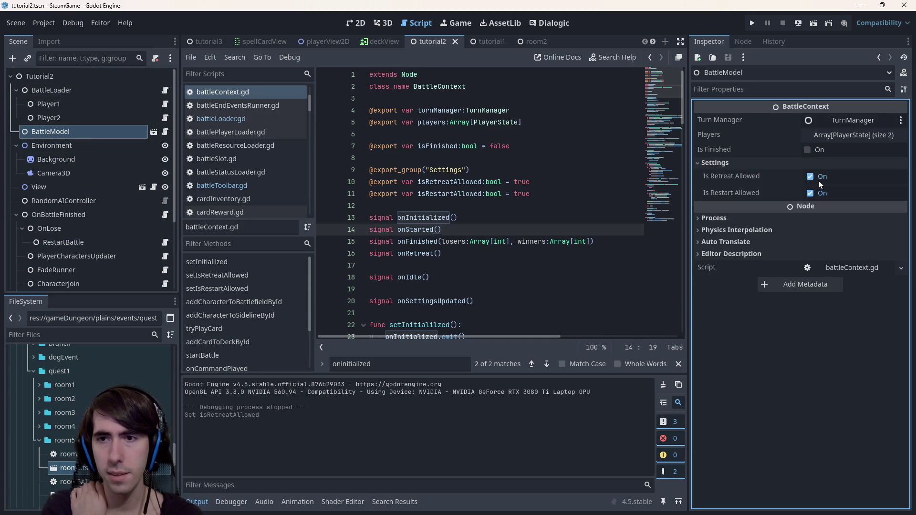
pyautogui.click(820, 178)
# - Turn off Is Retreat Allowed on tutorial1's BattleModel and save the scene
pyautogui.click(492, 41)
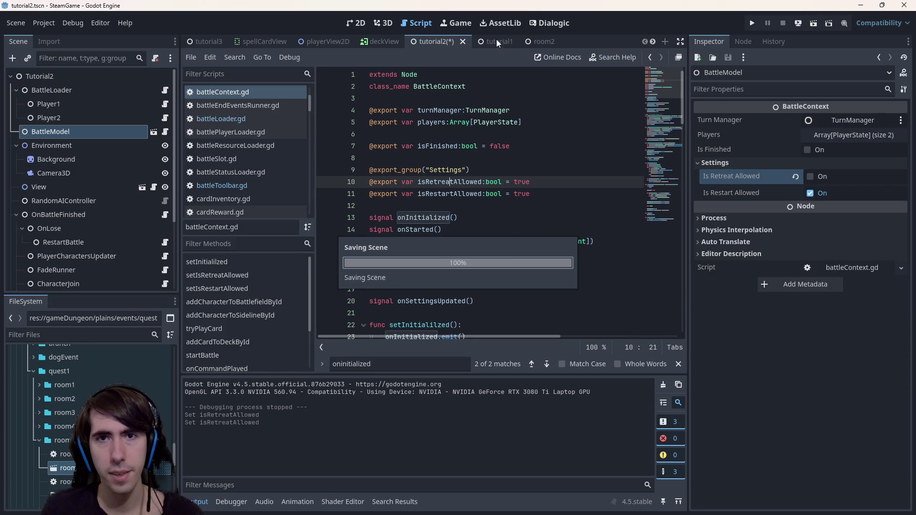
pyautogui.scroll(2, 93, 133)
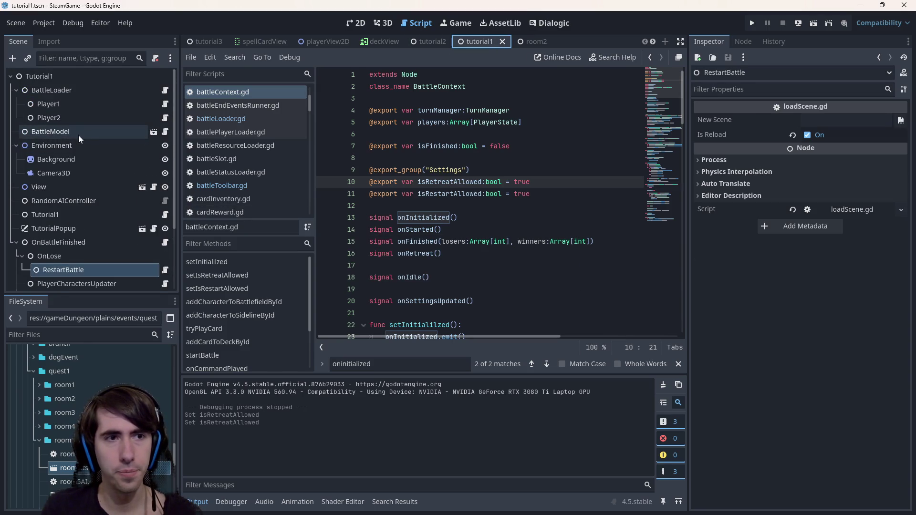
pyautogui.click(79, 134)
pyautogui.click(762, 164)
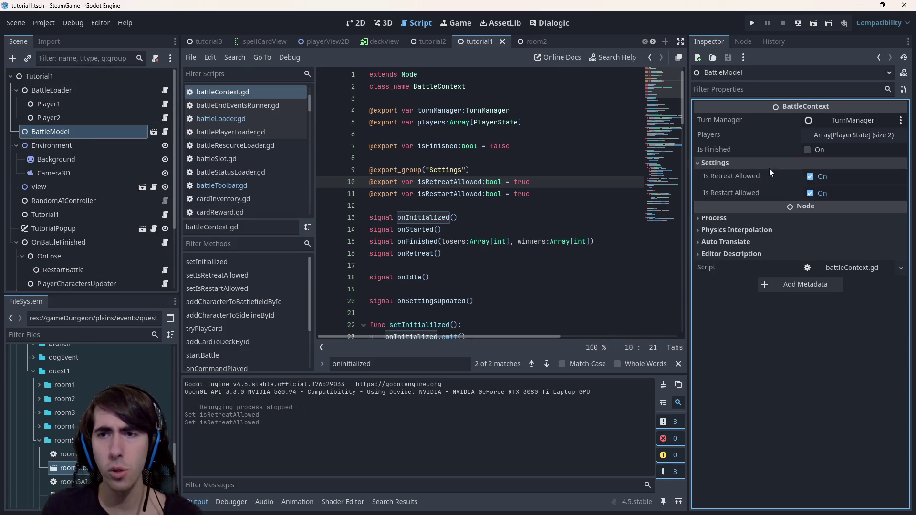
pyautogui.click(820, 176)
pyautogui.click(543, 190)
pyautogui.hotkey('ctrl', 's')
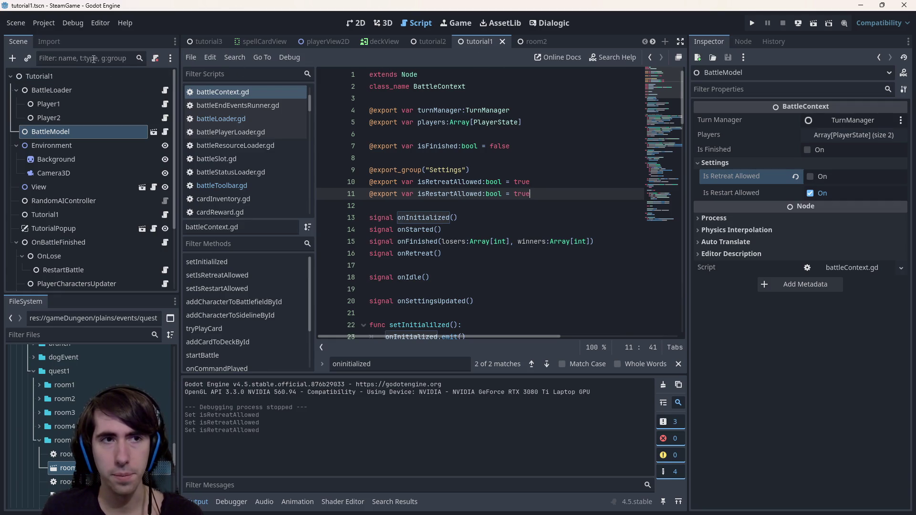
# - Open the room2 battle scene, disable Is Retreat Allowed on its BattleModel, and save
pyautogui.click(122, 334)
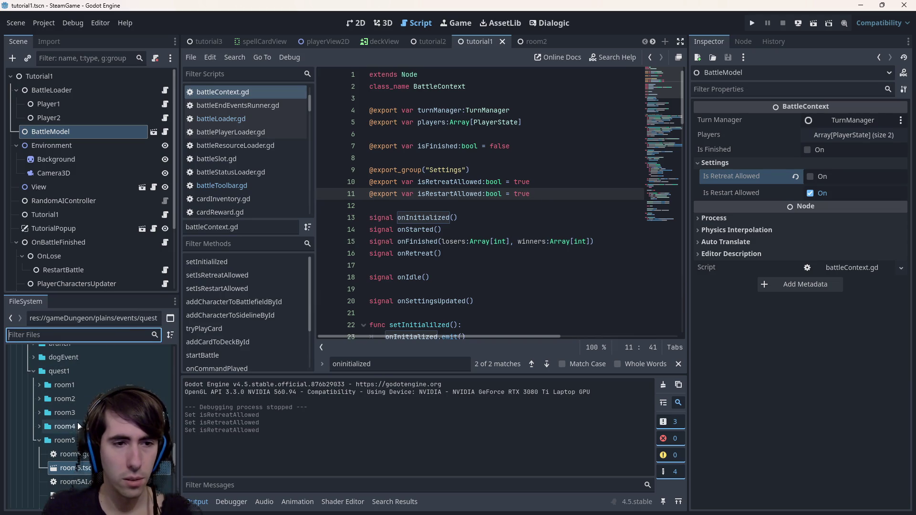
pyautogui.doubleClick(87, 399)
pyautogui.scroll(-2, 87, 396)
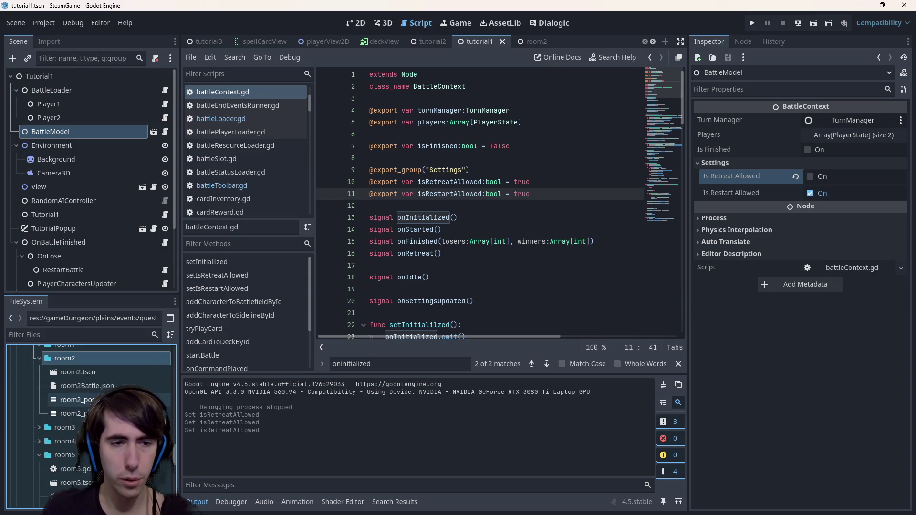
pyautogui.doubleClick(102, 378)
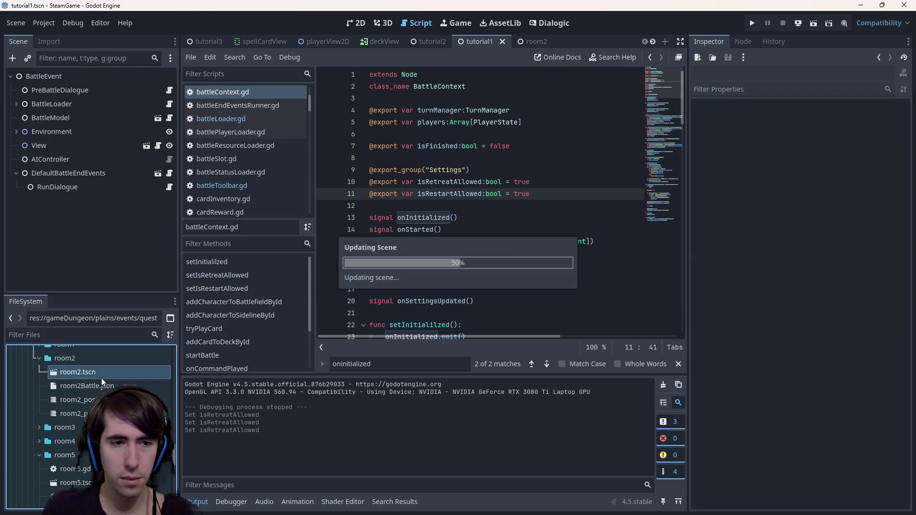
pyautogui.click(81, 103)
pyautogui.click(80, 117)
pyautogui.click(815, 179)
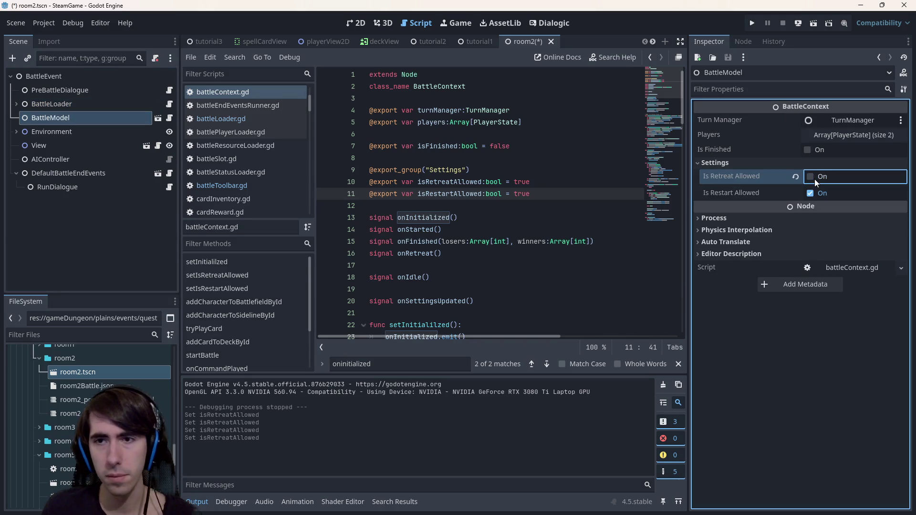
pyautogui.hotkey('ctrl', 's')
# - Open the room4 battle scene, disable Is Retreat Allowed on its BattleModel, and save
pyautogui.doubleClick(68, 440)
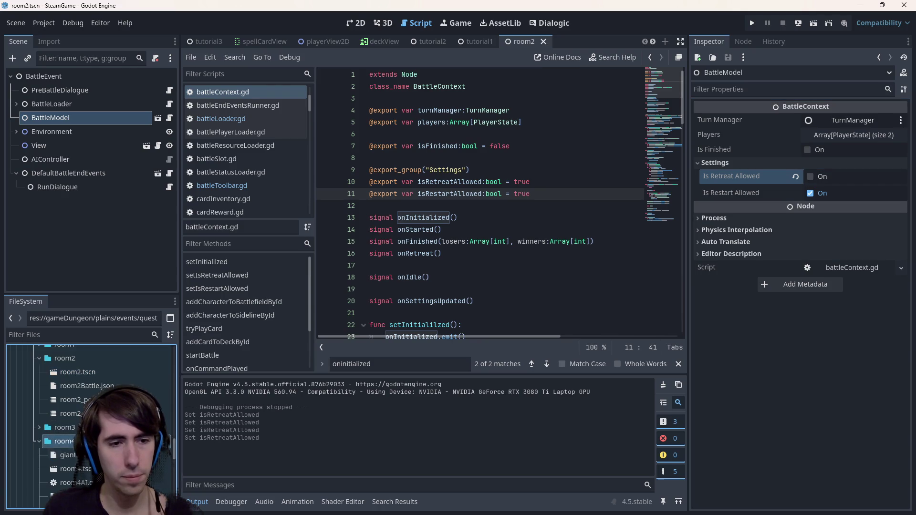
pyautogui.doubleClick(67, 468)
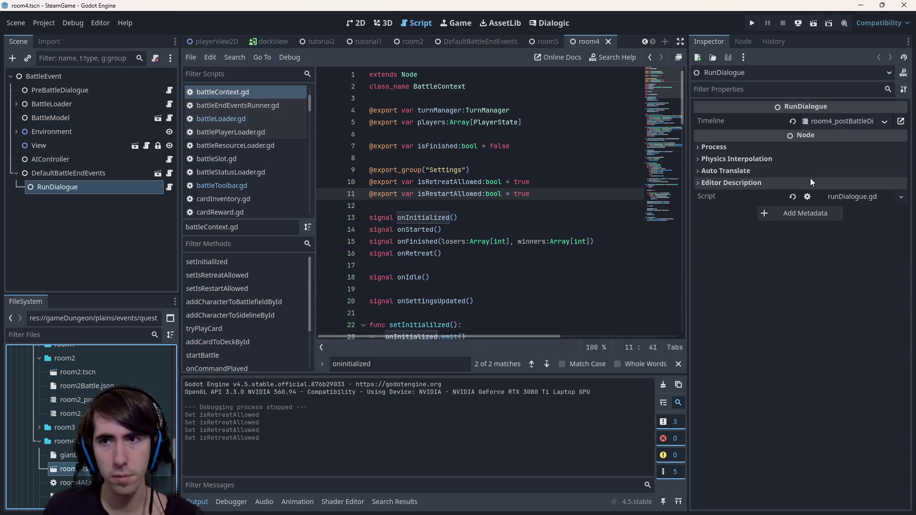
pyautogui.click(98, 120)
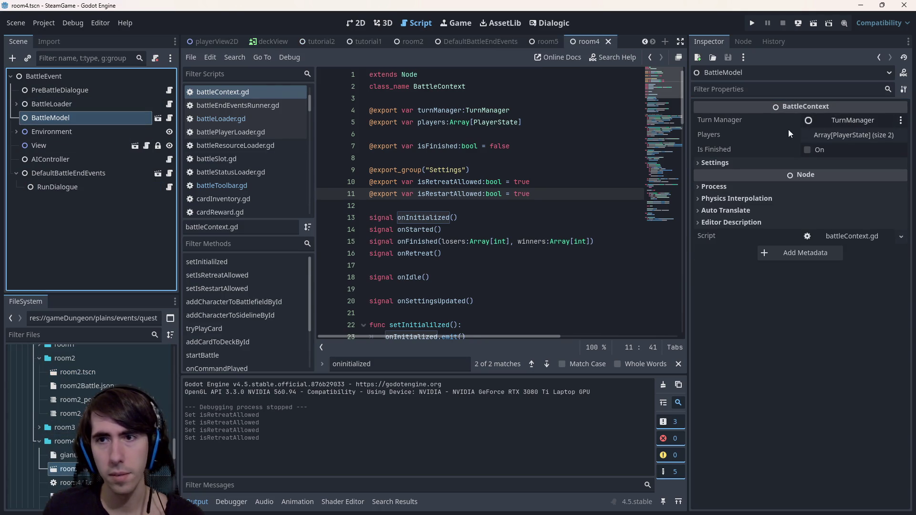
pyautogui.click(715, 163)
pyautogui.click(810, 176)
pyautogui.hotkey('ctrl', 's')
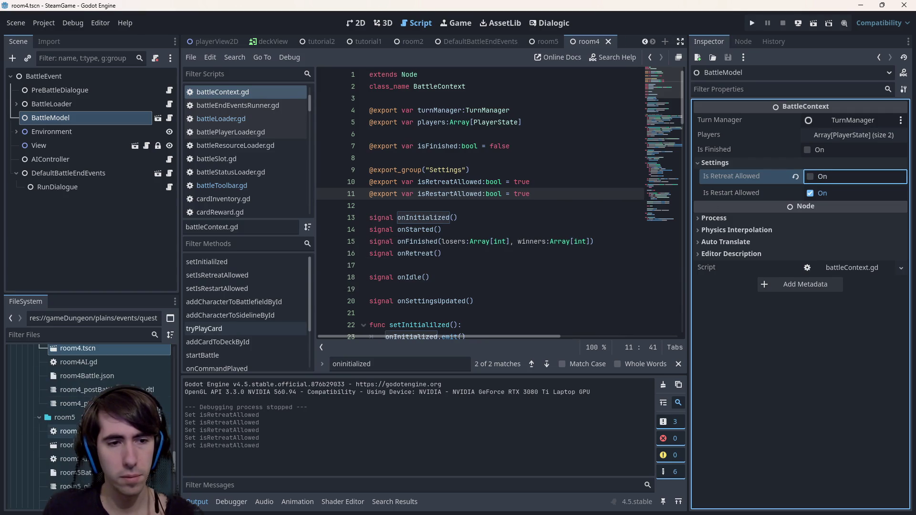
# - Open the room5 battle scene and disable Is Retreat Allowed on its BattleModel
pyautogui.doubleClick(67, 445)
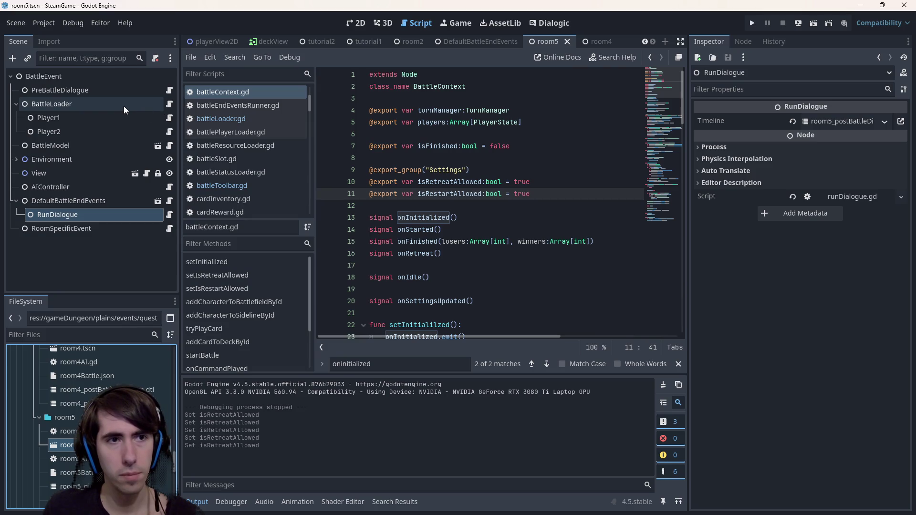
pyautogui.click(82, 146)
pyautogui.click(715, 163)
pyautogui.click(810, 177)
pyautogui.click(520, 181)
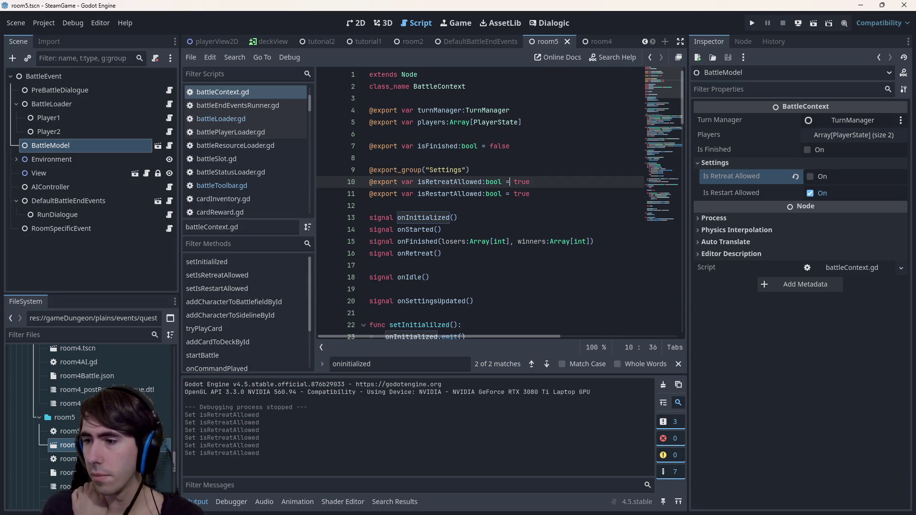
# - Restage all changes with git add . and begin a commit message with '[MAD-'
pyautogui.hotkey('alt', 'Tab')
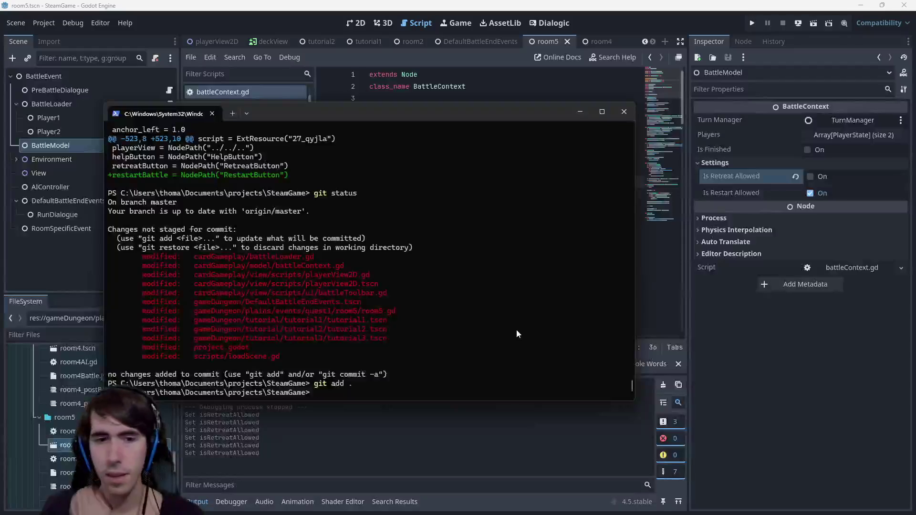
pyautogui.press('Return')
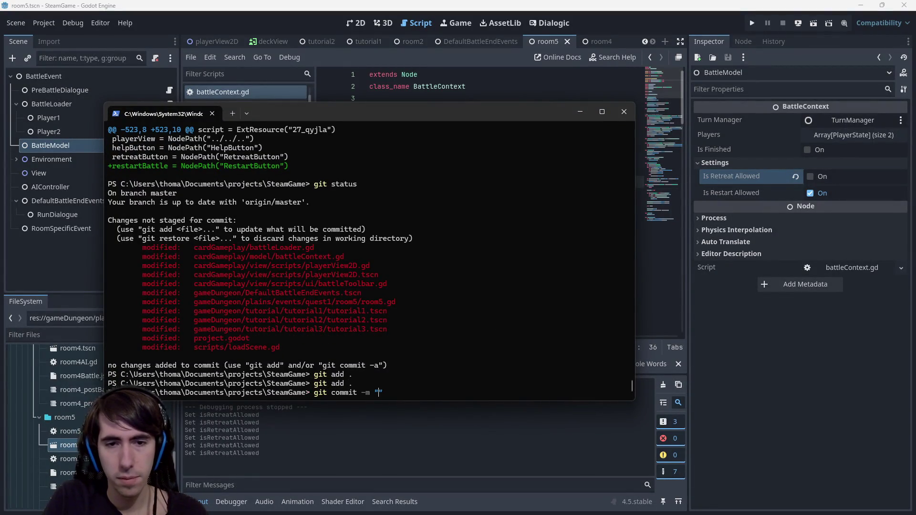
pyautogui.write('MAD-')
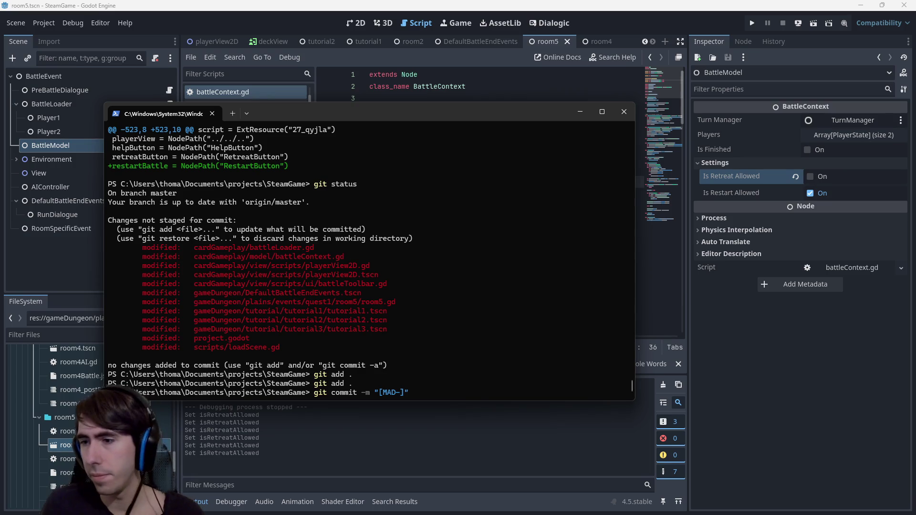
pyautogui.hotkey('alt', 'Tab')
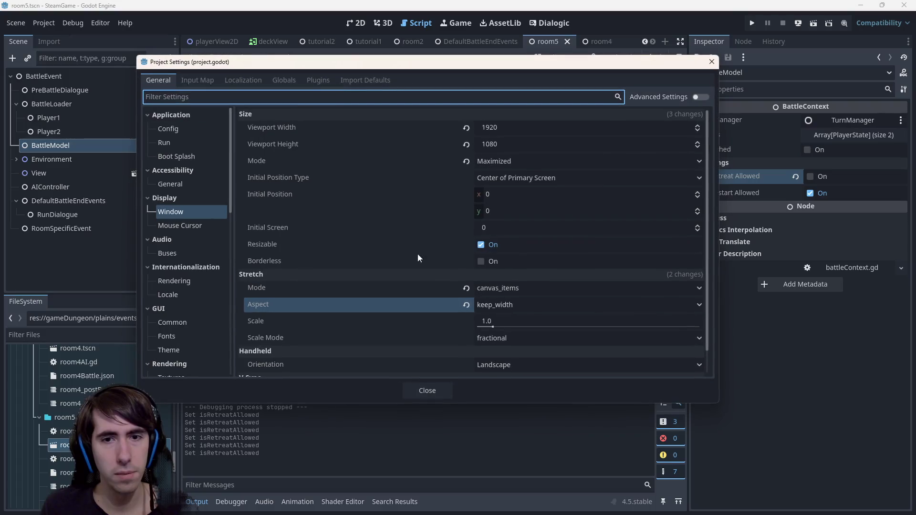
# - Close Project Settings, switch to the room2 scene, and run it as a debug game
pyautogui.click(712, 61)
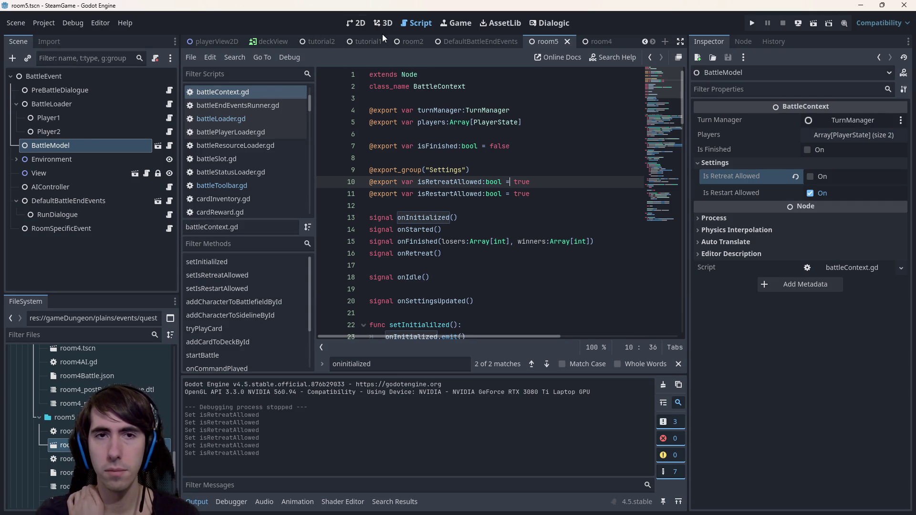
pyautogui.click(406, 43)
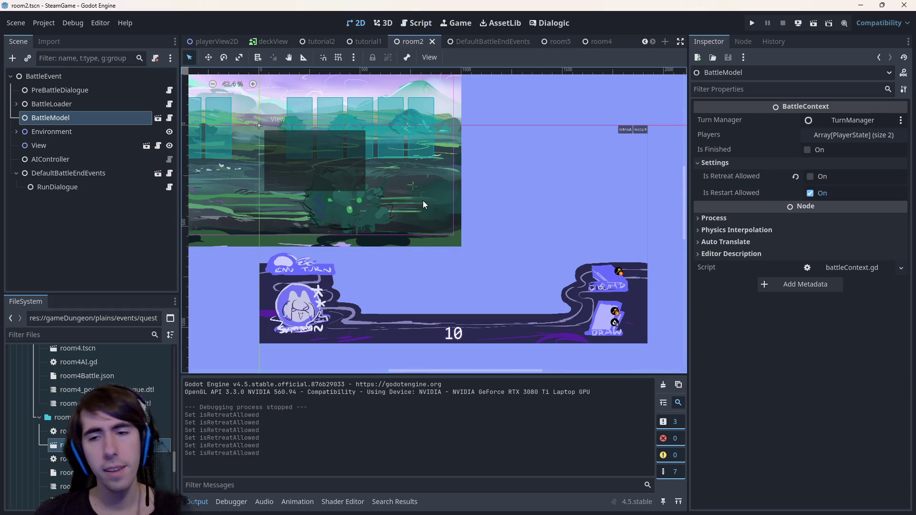
pyautogui.scroll(3, 503, 316)
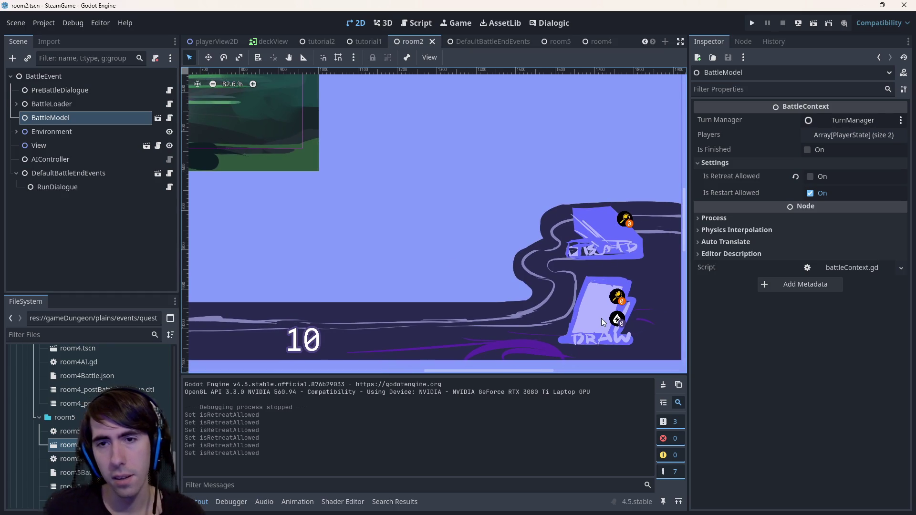
pyautogui.hscroll(-5, 454, 222)
pyautogui.scroll(-3, 505, 224)
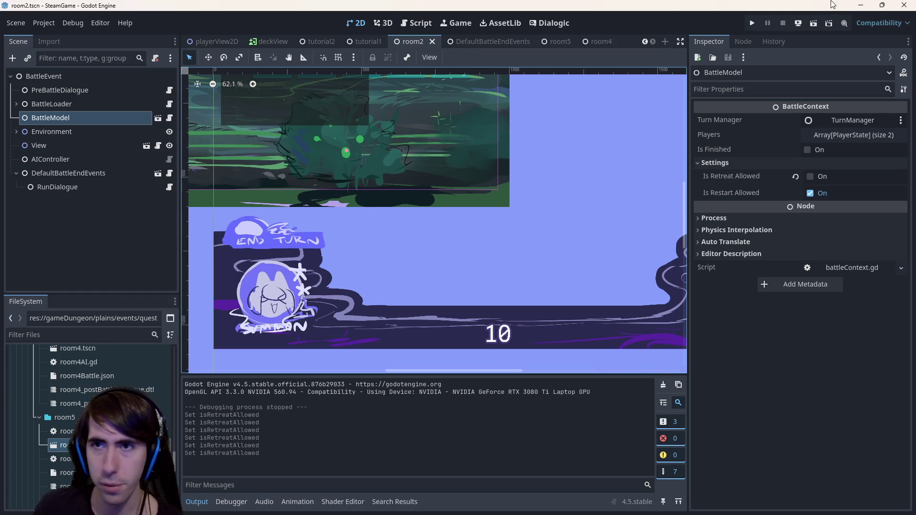
pyautogui.click(812, 24)
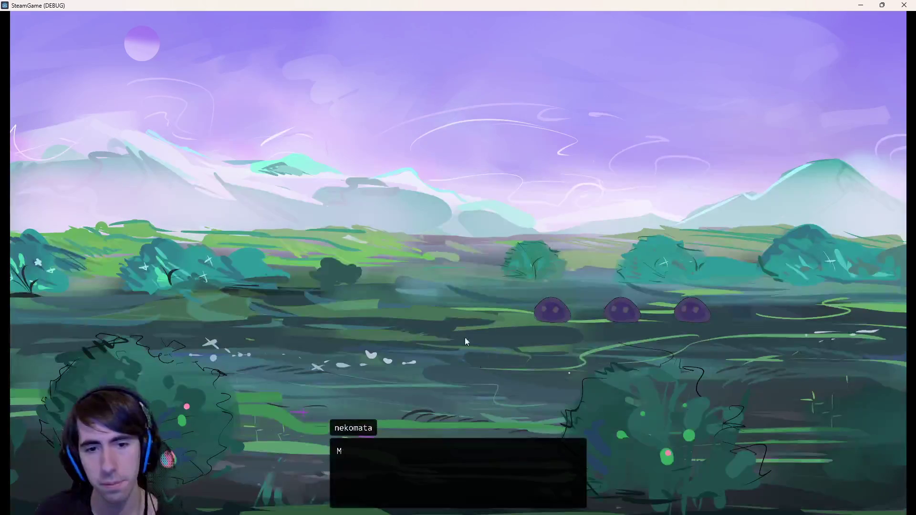
# - Dismiss the nekomata's dialogue, check the battle screen, then close the debug game
pyautogui.click(363, 280)
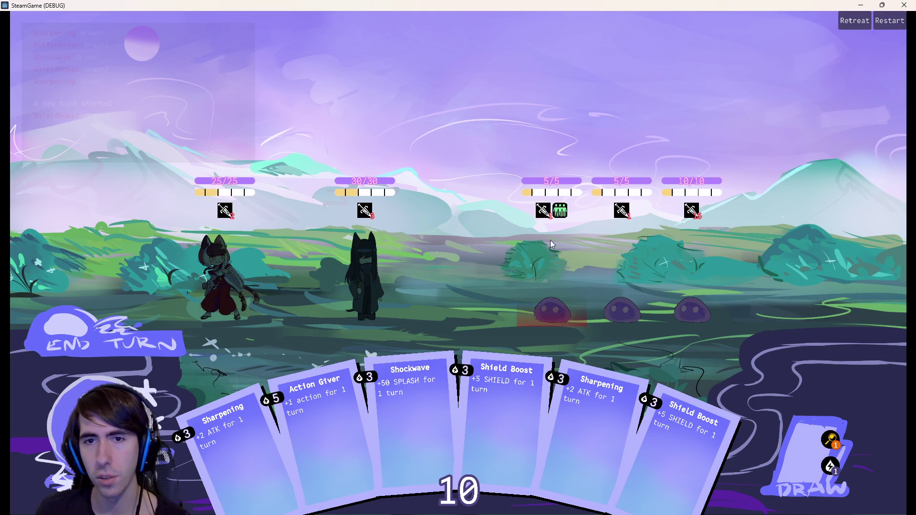
pyautogui.moveTo(568, 215)
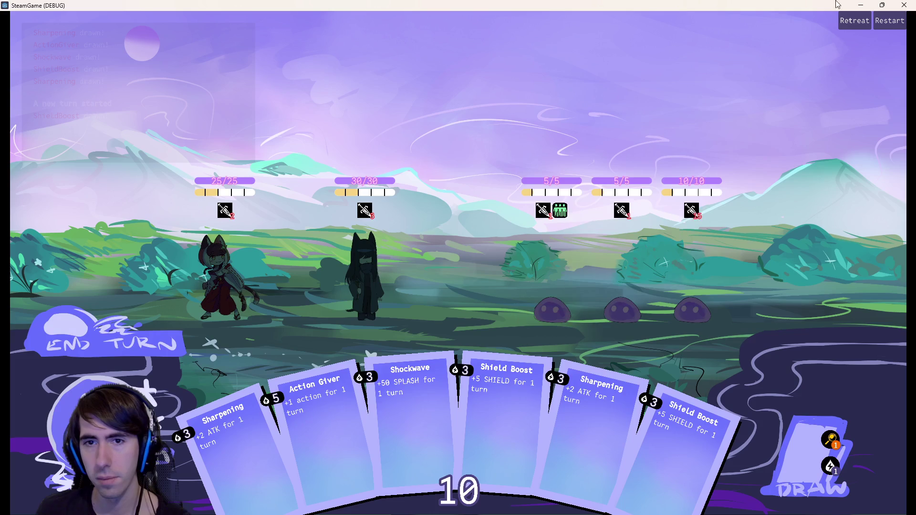
pyautogui.click(904, 5)
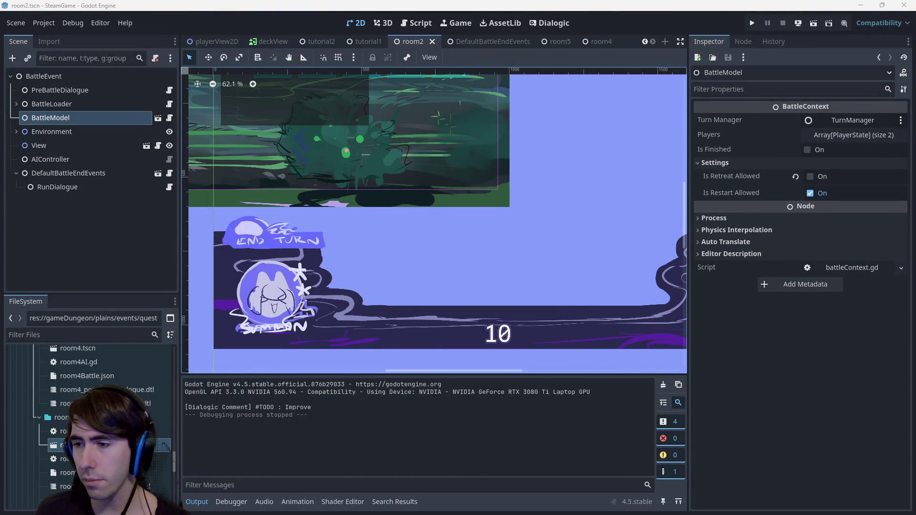
pyautogui.hotkey('alt', 'Tab')
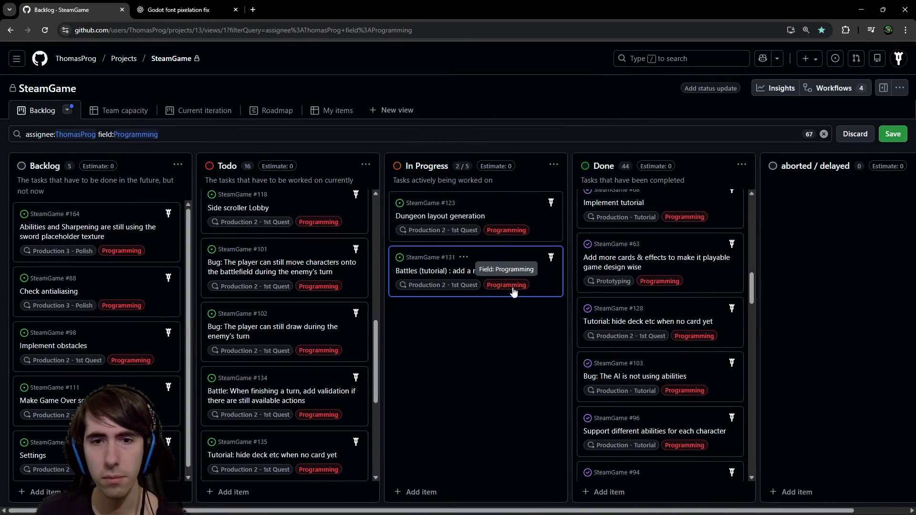
# - Move card #131 'Battles (tutorial) : add a reset button?' from In Progress to Done
pyautogui.moveTo(508, 256)
pyautogui.mouseDown()
pyautogui.moveTo(668, 210)
pyautogui.moveTo(659, 214)
pyautogui.mouseUp()
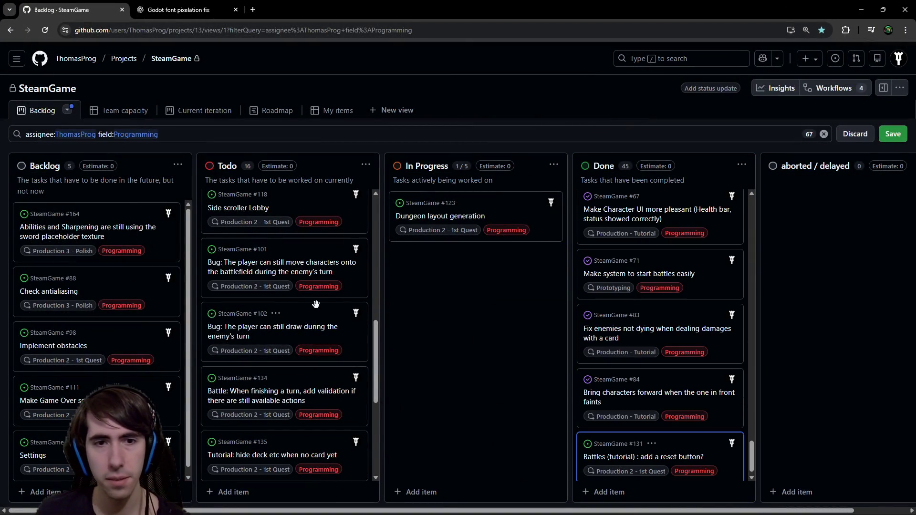
pyautogui.scroll(3, 318, 313)
pyautogui.scroll(5, 318, 312)
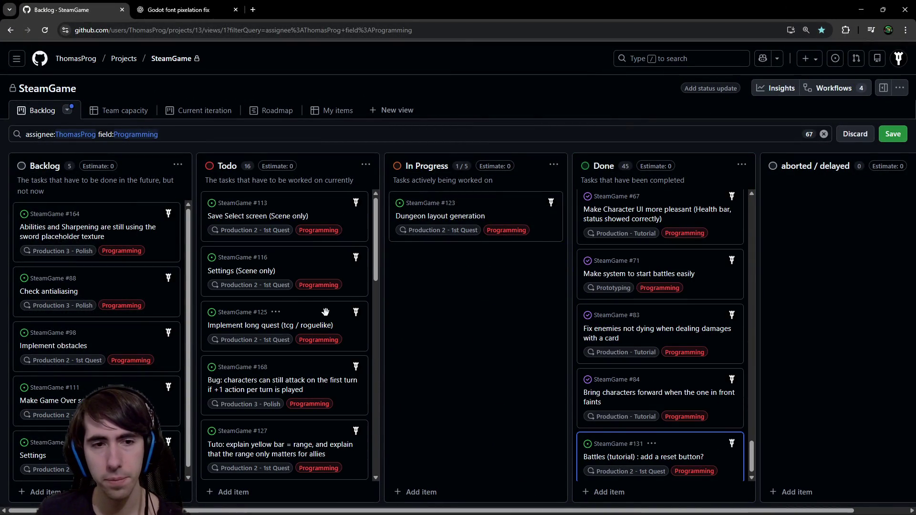
pyautogui.scroll(-3, 338, 334)
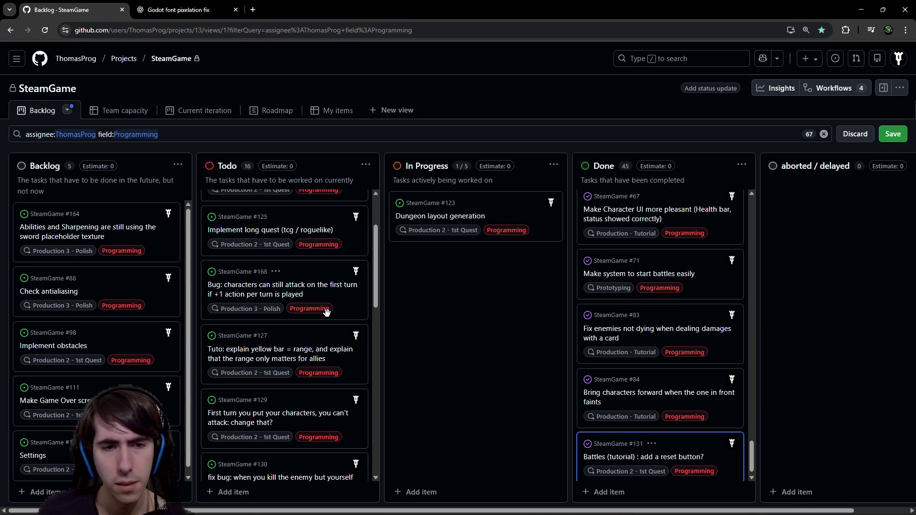
# - Scroll through Todo and move card #135 'Tutorial: hide deck etc when no card yet' into Done
pyautogui.scroll(-3, 303, 377)
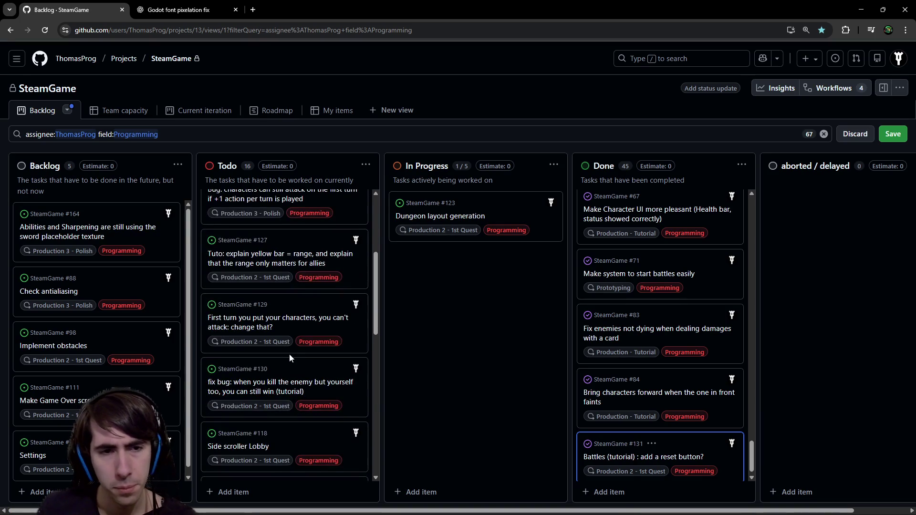
pyautogui.scroll(-1, 305, 363)
pyautogui.scroll(-1, 301, 363)
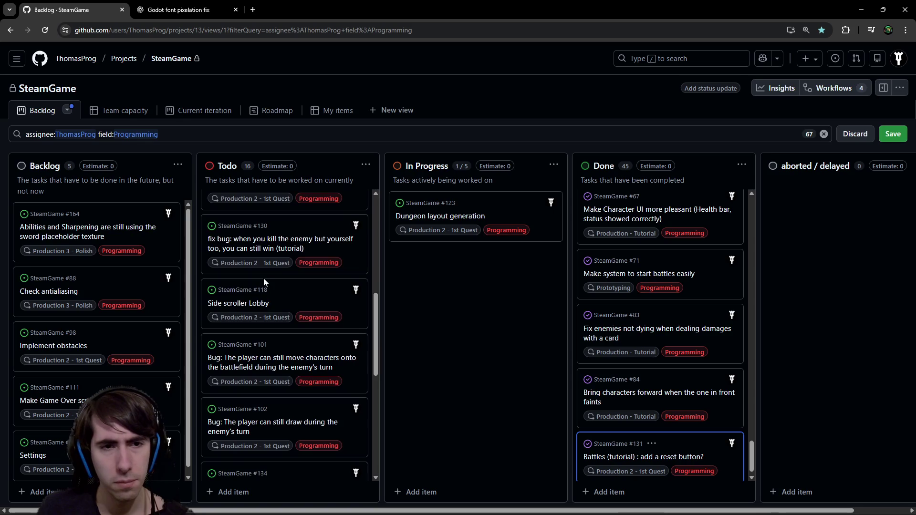
pyautogui.scroll(-2, 269, 294)
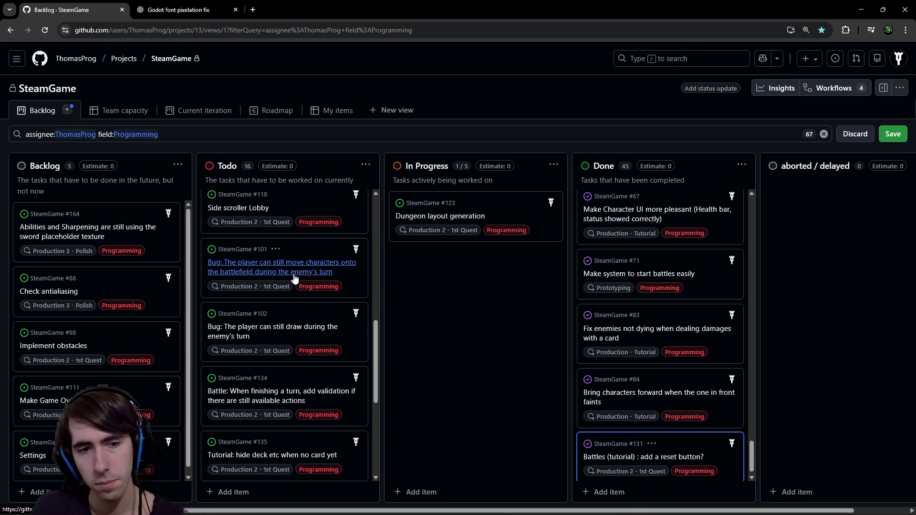
pyautogui.scroll(-2, 296, 281)
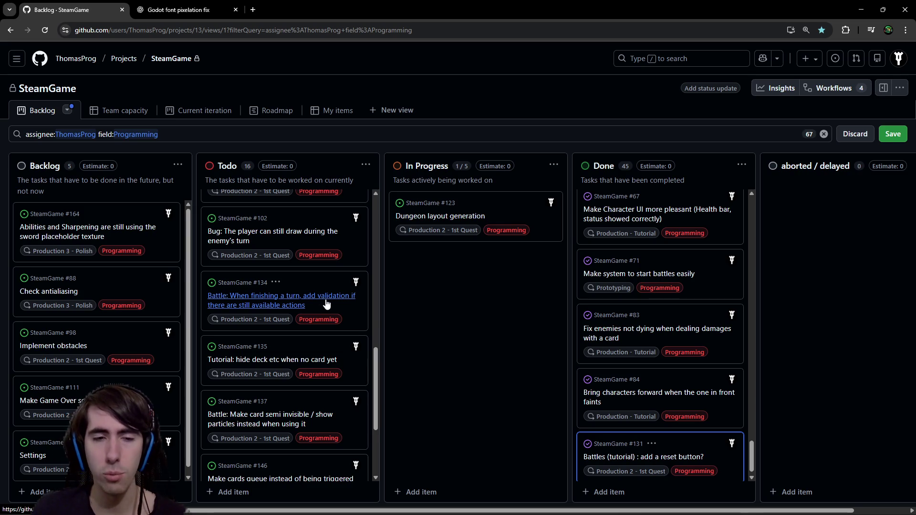
pyautogui.scroll(-3, 327, 304)
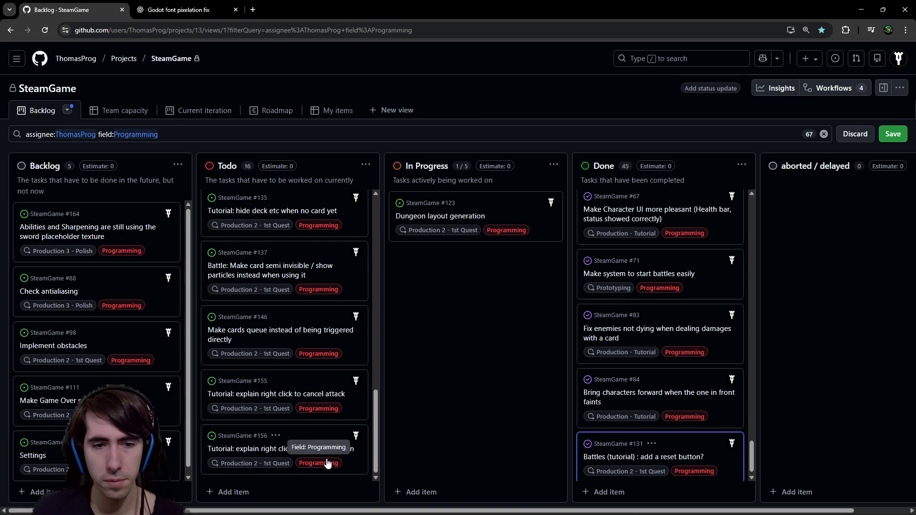
pyautogui.scroll(1, 311, 449)
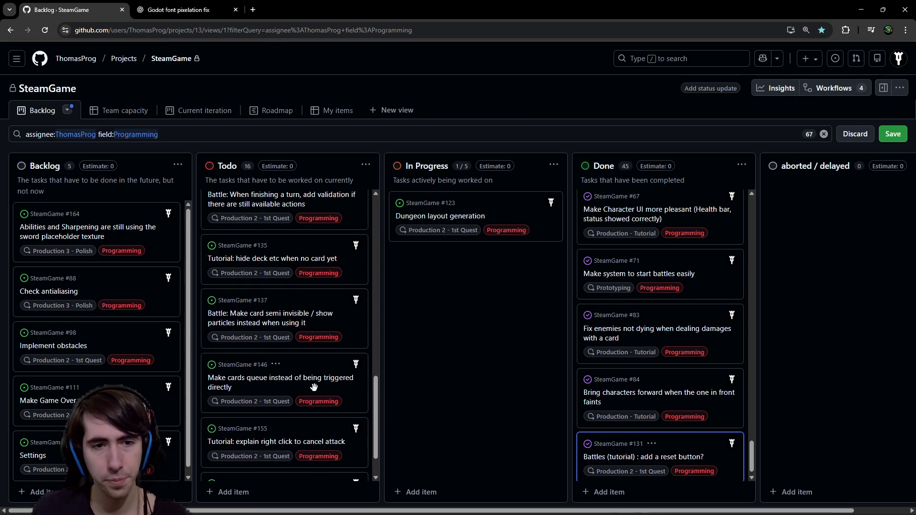
pyautogui.scroll(-1, 314, 387)
pyautogui.scroll(2, 314, 386)
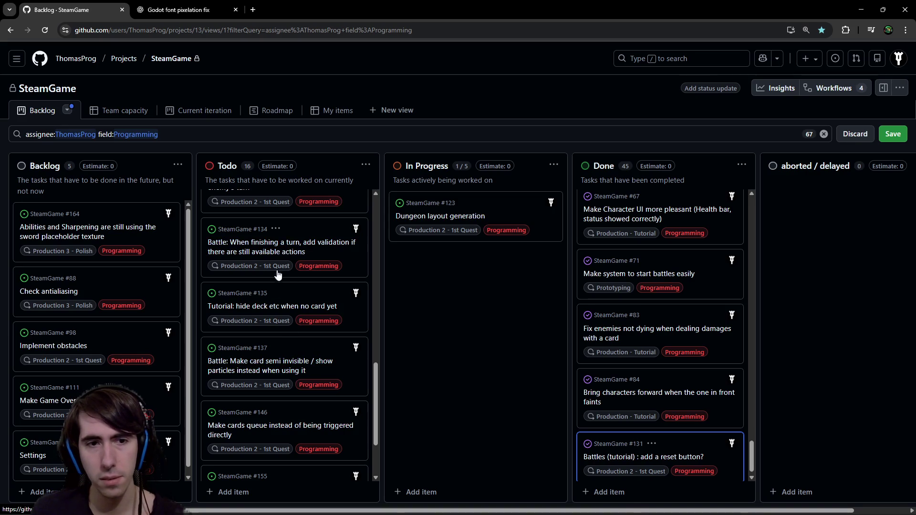
pyautogui.moveTo(276, 310)
pyautogui.mouseDown()
pyautogui.moveTo(363, 292)
pyautogui.moveTo(626, 285)
pyautogui.mouseUp()
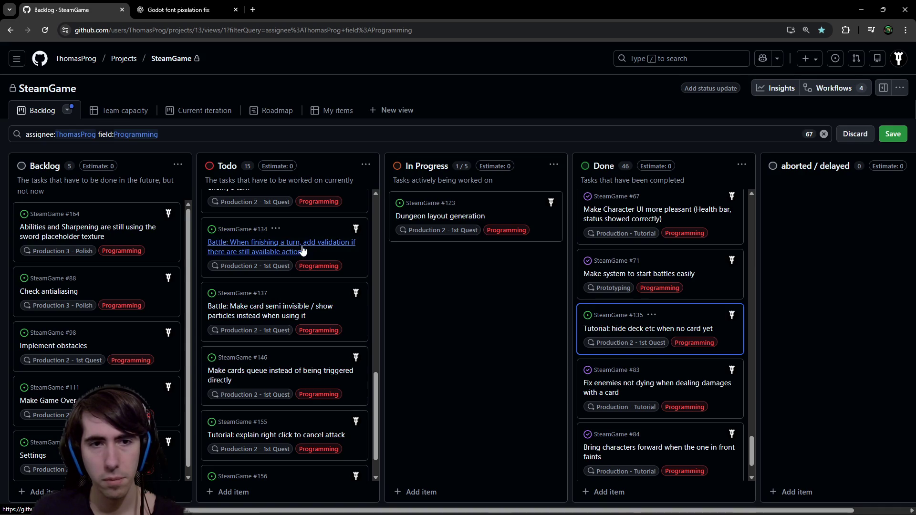
# - Scroll through the board to review the 15 remaining Todo cards
pyautogui.scroll(2, 306, 251)
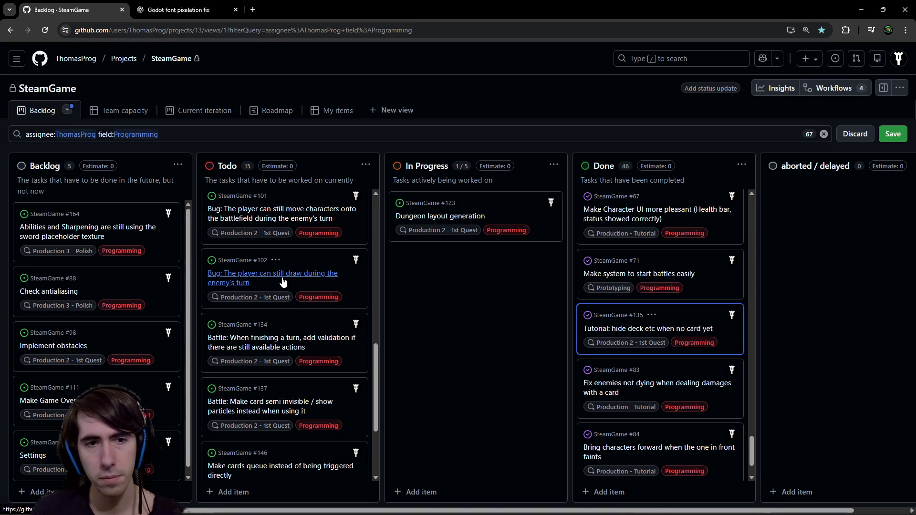
pyautogui.scroll(1, 284, 282)
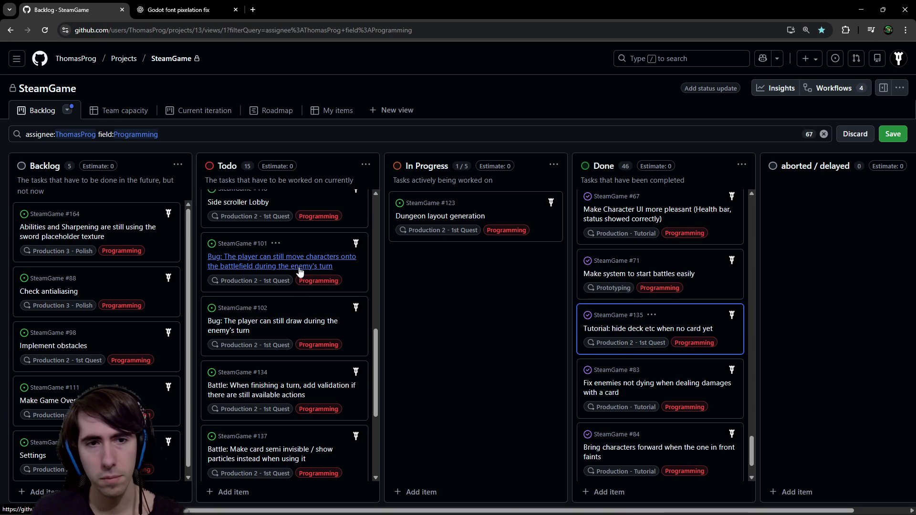
pyautogui.scroll(2, 300, 270)
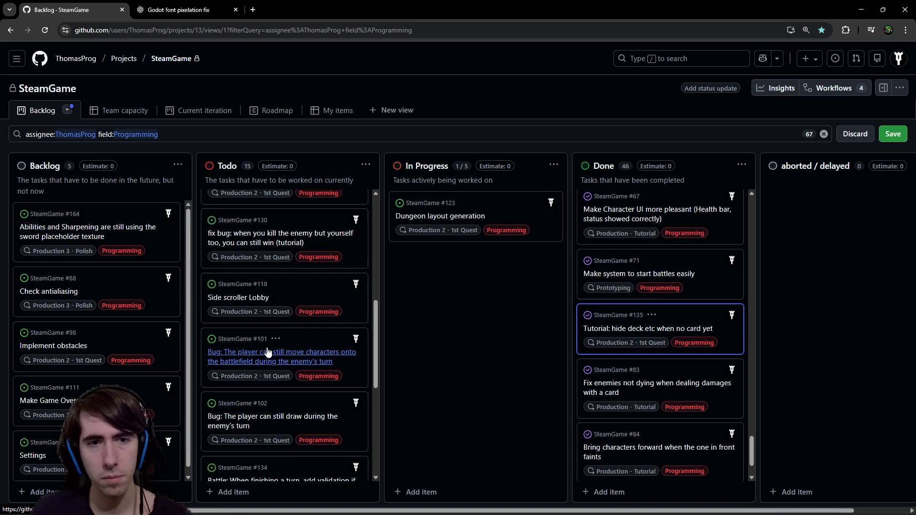
pyautogui.scroll(1, 267, 351)
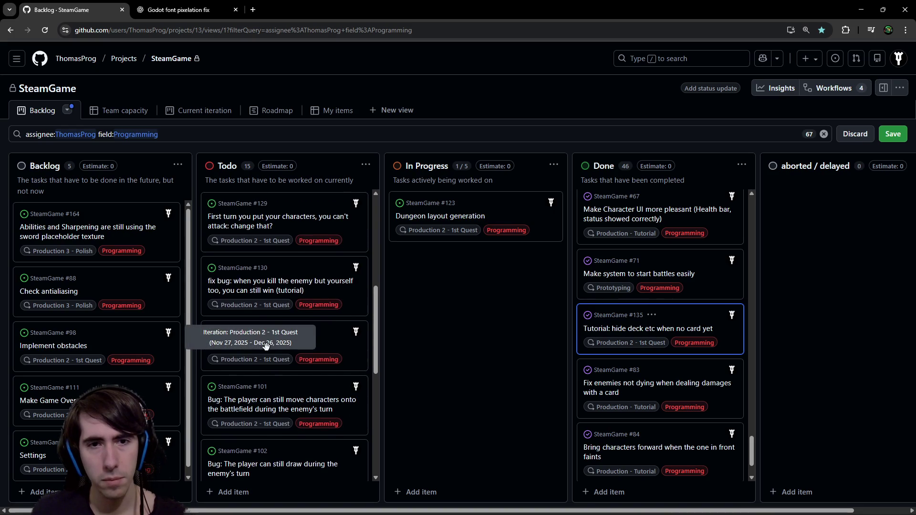
pyautogui.scroll(-5, 353, 318)
pyautogui.scroll(10, 368, 310)
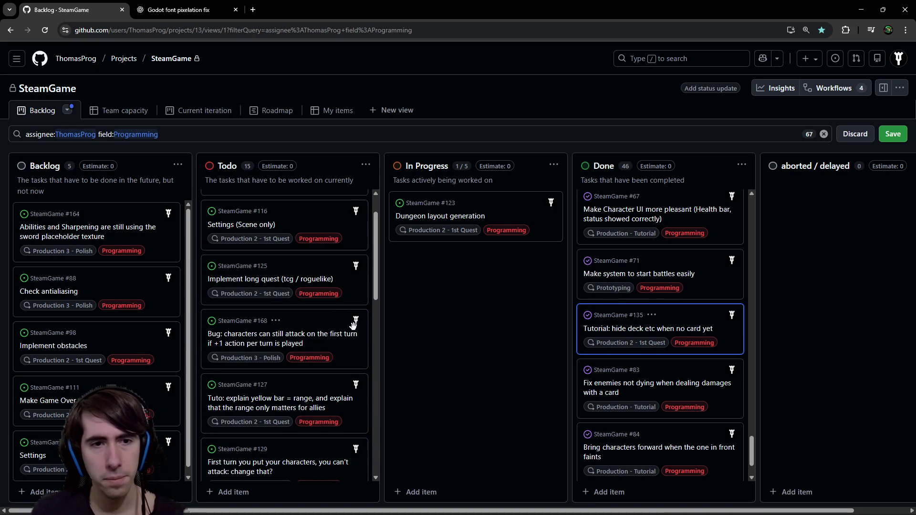
pyautogui.scroll(-2, 353, 326)
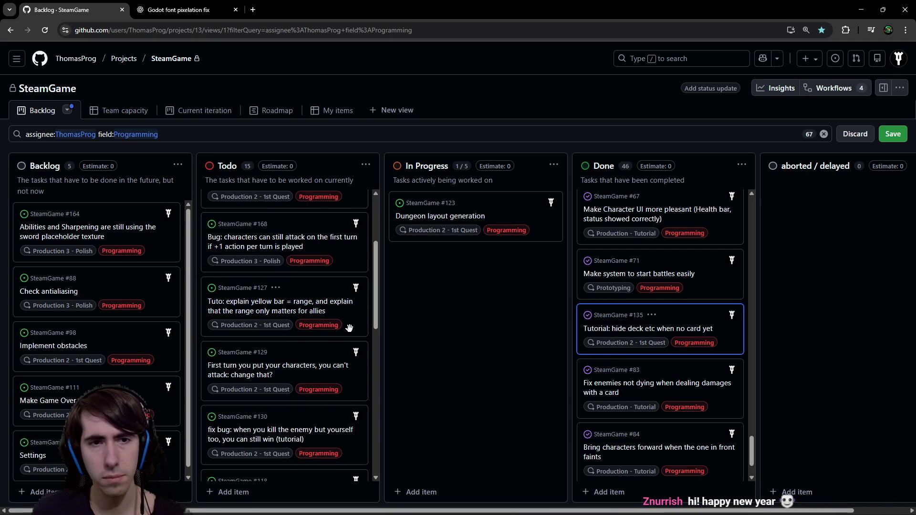
pyautogui.scroll(-3, 350, 327)
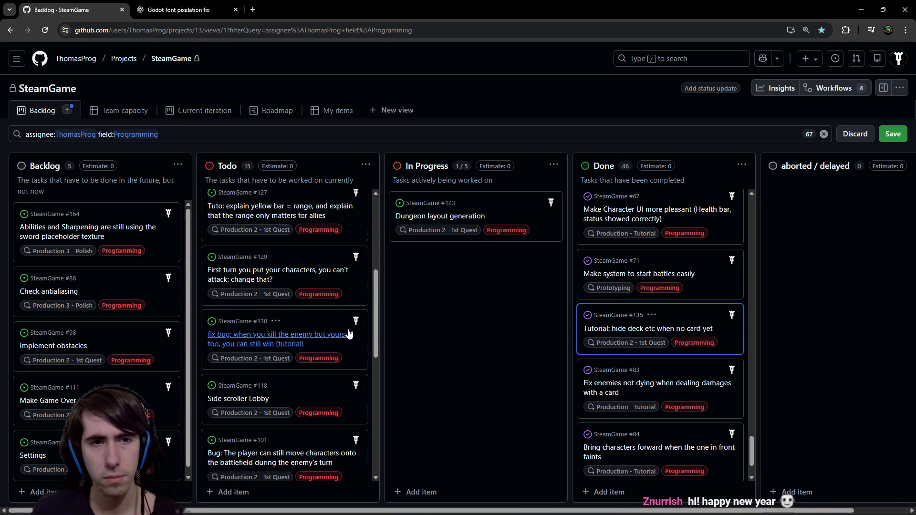
pyautogui.scroll(-2, 348, 328)
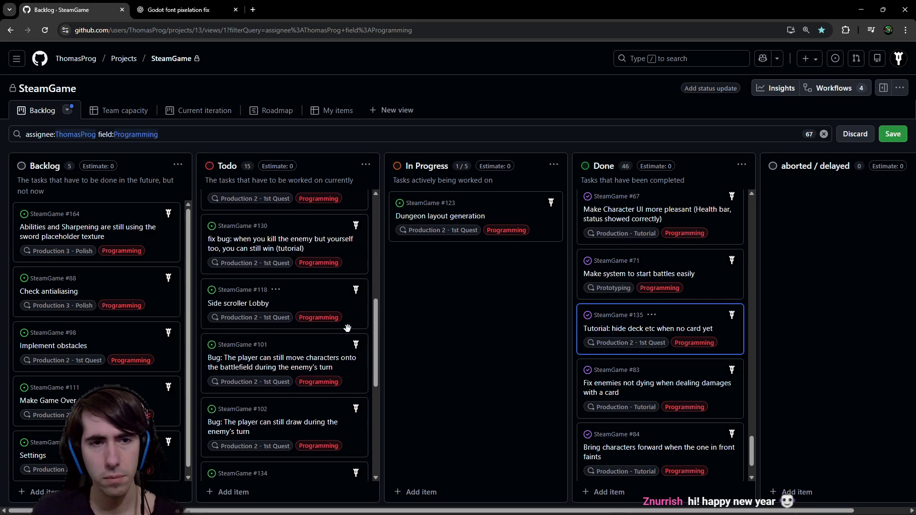
pyautogui.scroll(-1, 347, 328)
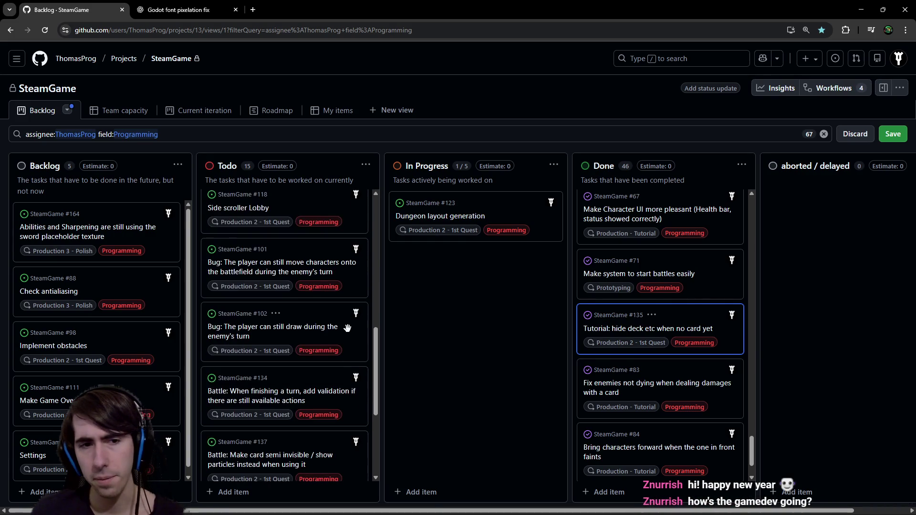
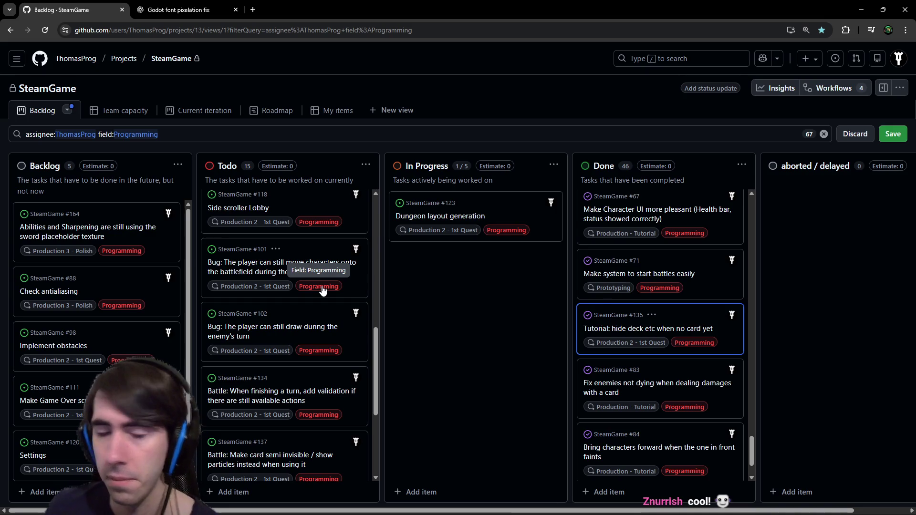
# - Scroll down the Todo column to reach card #134 about validating actions when finishing a turn
pyautogui.scroll(-1, 307, 331)
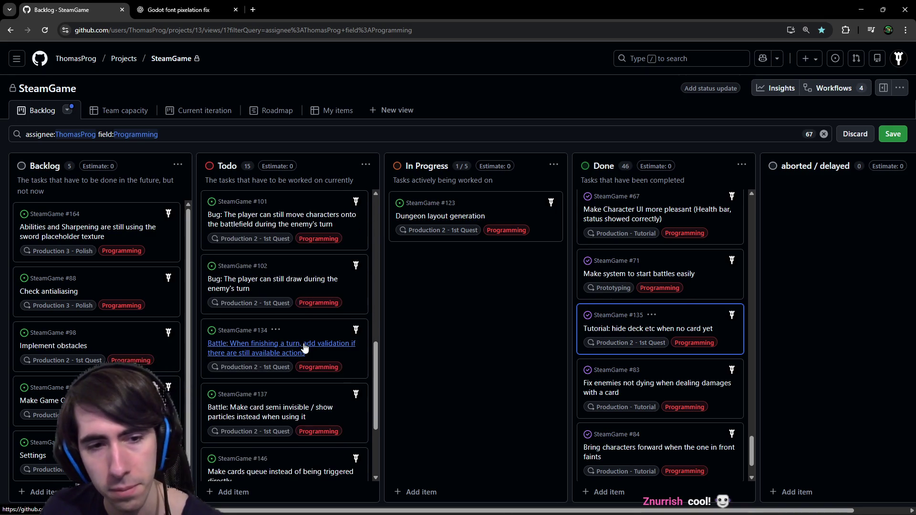
pyautogui.scroll(-3, 305, 348)
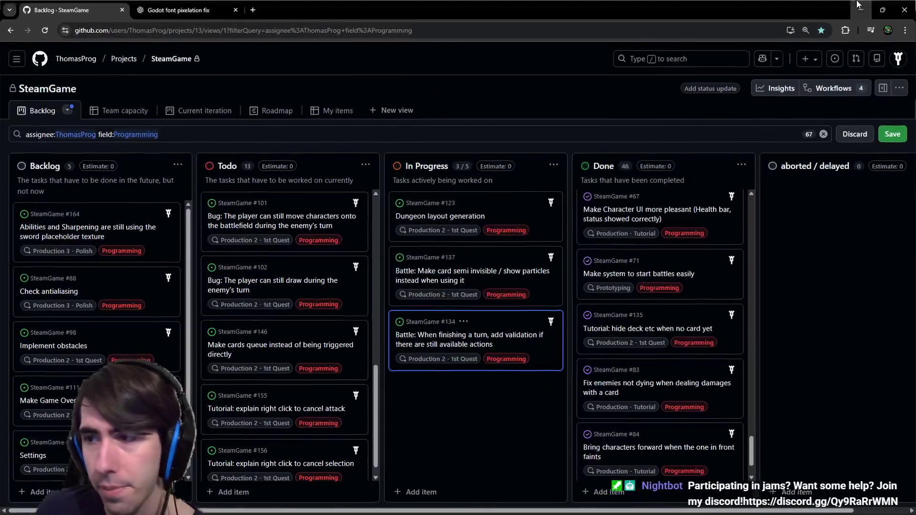
# - Back in Godot, open the playerView2D scene from the View instance
pyautogui.click(859, 7)
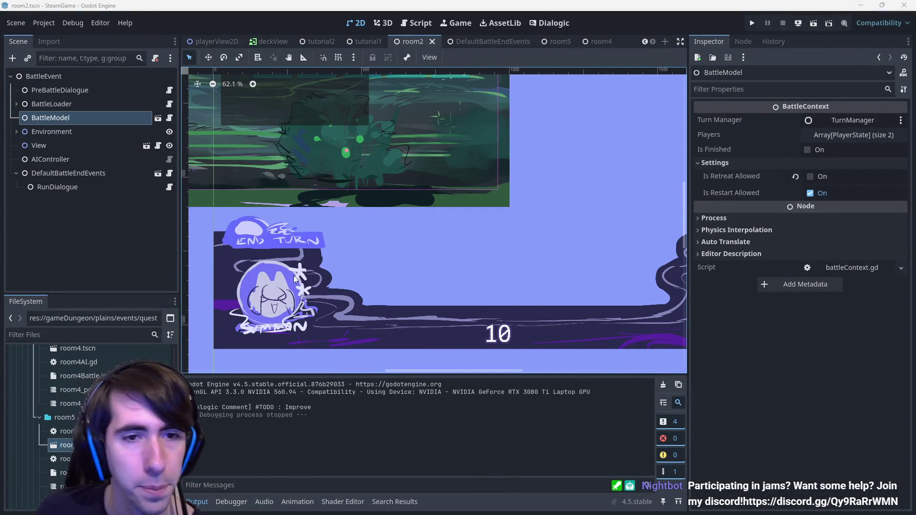
pyautogui.click(39, 145)
pyautogui.scroll(-3, 275, 253)
pyautogui.doubleClick(274, 253)
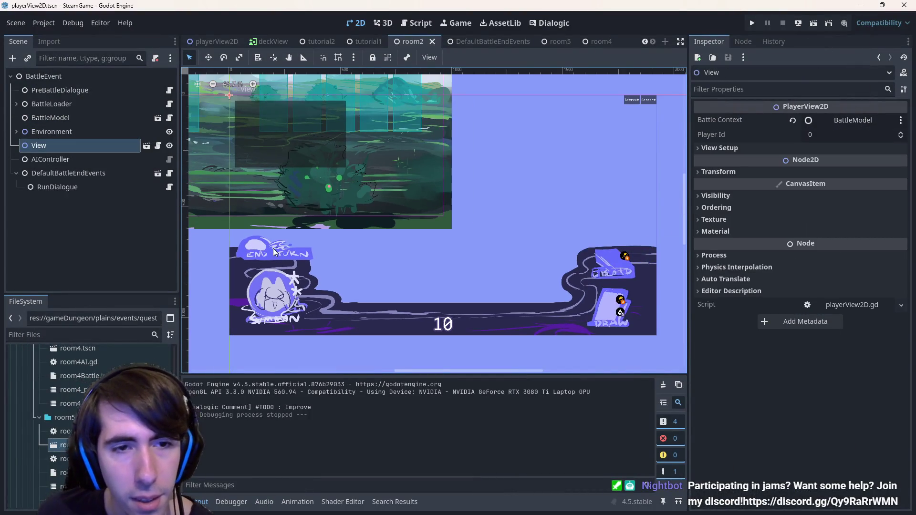
# - Select EndTurn_TextureButton and open its phaseButton.gd script
pyautogui.scroll(-4, 346, 286)
pyautogui.scroll(2, 345, 285)
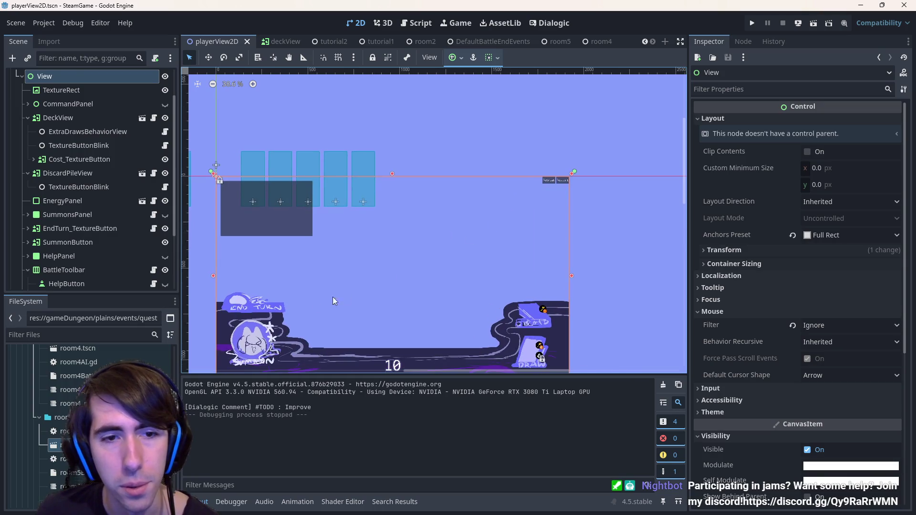
pyautogui.click(253, 312)
pyautogui.scroll(2, 301, 298)
pyautogui.scroll(-3, 373, 330)
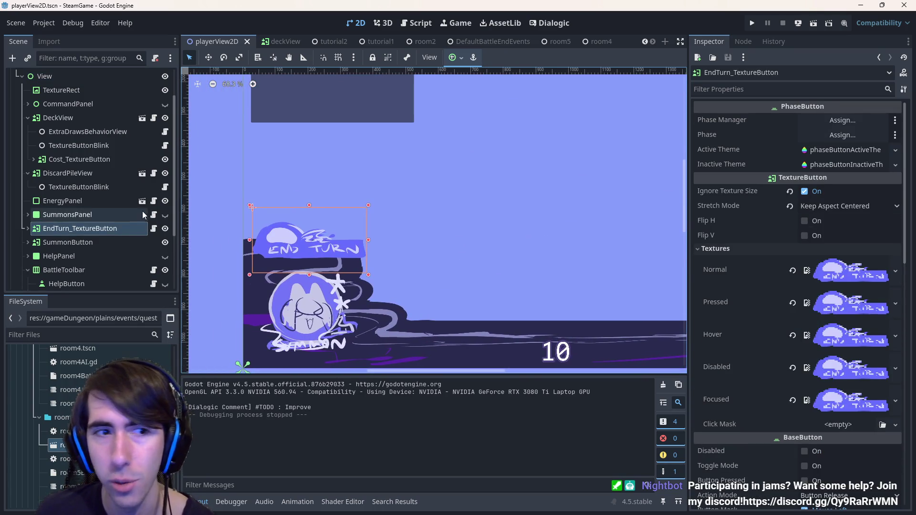
pyautogui.click(154, 228)
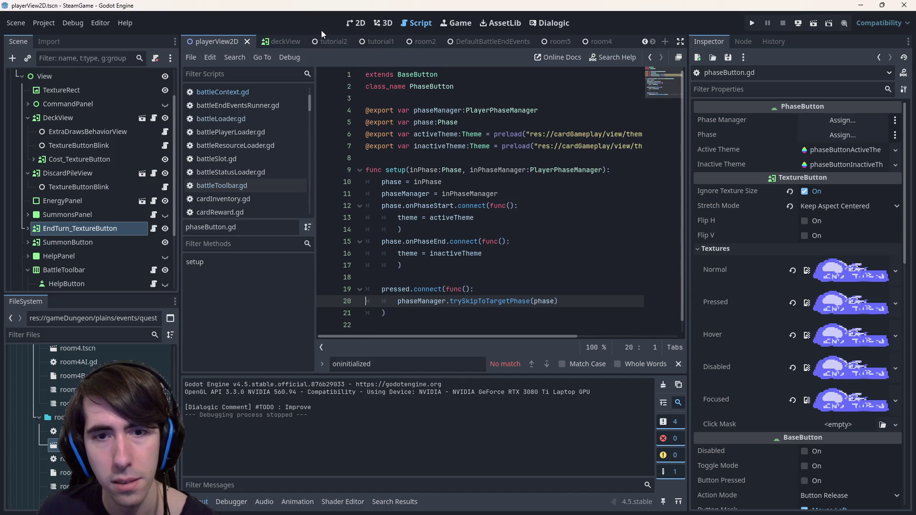
pyautogui.scroll(-1, 413, 217)
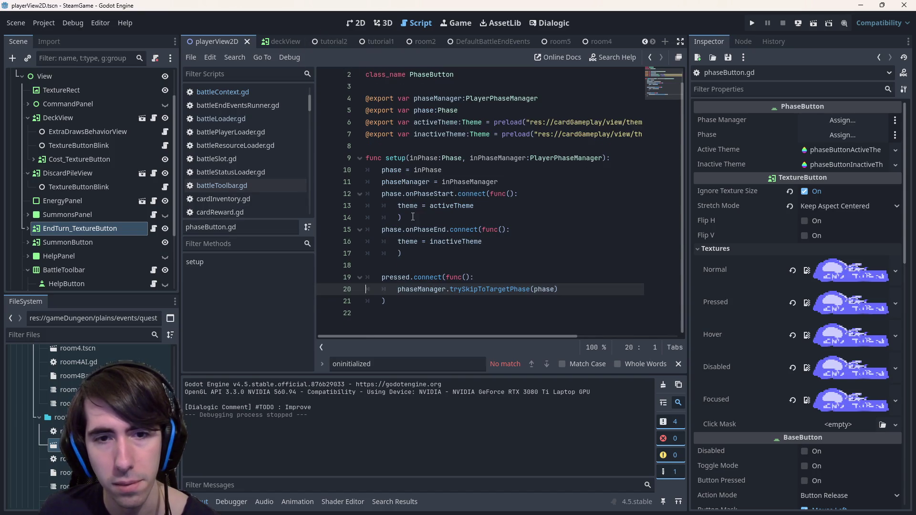
pyautogui.doubleClick(387, 278)
pyautogui.click(396, 289)
pyautogui.doubleClick(387, 278)
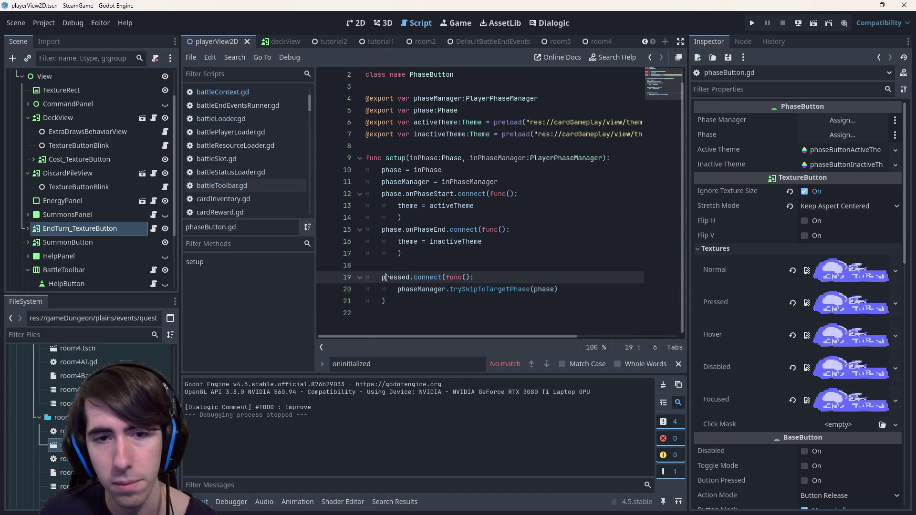
pyautogui.moveTo(388, 278)
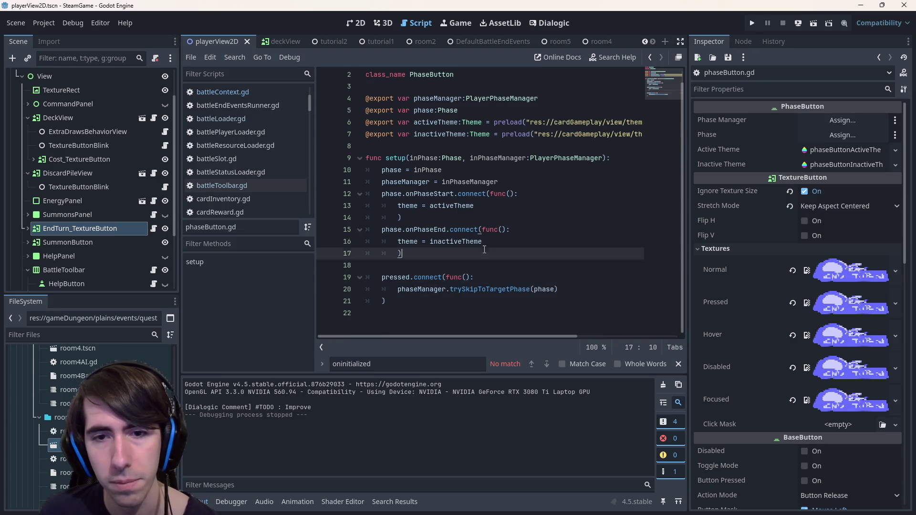
pyautogui.click(519, 289)
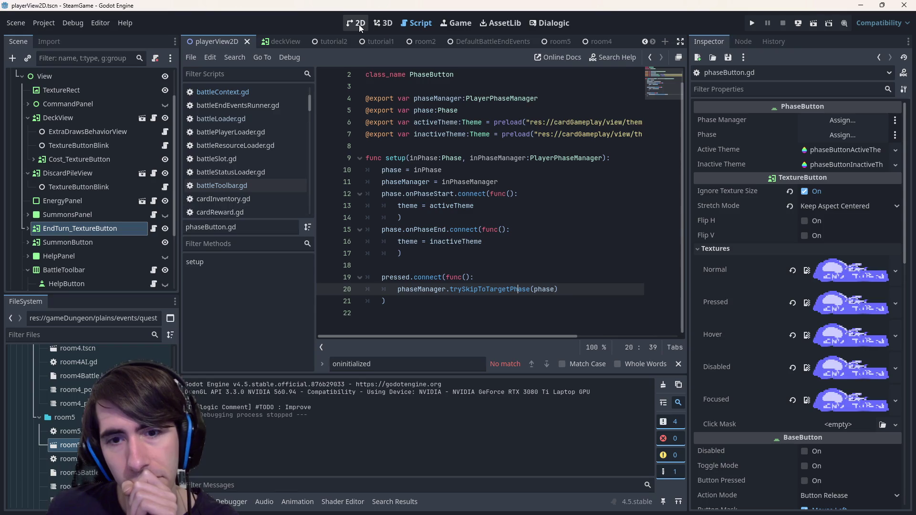
pyautogui.doubleClick(486, 292)
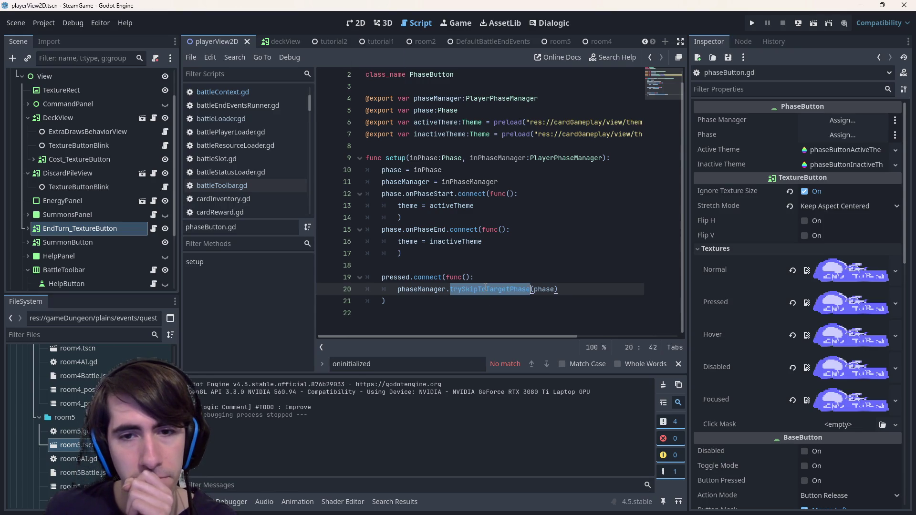
pyautogui.click(457, 268)
pyautogui.click(474, 278)
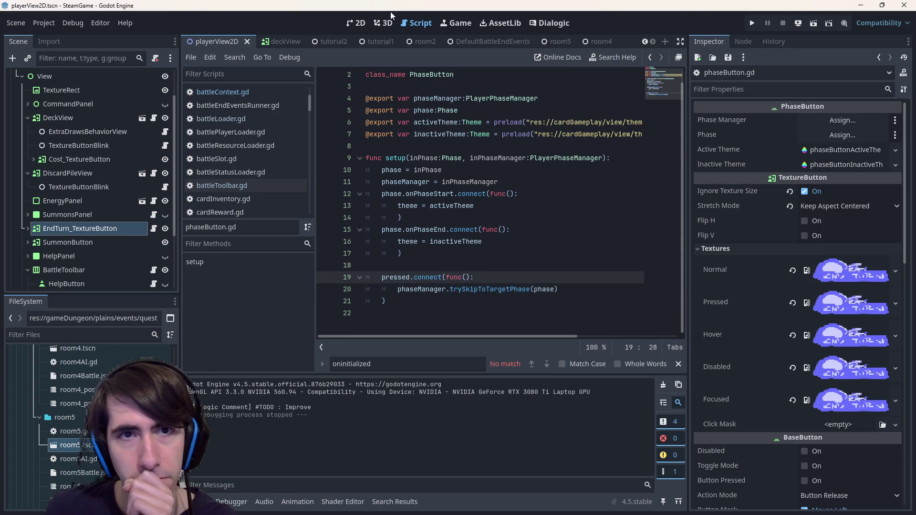
pyautogui.click(361, 24)
pyautogui.scroll(2, 321, 240)
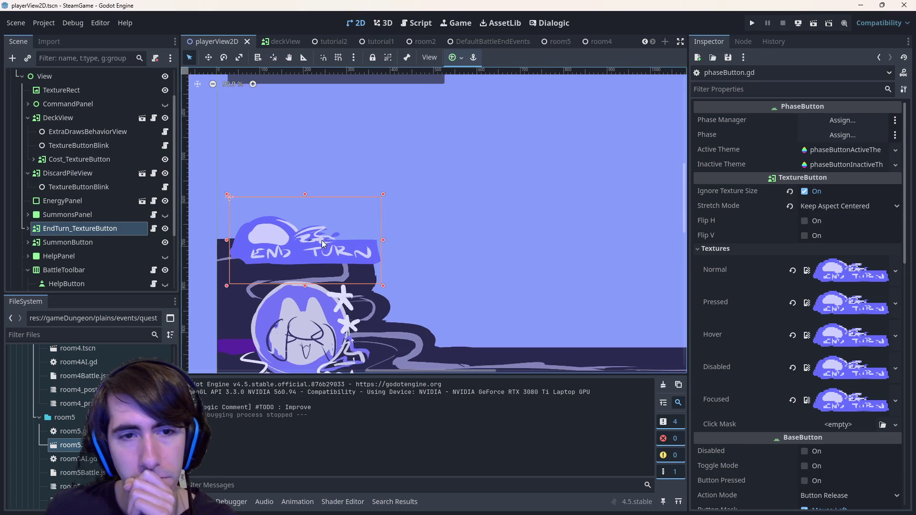
pyautogui.click(153, 228)
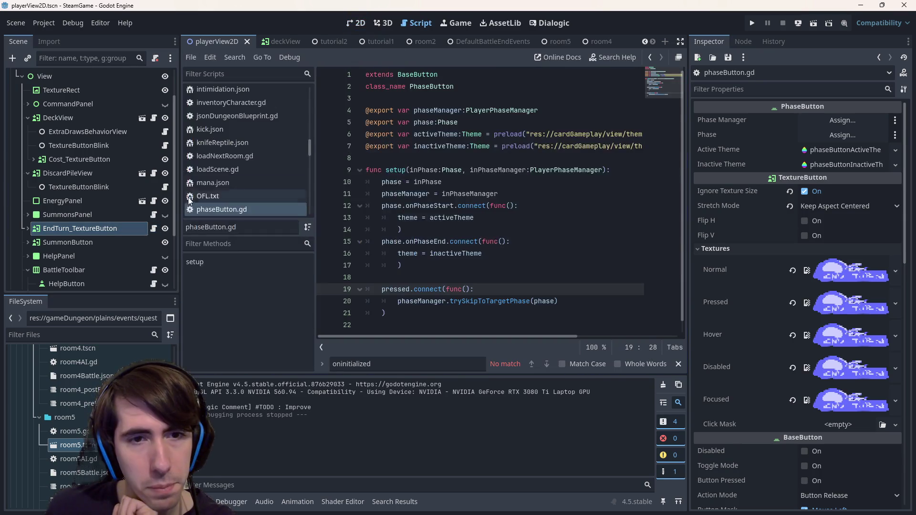
pyautogui.click(469, 281)
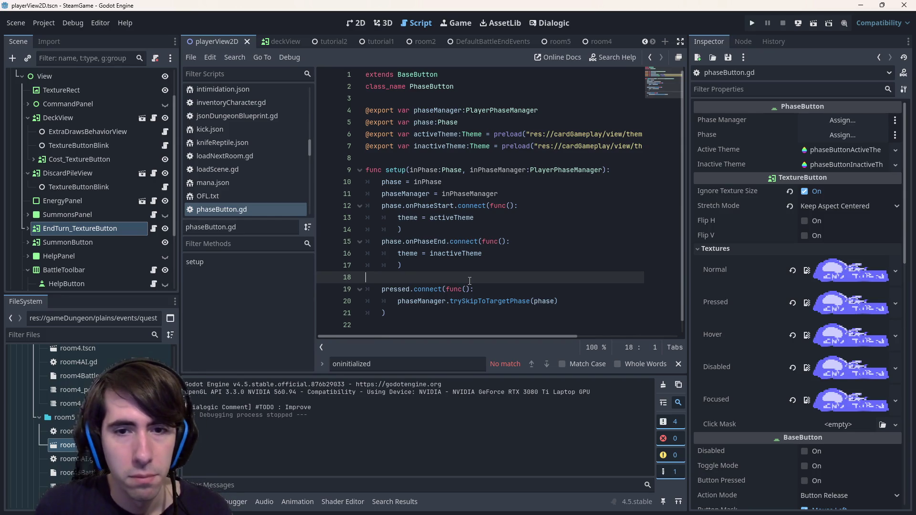
# - Add func onEndTurnButtonPressed(): at the script end containing the pasted trySkipToTargetPhase call
pyautogui.press('Down')
pyautogui.press('Down')
pyautogui.press('Down')
pyautogui.press('Return')
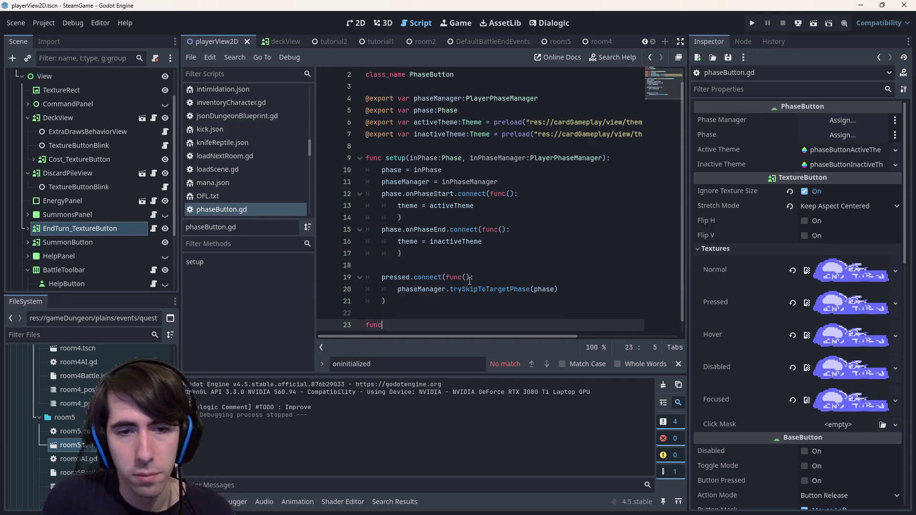
pyautogui.write('ButtonPresse')
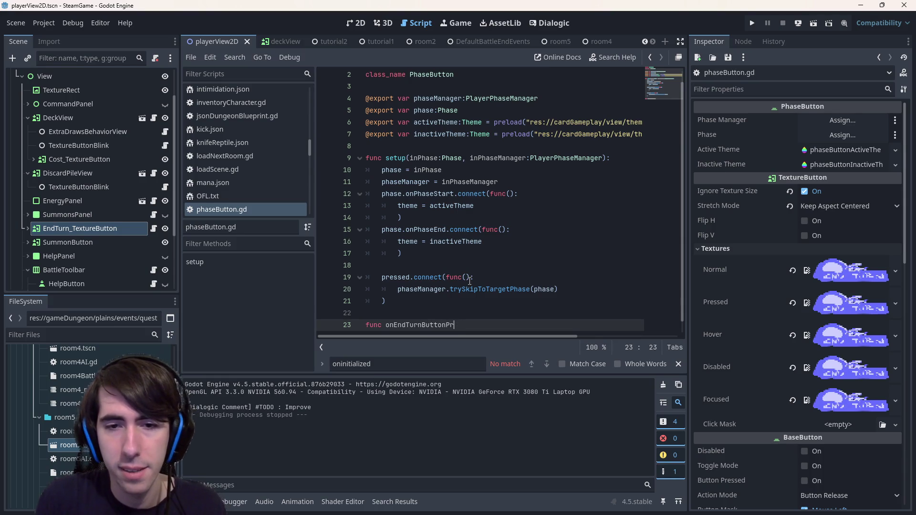
pyautogui.write('d():')
pyautogui.press('Return')
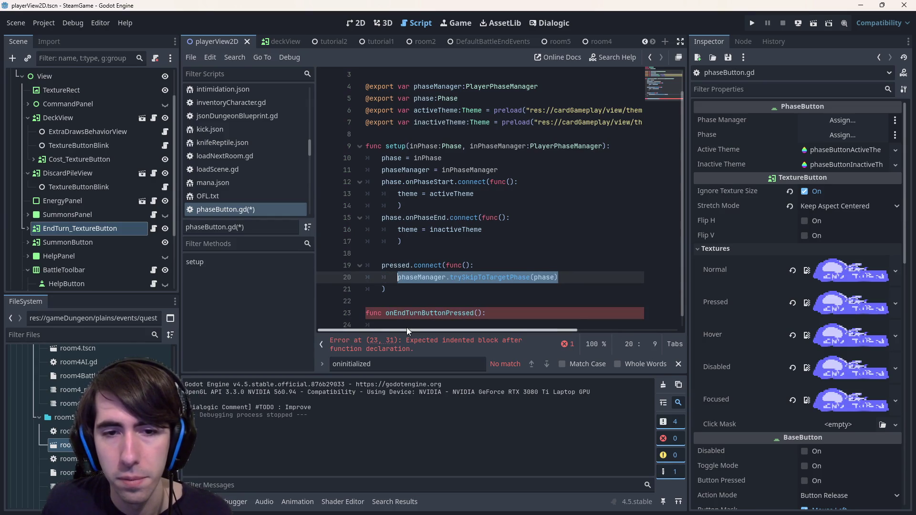
pyautogui.write('phaseManager.trySkipToTargetPhase(phase)')
# - Replace the inline lambda in pressed.connect with onEndTurnButtonPressed and save
pyautogui.doubleClick(430, 301)
pyautogui.hotkey('ctrl', 'c')
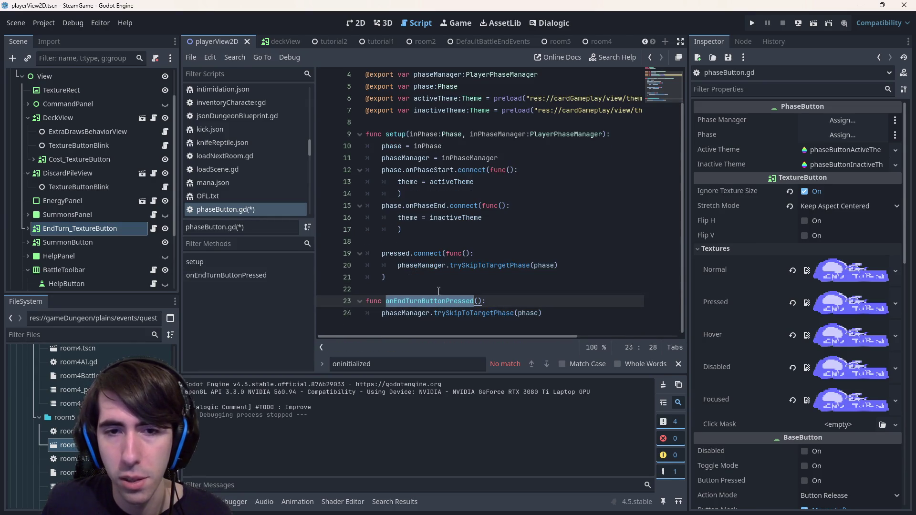
pyautogui.moveTo(391, 278)
pyautogui.mouseDown()
pyautogui.moveTo(456, 254)
pyautogui.moveTo(448, 254)
pyautogui.mouseUp()
pyautogui.hotkey('ctrl', 'v')
pyautogui.hotkey('ctrl', 's')
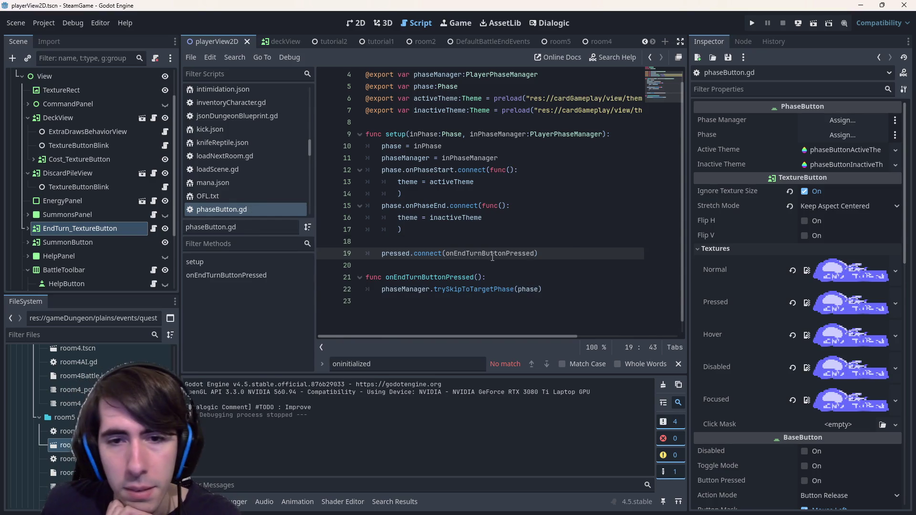
# - Insert a new line at the top of onEndTurnButtonPressed and save the script
pyautogui.click(502, 278)
pyautogui.press('Return')
pyautogui.scroll(1, 496, 278)
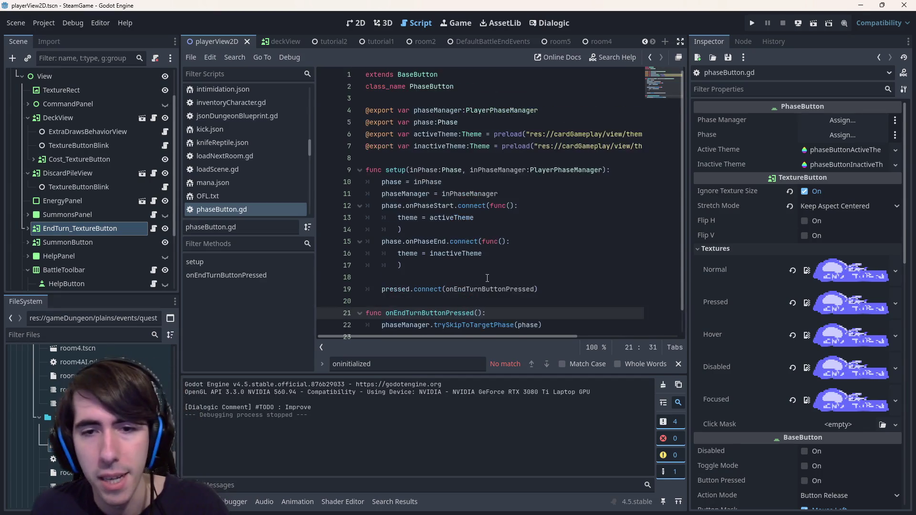
pyautogui.scroll(-1, 487, 278)
pyautogui.hotkey('ctrl', 's')
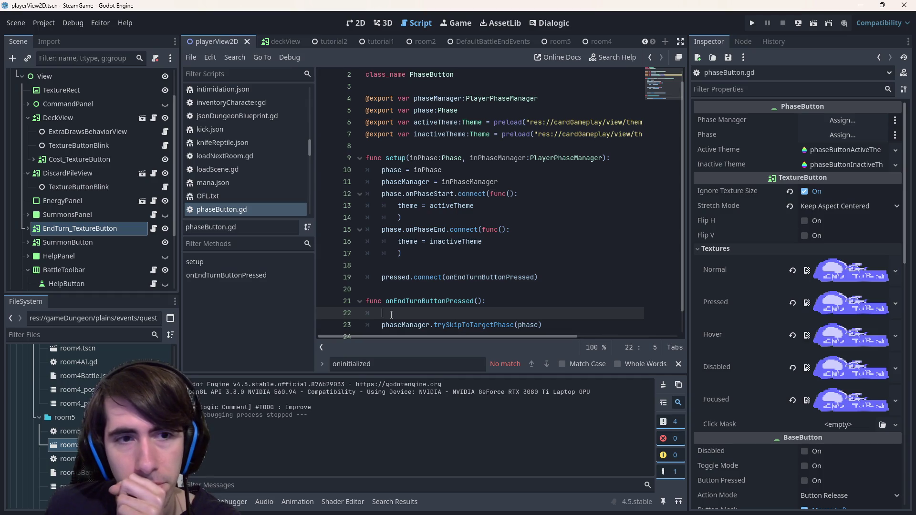
pyautogui.scroll(-2, 394, 310)
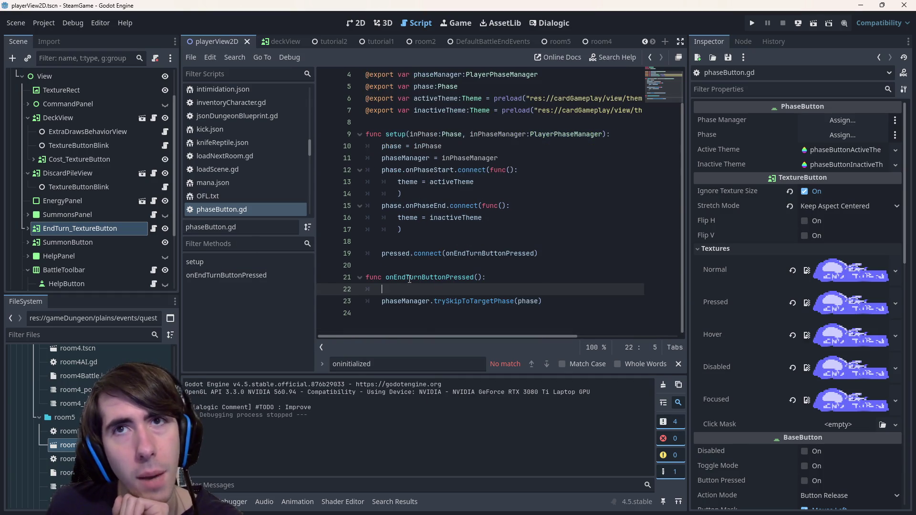
pyautogui.scroll(3, 412, 287)
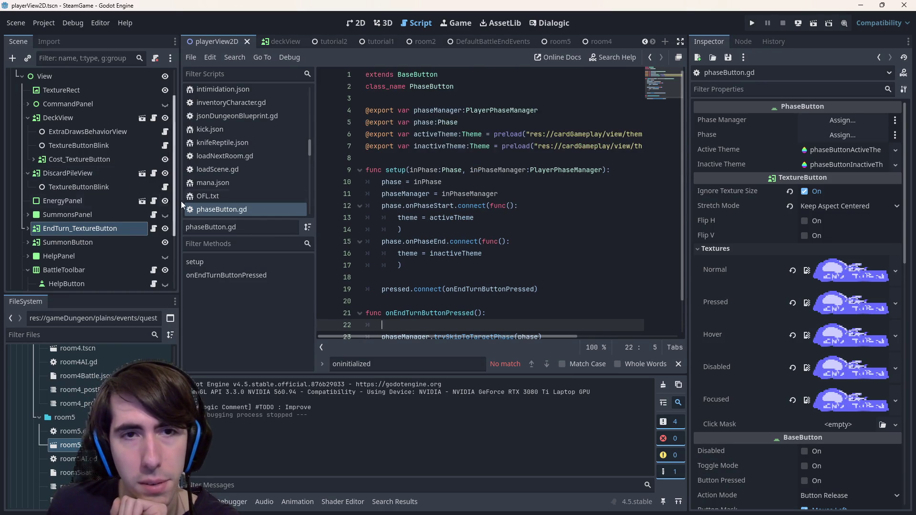
# - Reopen the end turn button's script from the 2D view and go to the blank line above func setup
pyautogui.doubleClick(424, 110)
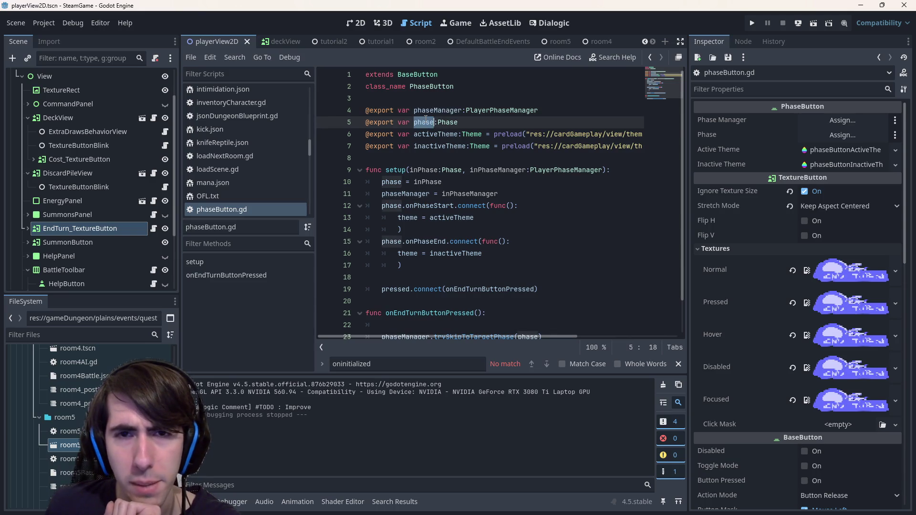
pyautogui.scroll(-2, 271, 208)
pyautogui.scroll(-1, 351, 268)
pyautogui.click(356, 23)
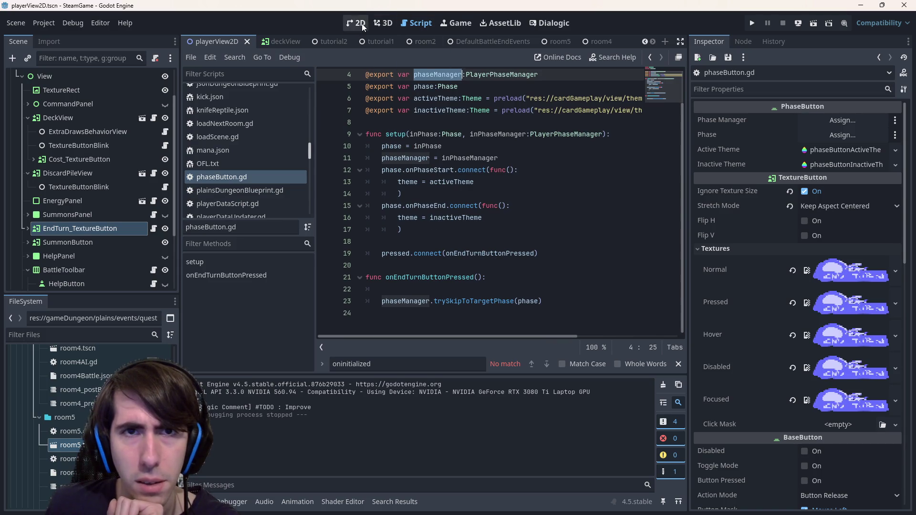
pyautogui.click(151, 232)
pyautogui.click(151, 233)
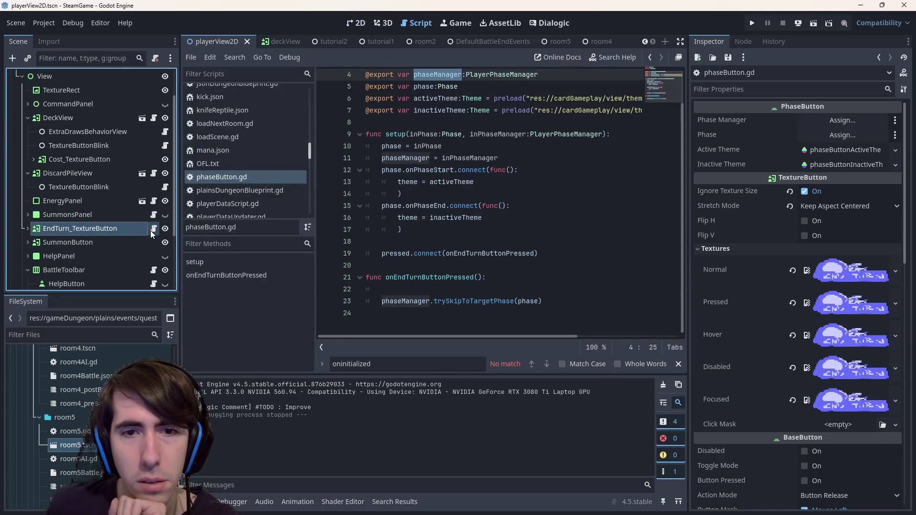
pyautogui.click(462, 98)
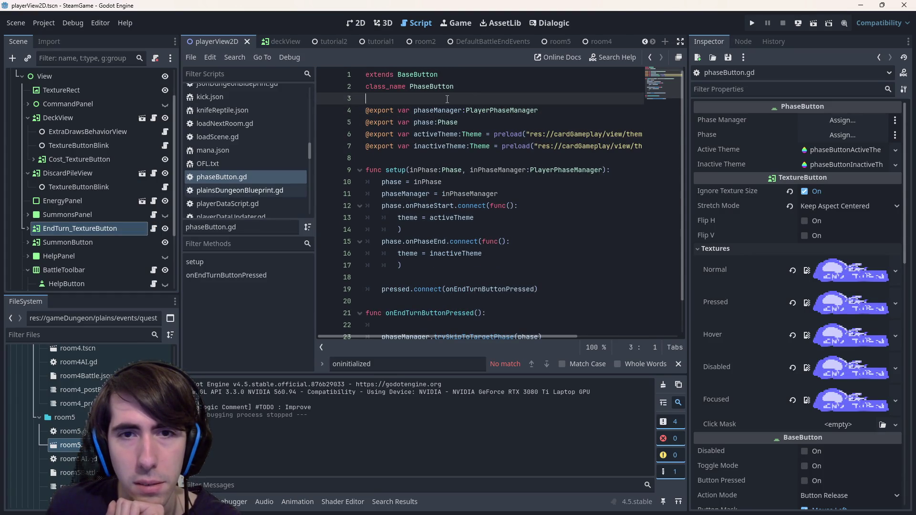
pyautogui.click(438, 159)
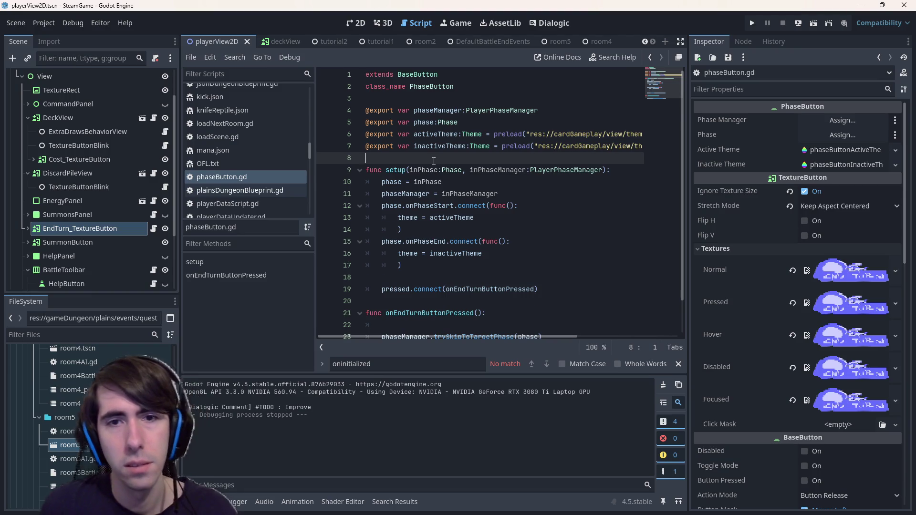
# - Start and remove a var line, then inspect setup's parameters and the end-turn button node
pyautogui.press('Return')
pyautogui.press('Up')
pyautogui.write('var')
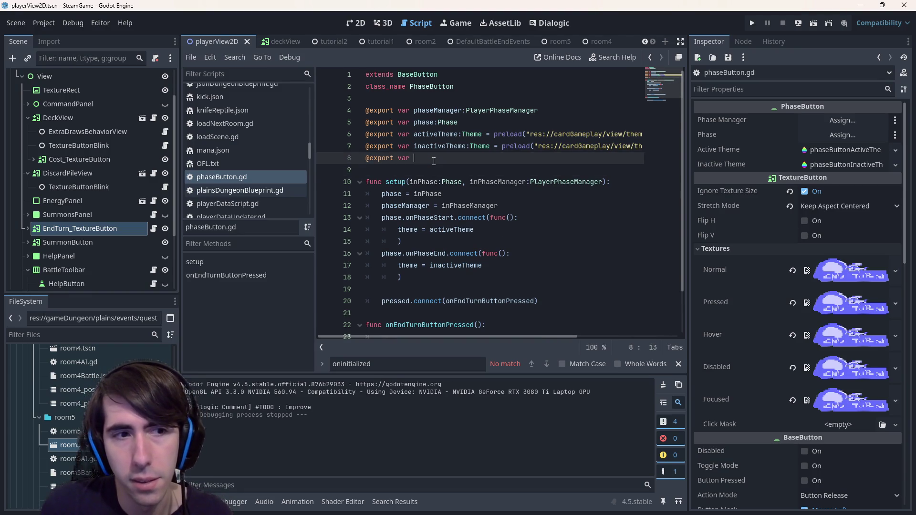
pyautogui.hotkey('ctrl', 'BackSpace')
pyautogui.hotkey('ctrl', 'BackSpace')
pyautogui.hotkey('ctrl', 'BackSpace')
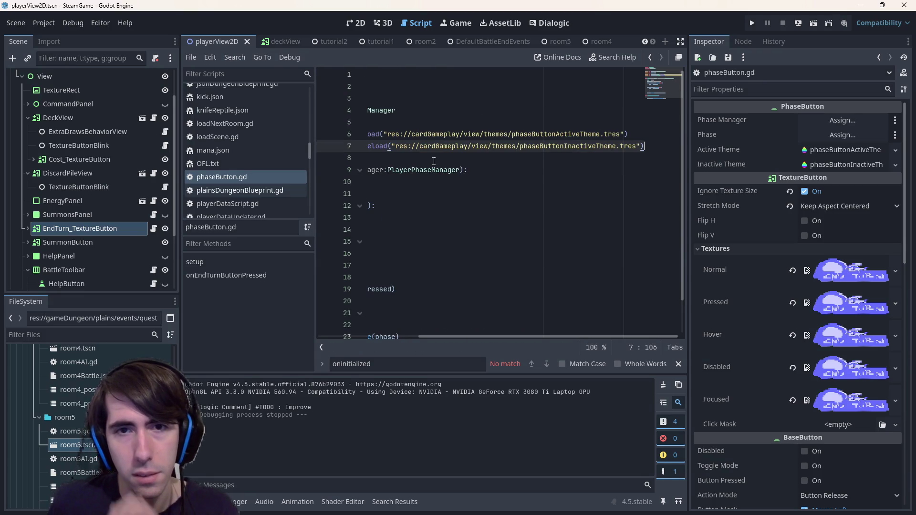
pyautogui.click(434, 162)
pyautogui.click(489, 170)
pyautogui.scroll(-1, 489, 168)
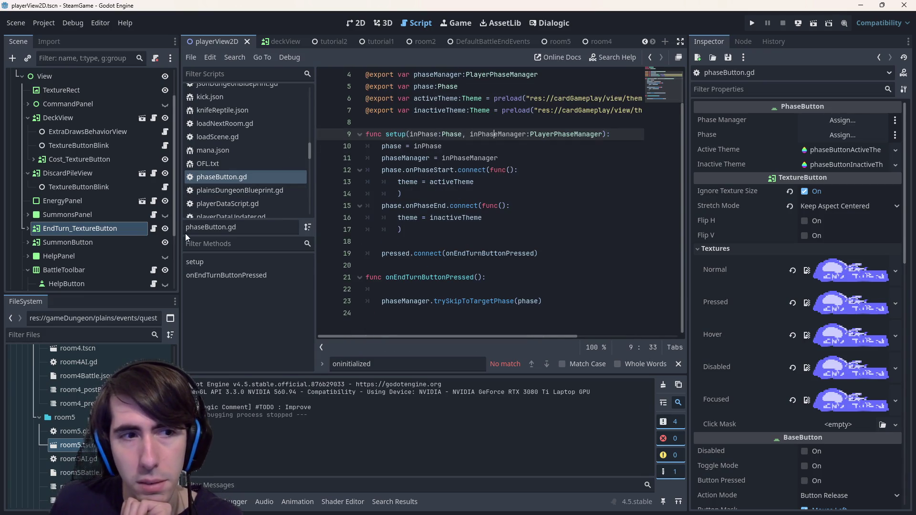
pyautogui.click(27, 230)
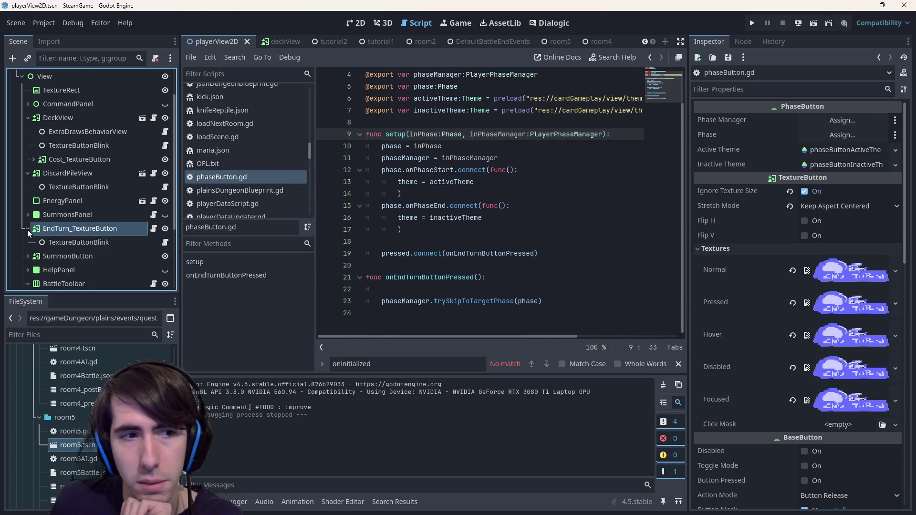
pyautogui.click(71, 239)
pyautogui.click(74, 228)
pyautogui.scroll(1, 424, 176)
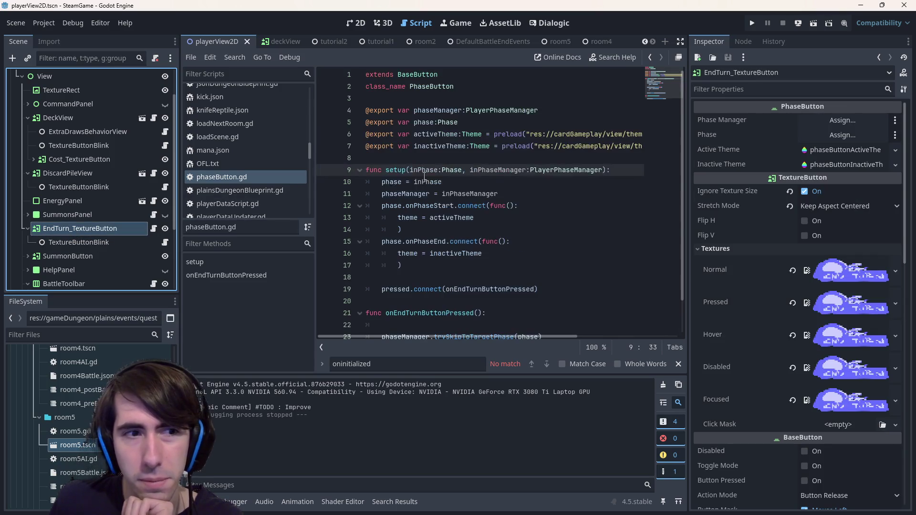
pyautogui.click(412, 159)
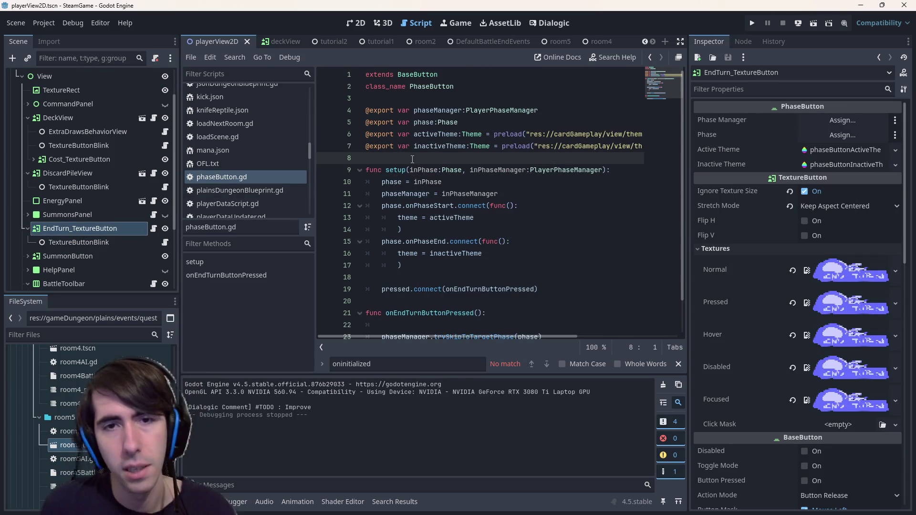
pyautogui.press('Return')
pyautogui.press('Up')
pyautogui.write('@')
pyautogui.press('BackSpace')
pyautogui.press('BackSpace')
pyautogui.press('BackSpace')
pyautogui.write('export var b')
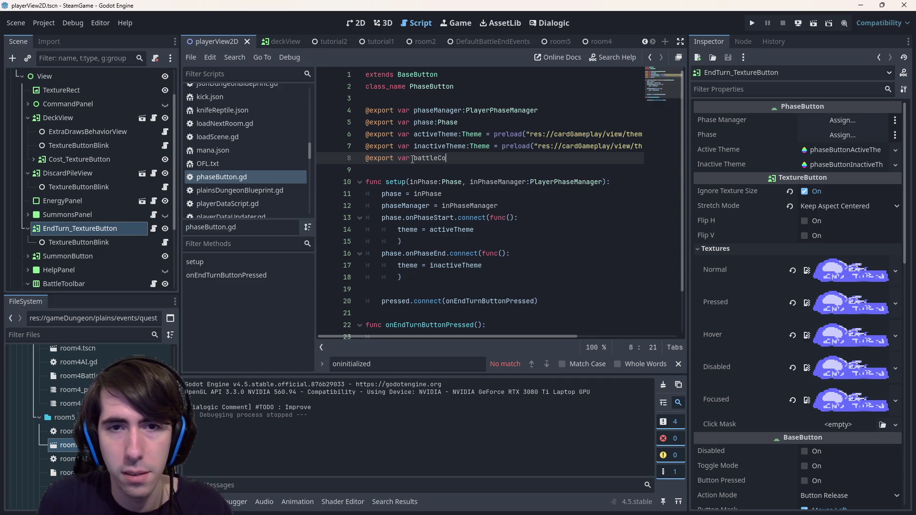
pyautogui.write('attle')
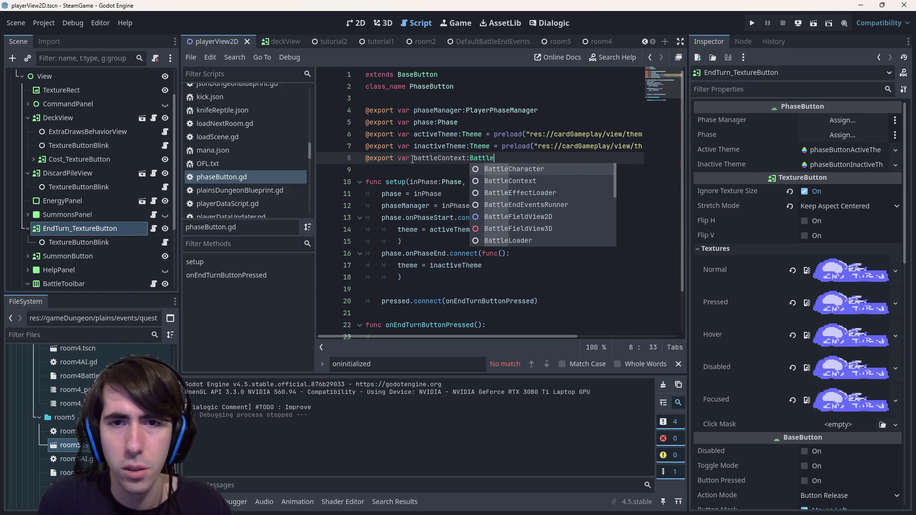
pyautogui.press('Return')
pyautogui.hotkey('ctrl', 's')
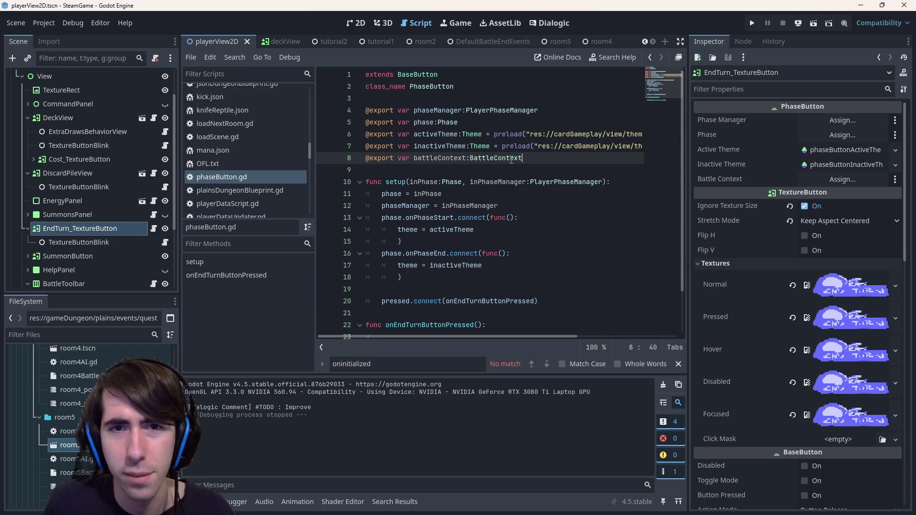
# - Try assigning a node to Battle Context in the Inspector, then cancel the picker
pyautogui.moveTo(543, 160); pyautogui.dragTo(344, 161)
pyautogui.click(831, 180)
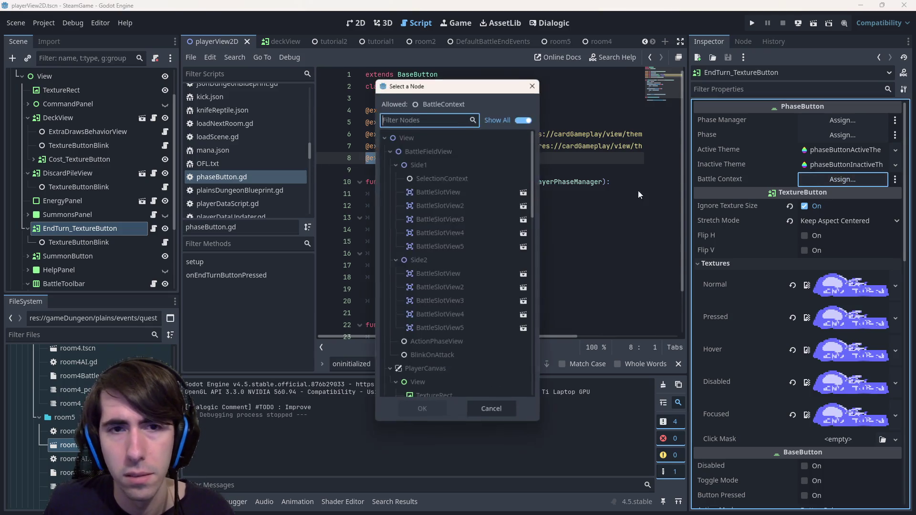
pyautogui.scroll(-5, 436, 184)
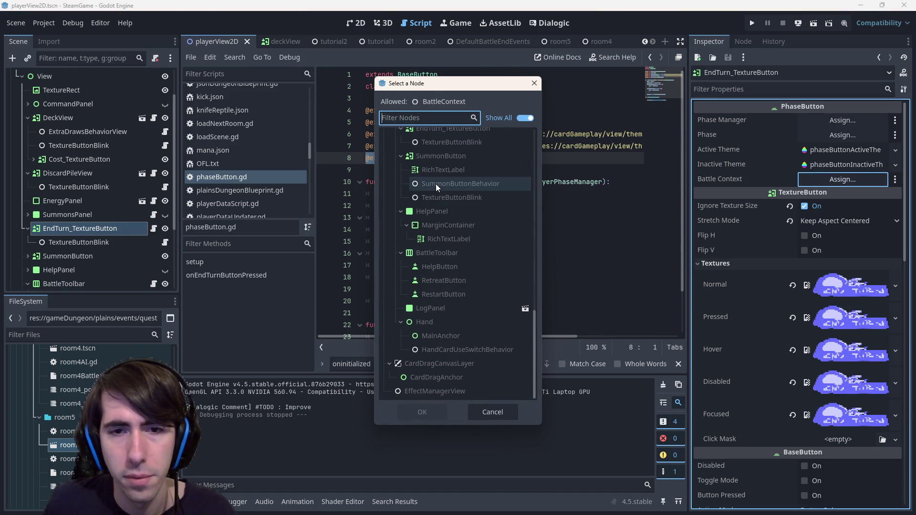
pyautogui.press('Escape')
# - Try renaming the export to playerView:PlayerView2D, then undo back to battleContext and save
pyautogui.doubleClick(461, 161)
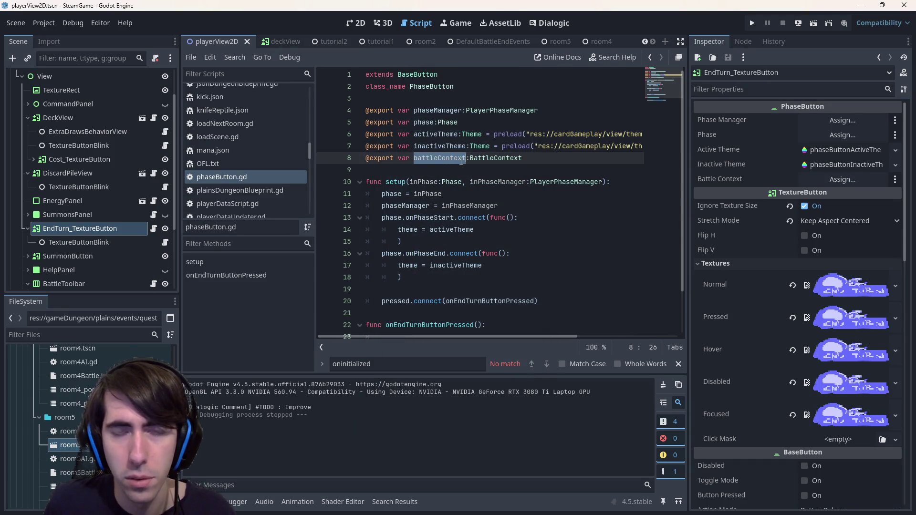
pyautogui.write('playerView')
pyautogui.hotkey('shift', 'End')
pyautogui.write(':PlayerView2D')
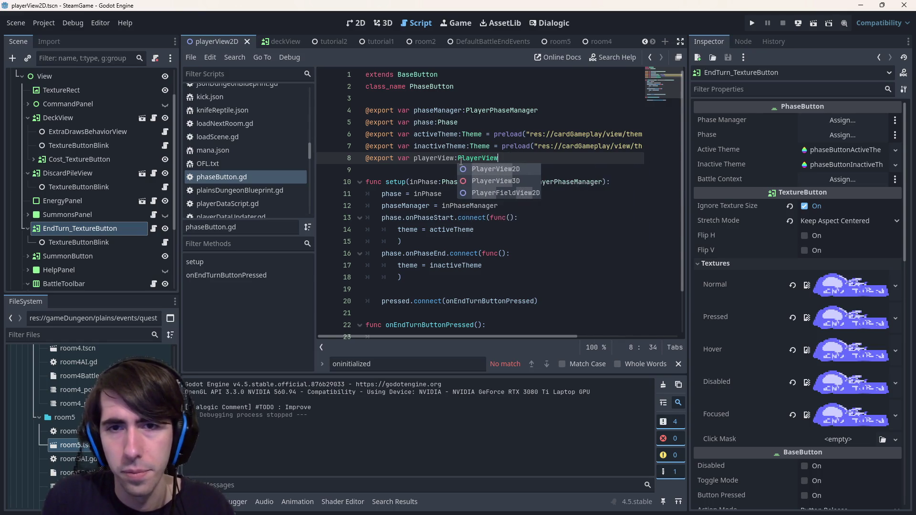
pyautogui.hotkey('ctrl', 's')
pyautogui.doubleClick(442, 161)
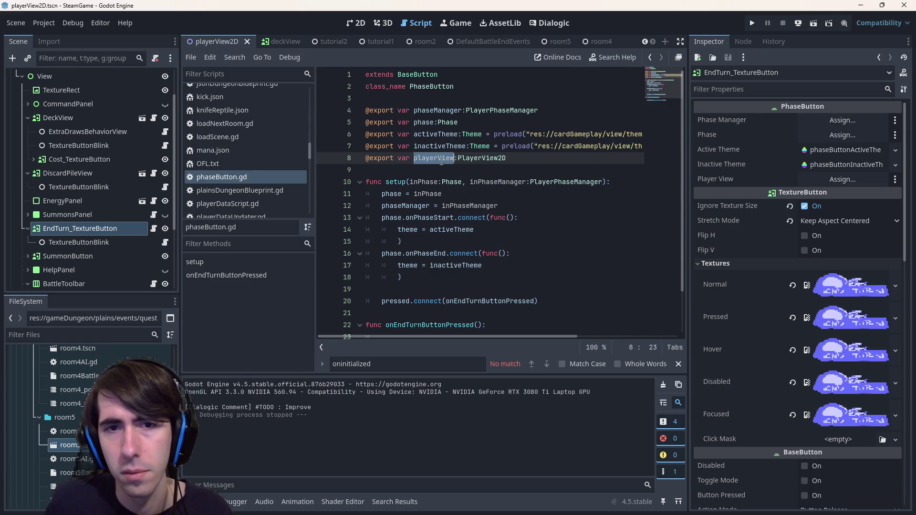
pyautogui.hotkey('ctrl', 'z')
pyautogui.hotkey('ctrl', 'z')
pyautogui.hotkey('ctrl', 'z')
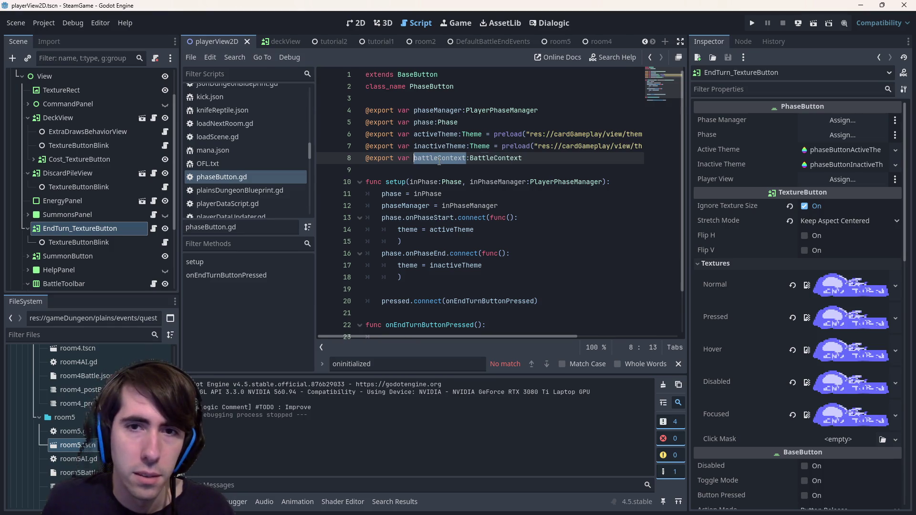
pyautogui.hotkey('ctrl', 's')
# - Copy battleContext:BattleContext into setup's parameters, save, and check the shadowed-variable warning
pyautogui.moveTo(415, 157); pyautogui.dragTo(534, 159)
pyautogui.hotkey('ctrl', 'c')
pyautogui.click(413, 182)
pyautogui.hotkey('ctrl', 'v')
pyautogui.write(',')
pyautogui.hotkey('ctrl', 's')
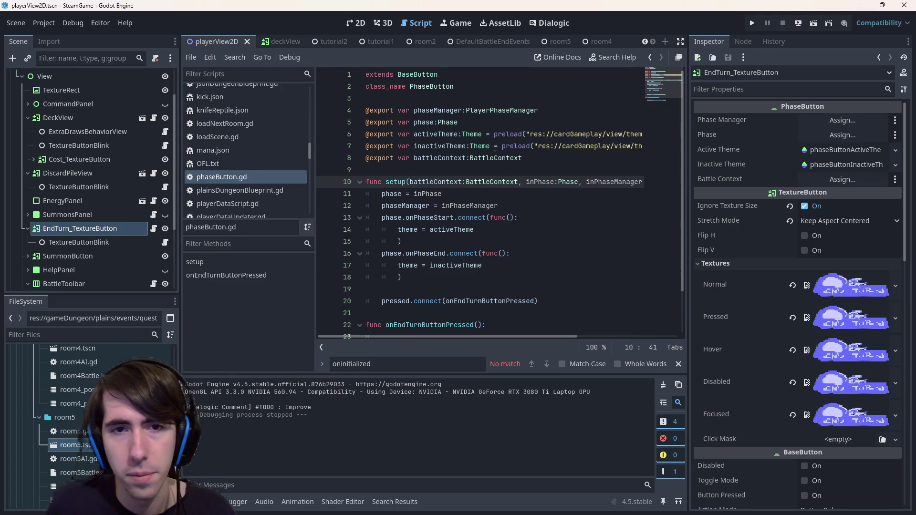
pyautogui.scroll(2, 110, 143)
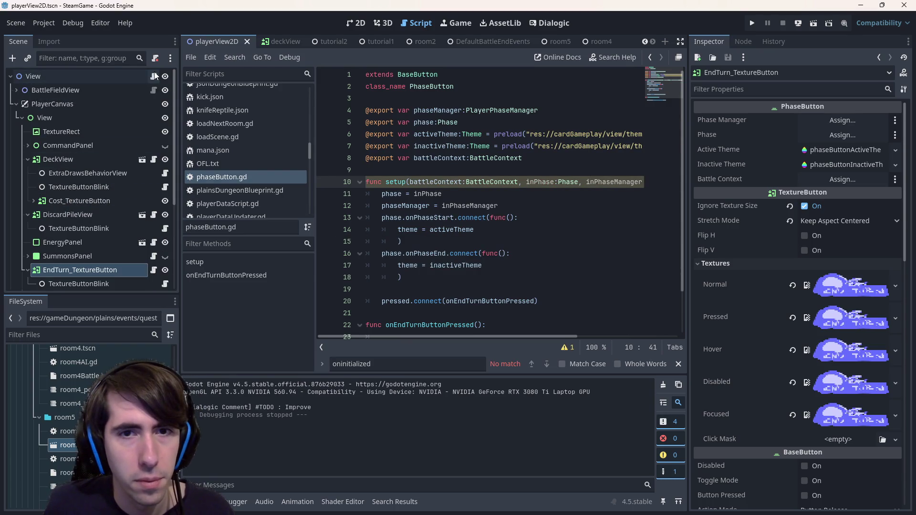
pyautogui.click(560, 347)
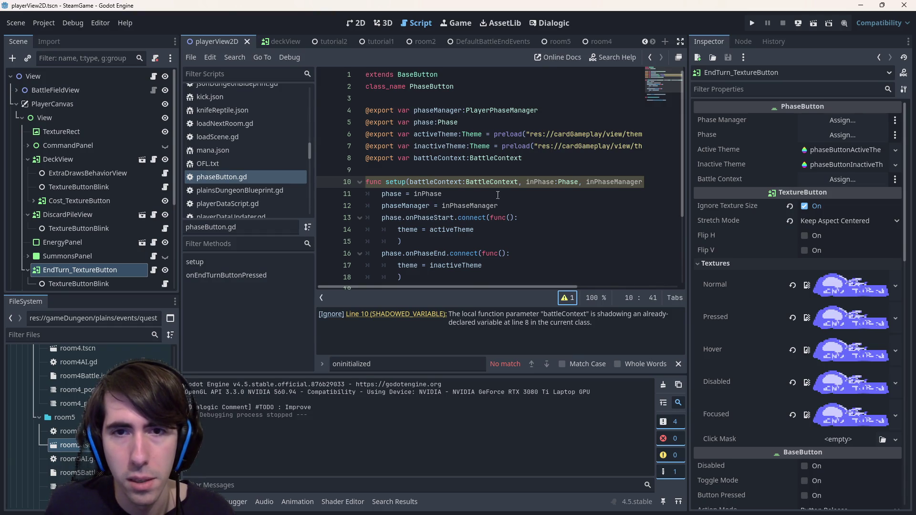
# - Rename the parameter to inBattleContext, assign it to battleContext in setup, save, and open playerView2D.gd
pyautogui.doubleClick(436, 182)
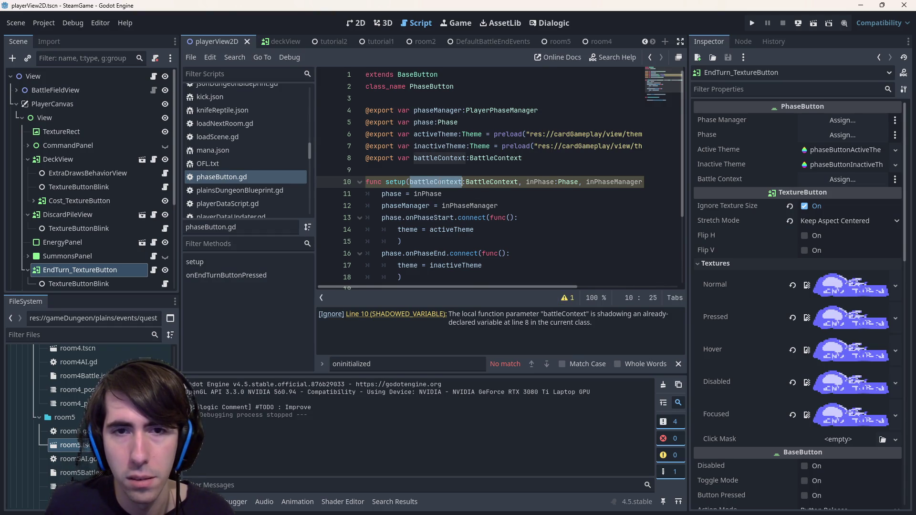
pyautogui.write('inBattleContext')
pyautogui.press('Down')
pyautogui.hotkey('ctrl', 'shift', 'Return')
pyautogui.write('battleContext:BattleContext')
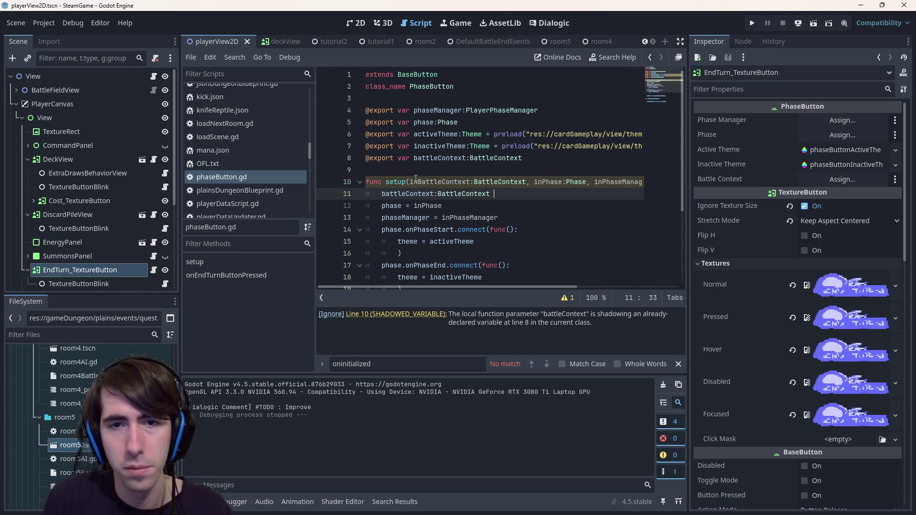
pyautogui.hotkey('ctrl', 'BackSpace')
pyautogui.write('B')
pyautogui.press('Return')
pyautogui.hotkey('ctrl', 's')
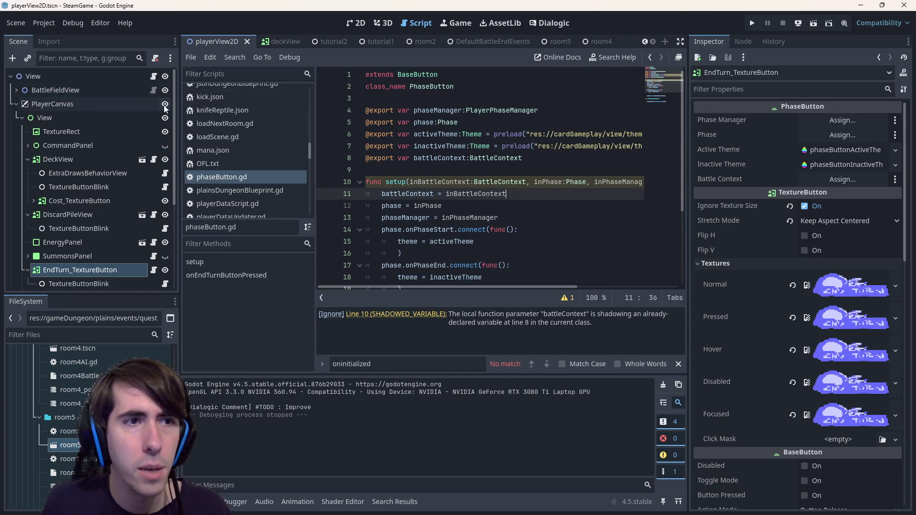
pyautogui.click(154, 75)
pyautogui.click(154, 76)
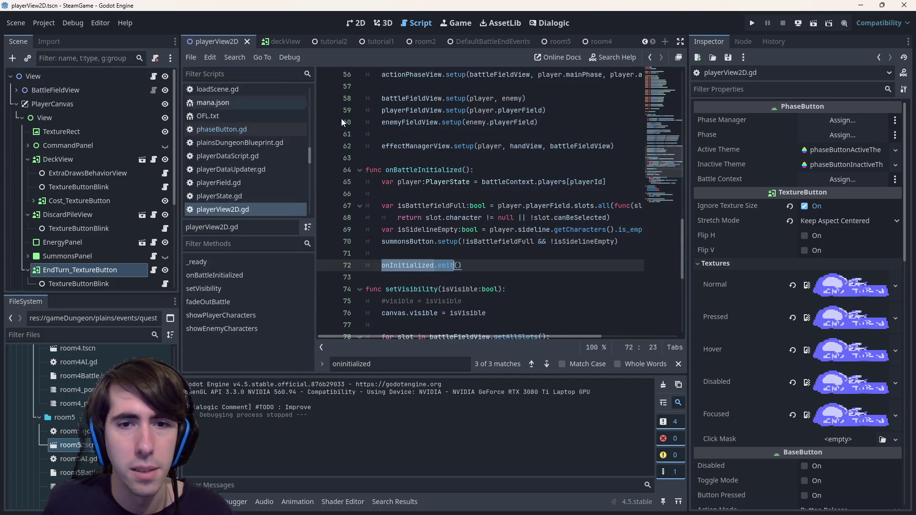
# - Pass battleContext as the first argument of the first phase button's setup() call
pyautogui.click(513, 230)
pyautogui.scroll(6, 513, 233)
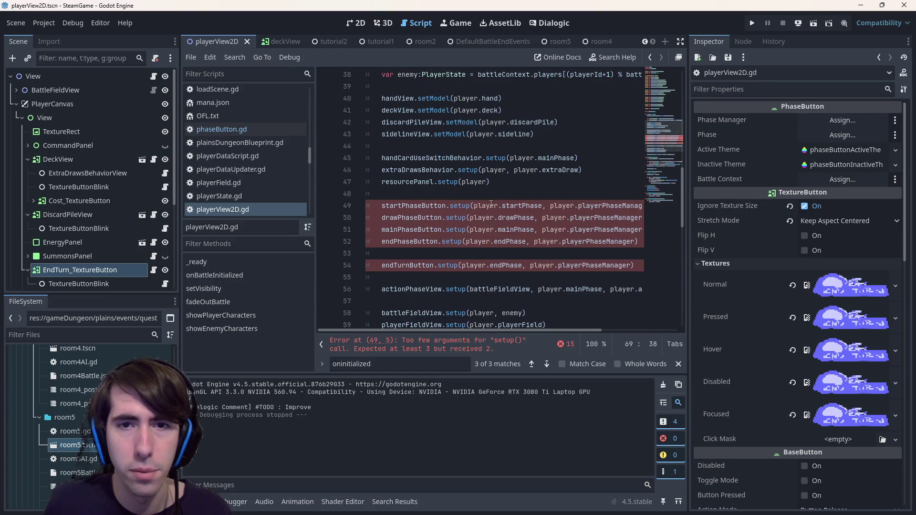
pyautogui.click(476, 204)
pyautogui.scroll(1, 515, 207)
pyautogui.write('battleContext')
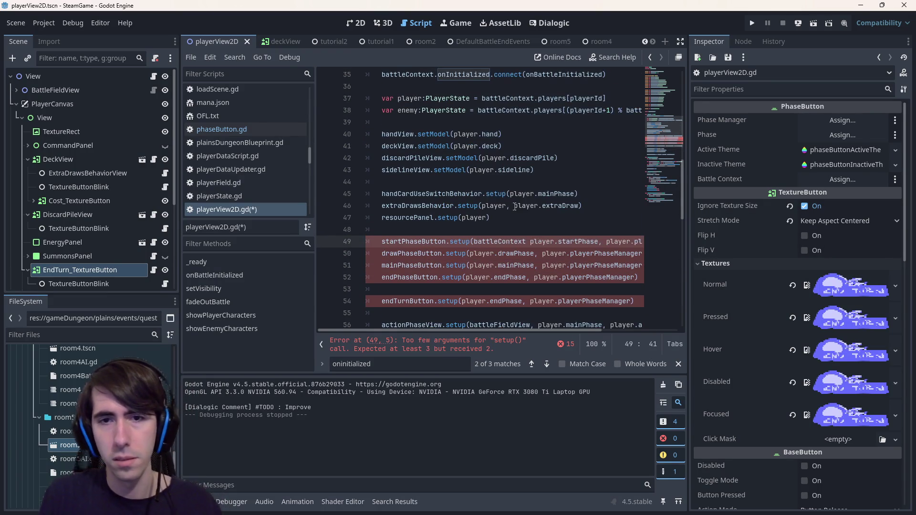
pyautogui.press('Return')
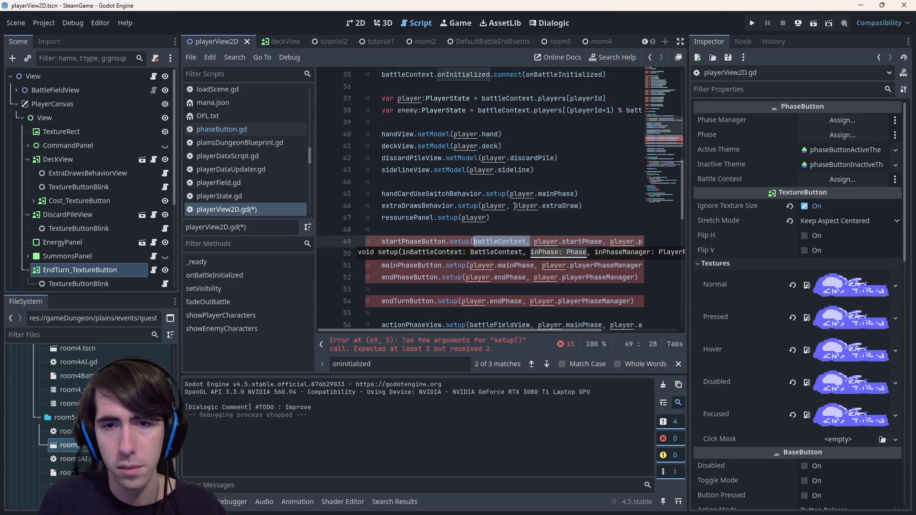
pyautogui.write(',')
# - Add battleContext to the remaining setup calls including the end-turn button, save, and switch to the task board
pyautogui.press('Down')
pyautogui.hotkey('ctrl', 'd')
pyautogui.hotkey('ctrl', 'd')
pyautogui.hotkey('ctrl', 'd')
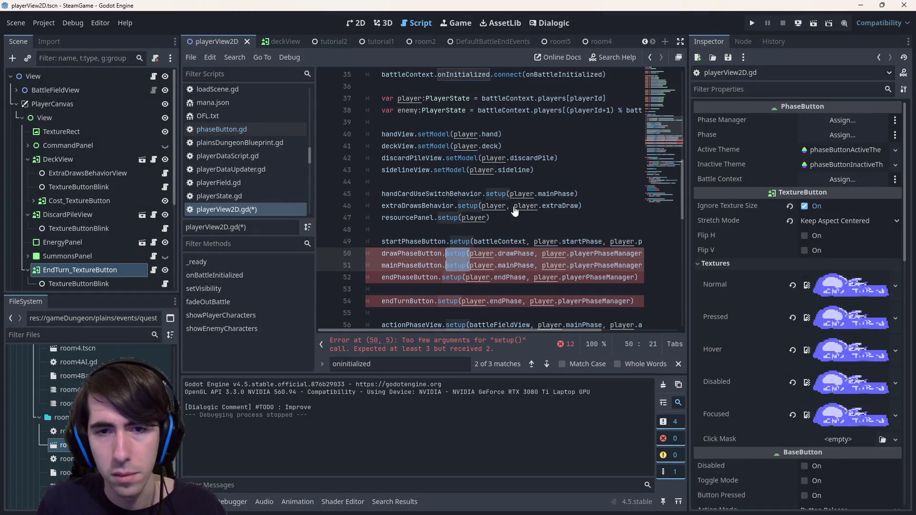
pyautogui.hotkey('ctrl', 'd')
pyautogui.press('Right')
pyautogui.write('b')
pyautogui.press('Return')
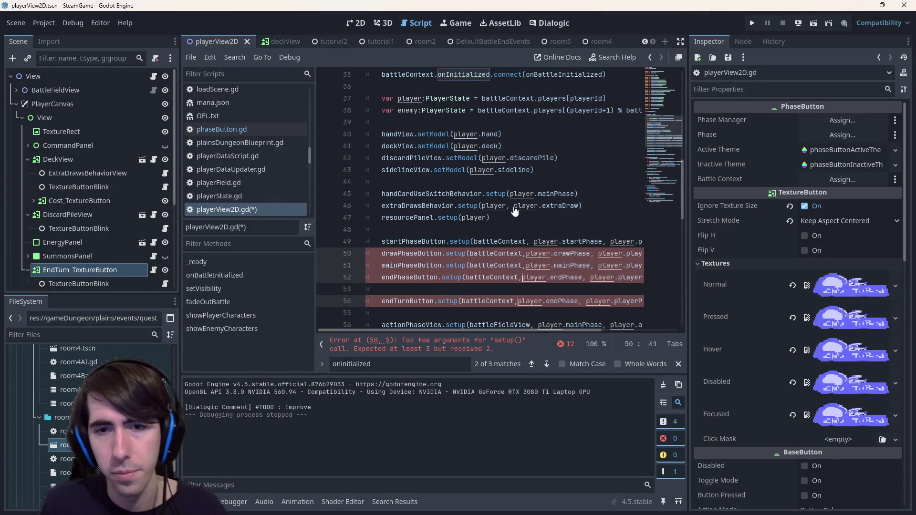
pyautogui.write(',')
pyautogui.scroll(-2, 514, 211)
pyautogui.click(507, 197)
pyautogui.hotkey('ctrl', 's')
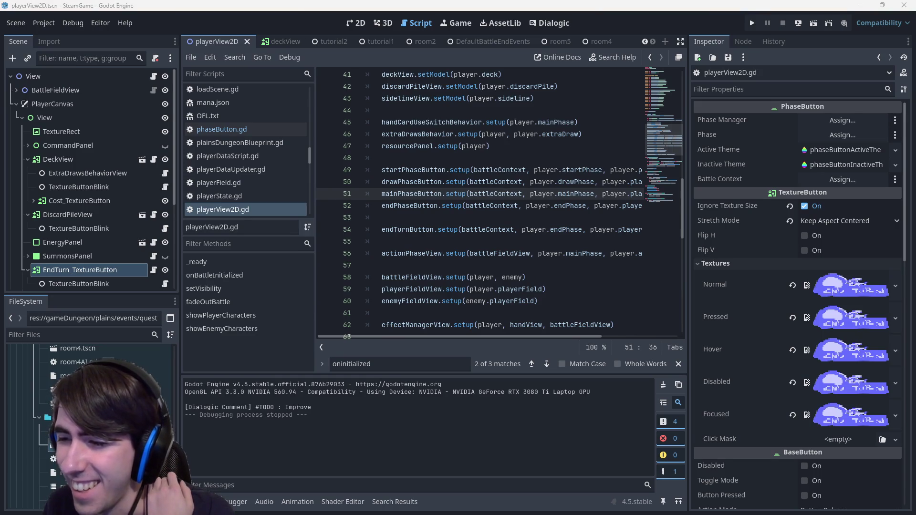
pyautogui.hotkey('alt', 'Tab')
pyautogui.scroll(-1, 226, 345)
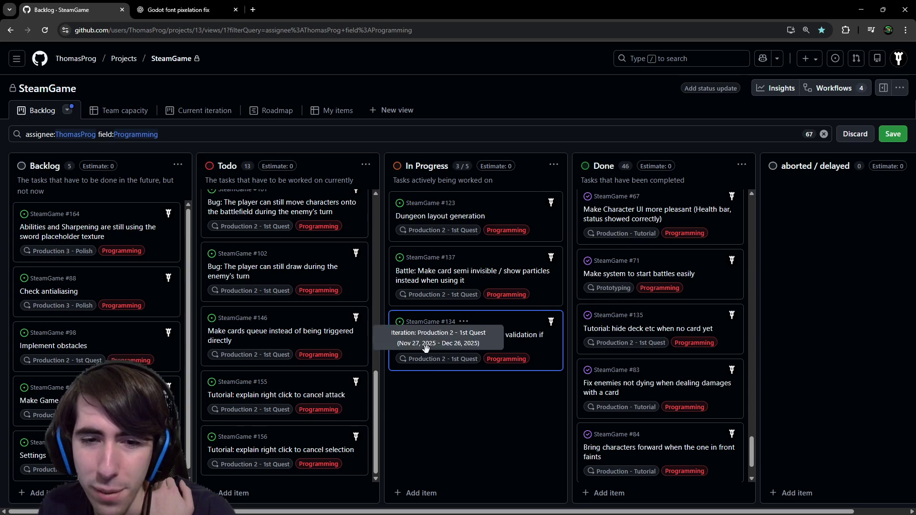
# - Filter the board to the Production 2 - 1st Quest iteration and scroll through its tasks
pyautogui.click(432, 362)
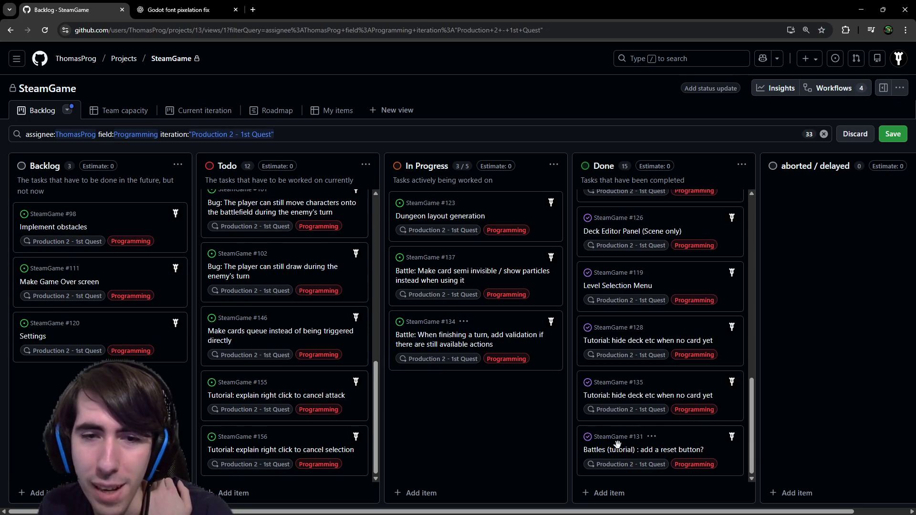
pyautogui.scroll(10, 687, 344)
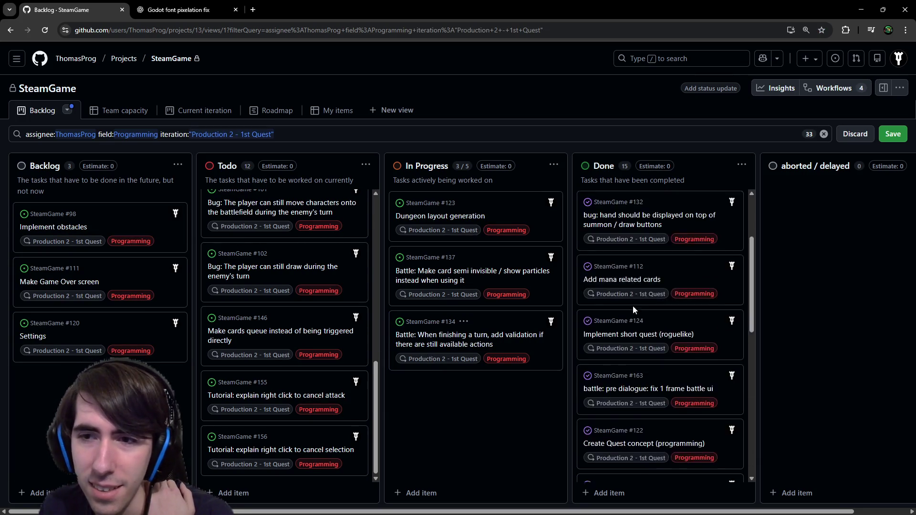
pyautogui.scroll(5, 291, 301)
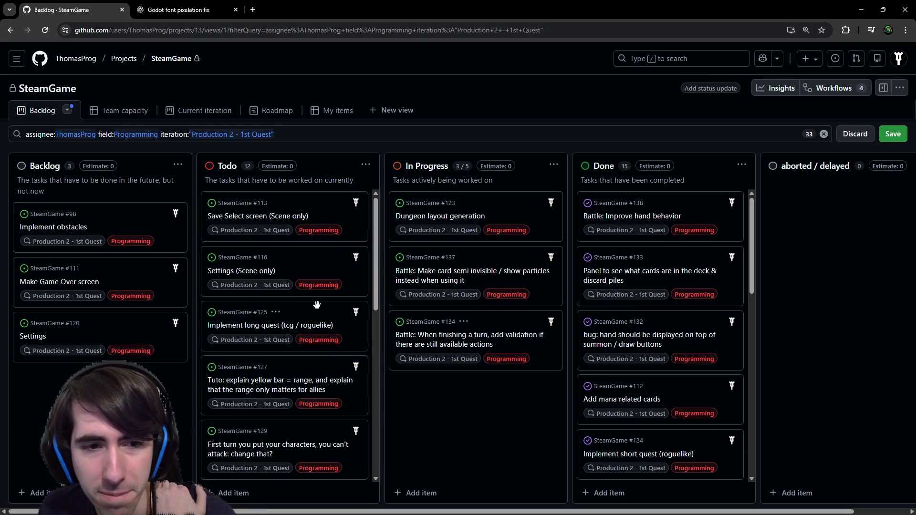
pyautogui.scroll(-5, 316, 305)
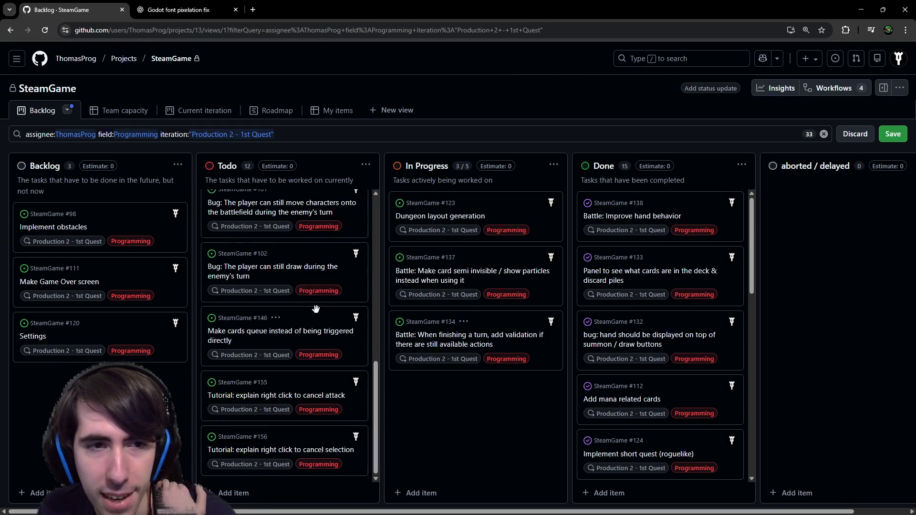
pyautogui.scroll(5, 330, 246)
pyautogui.scroll(-5, 331, 246)
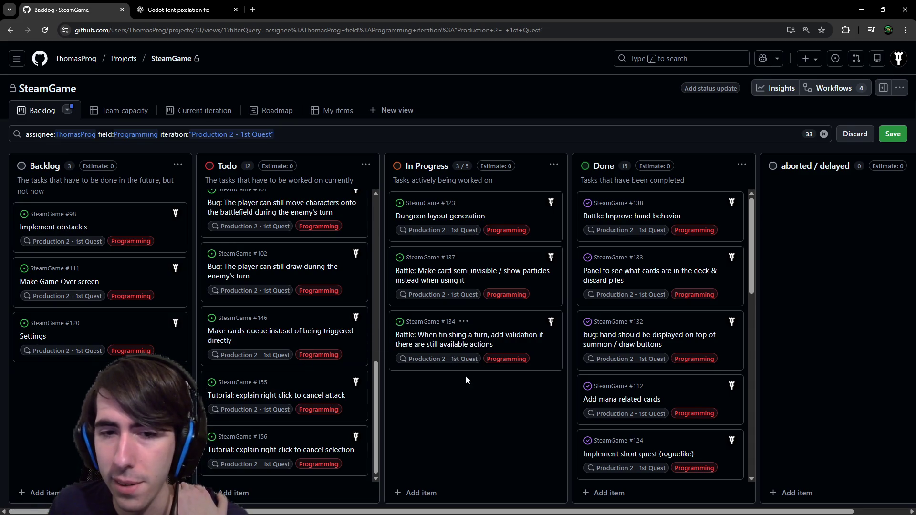
# - Clear the iteration filter and minimise the browser to return to Godot
pyautogui.click(440, 365)
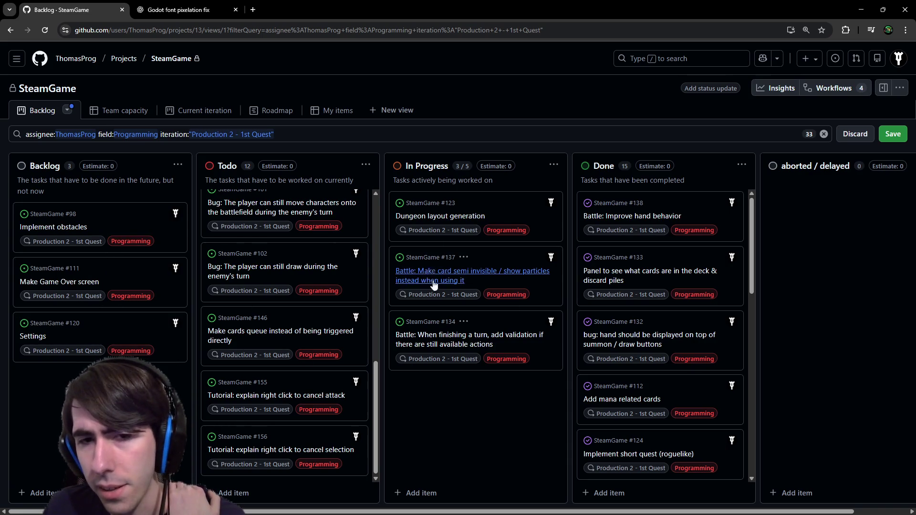
pyautogui.click(444, 361)
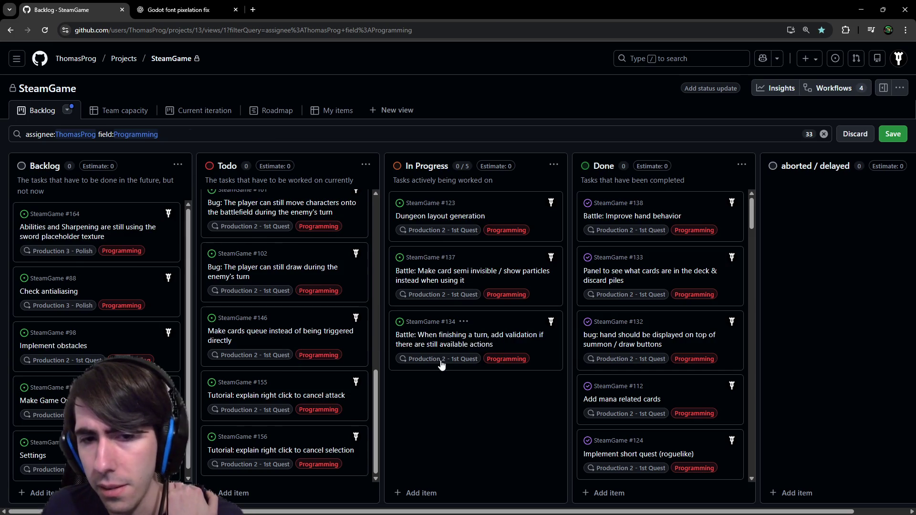
pyautogui.click(856, 7)
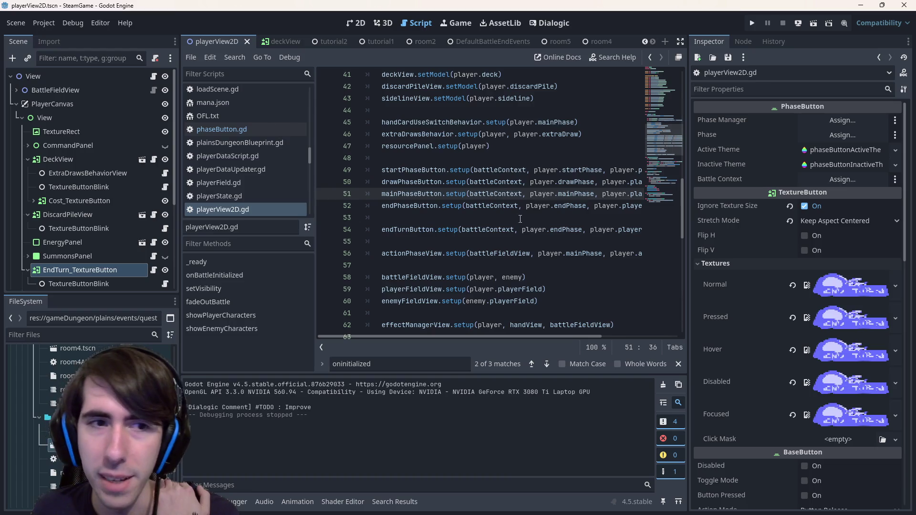
# - Review battleContext usage in playerView2D.gd, then open phaseButton.gd and inspect setup's inBattleContext parameter
pyautogui.moveTo(507, 177)
pyautogui.doubleClick(494, 194)
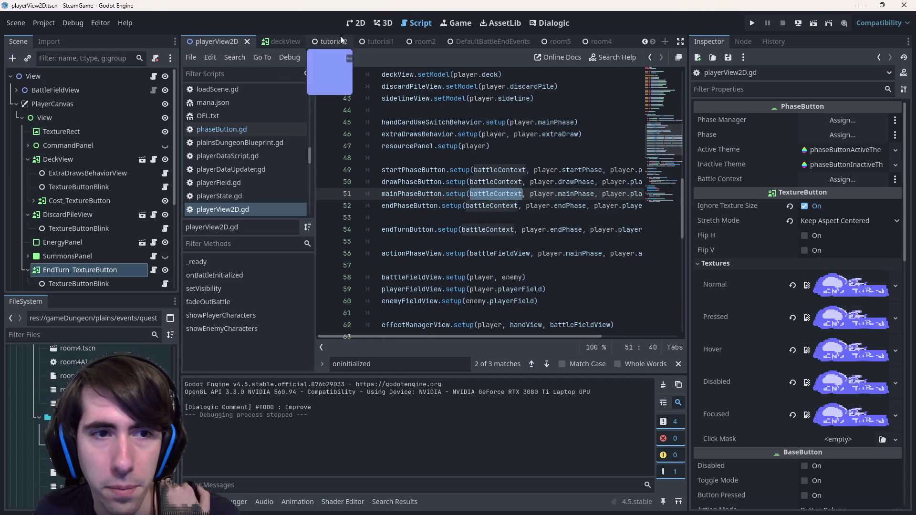
pyautogui.scroll(-3, 148, 271)
pyautogui.click(241, 130)
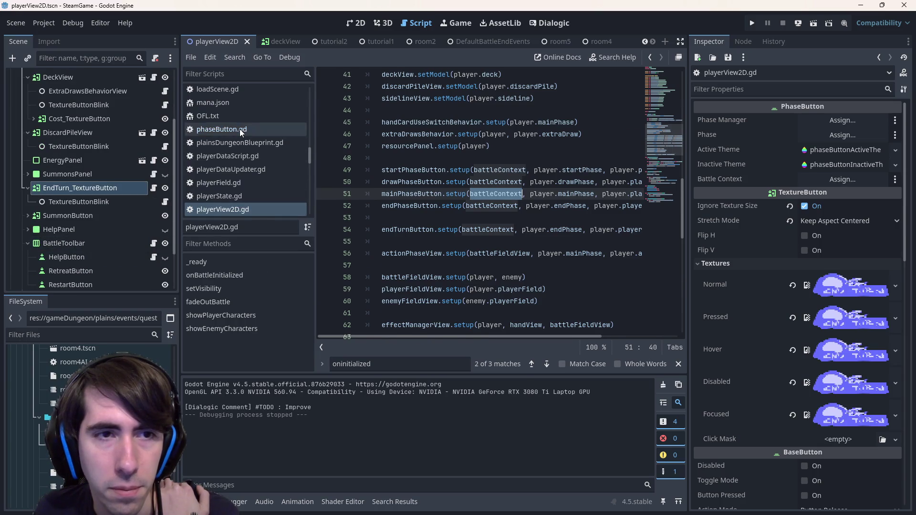
pyautogui.doubleClick(441, 120)
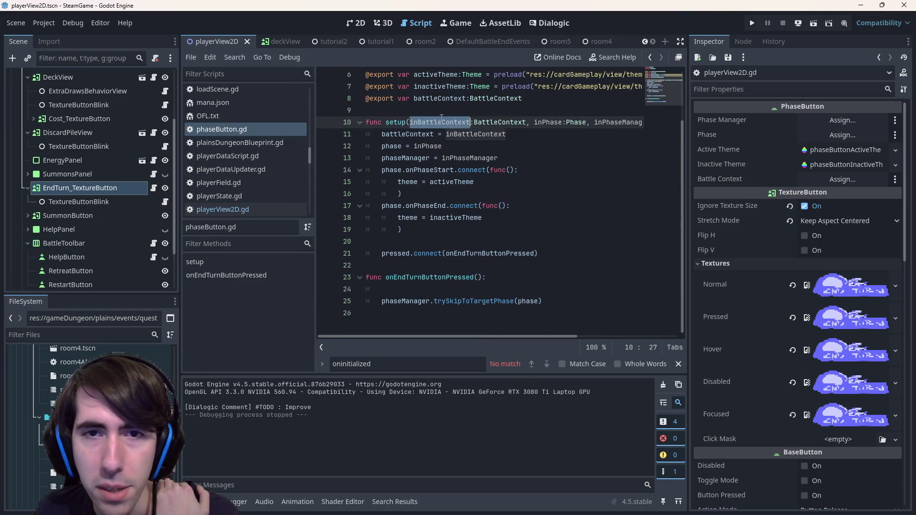
pyautogui.scroll(2, 441, 117)
pyautogui.click(512, 183)
pyautogui.moveTo(530, 184); pyautogui.dragTo(431, 184)
pyautogui.click(431, 183)
pyautogui.scroll(-2, 519, 268)
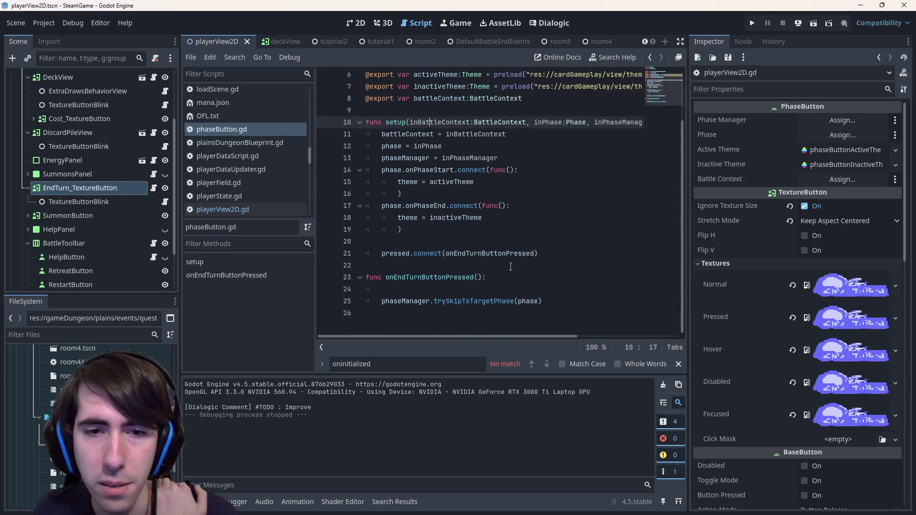
pyautogui.doubleClick(439, 122)
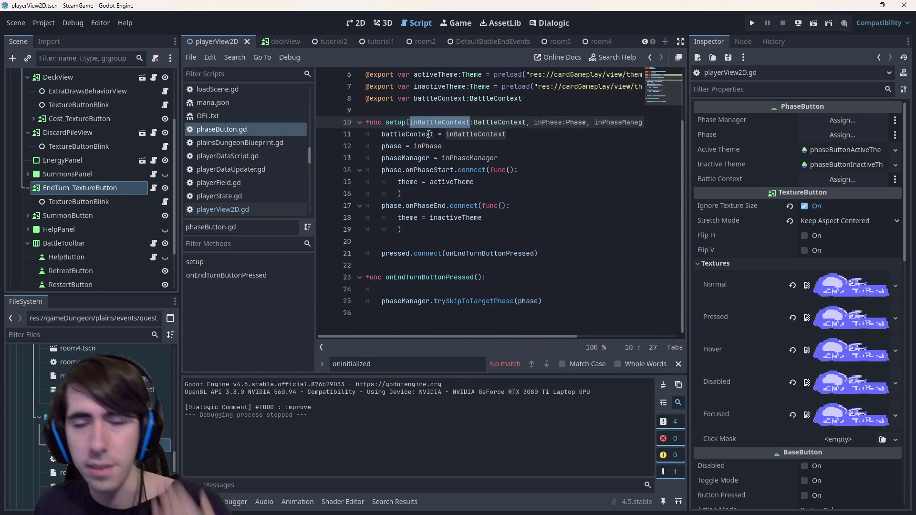
# - Begin onEndTurnButtonPressed with an unfinished battleContext.players[0]. line, then recheck setup's parameters
pyautogui.click(480, 290)
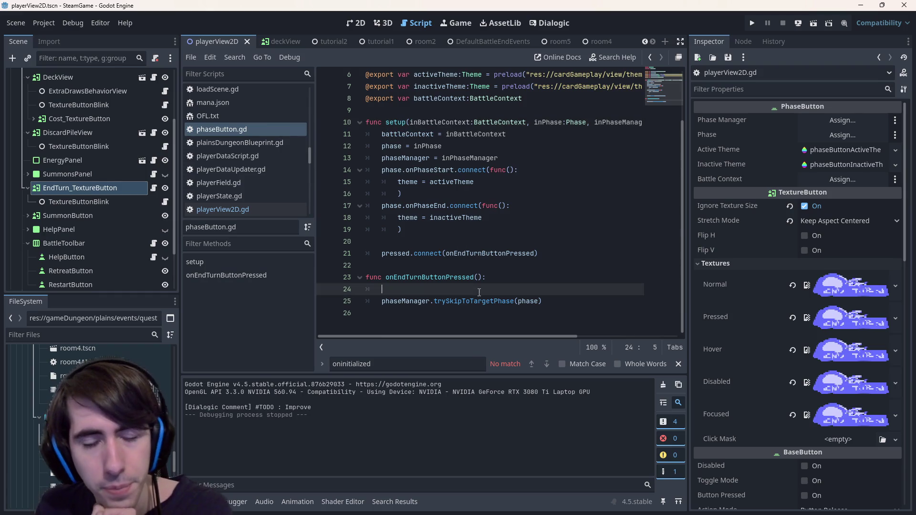
pyautogui.press('Return')
pyautogui.press('Up')
pyautogui.write('inBattleContext.')
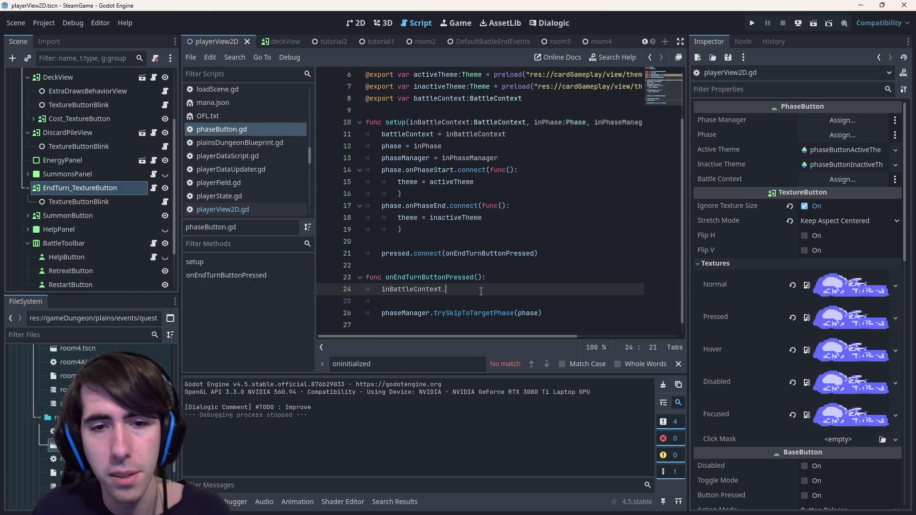
pyautogui.hotkey('ctrl', 'BackSpace')
pyautogui.hotkey('ctrl', 'BackSpace')
pyautogui.write('battl')
pyautogui.press('Return')
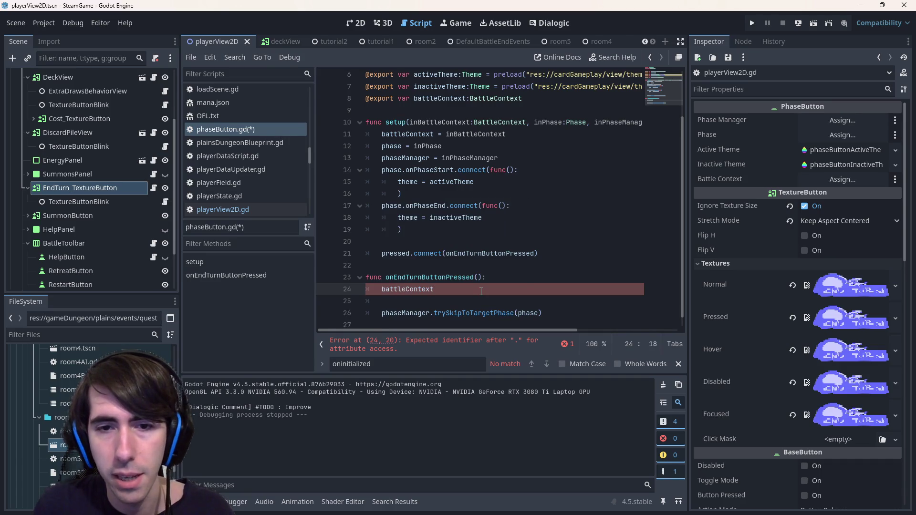
pyautogui.write('.')
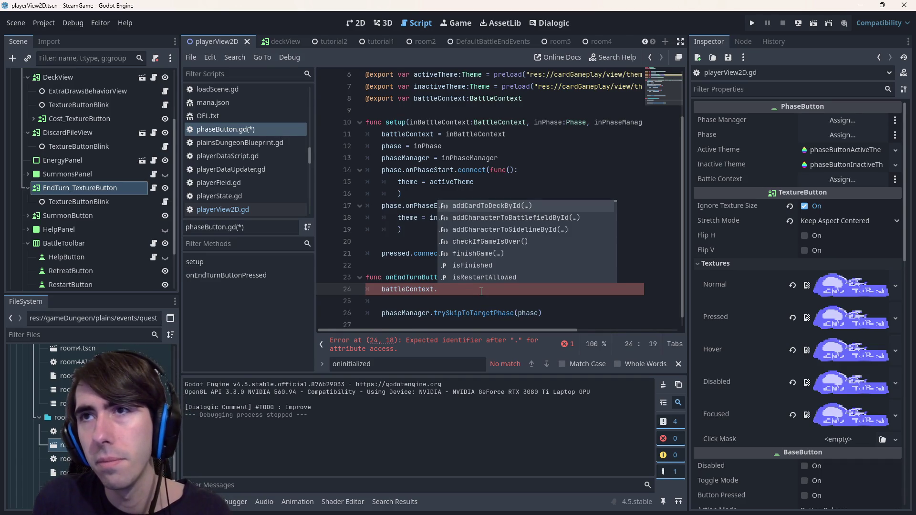
pyautogui.write('player')
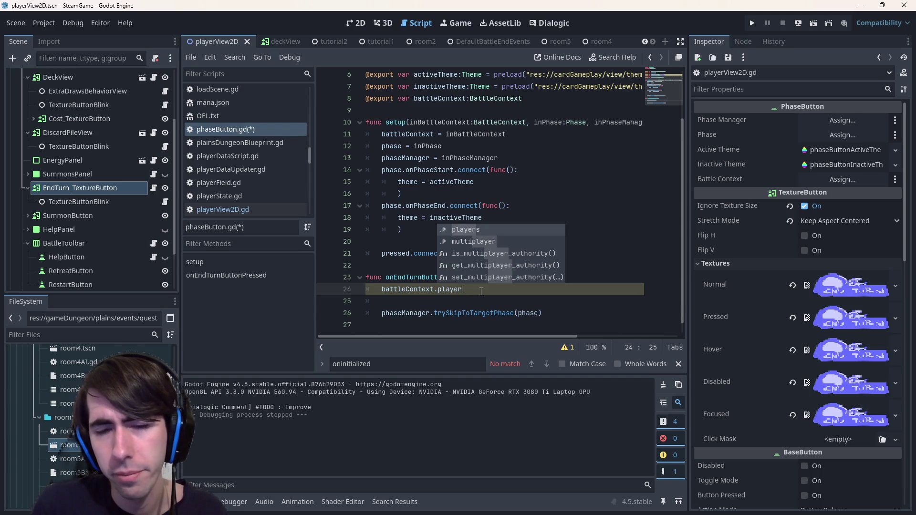
pyautogui.write('s0')
pyautogui.press('BackSpace')
pyautogui.write('[0].')
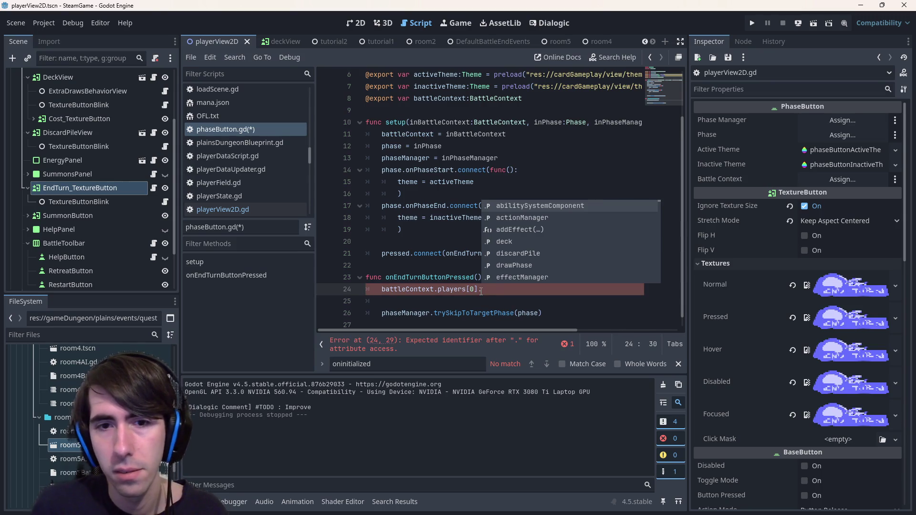
pyautogui.press('BackSpace')
pyautogui.press('BackSpace')
pyautogui.press('BackSpace')
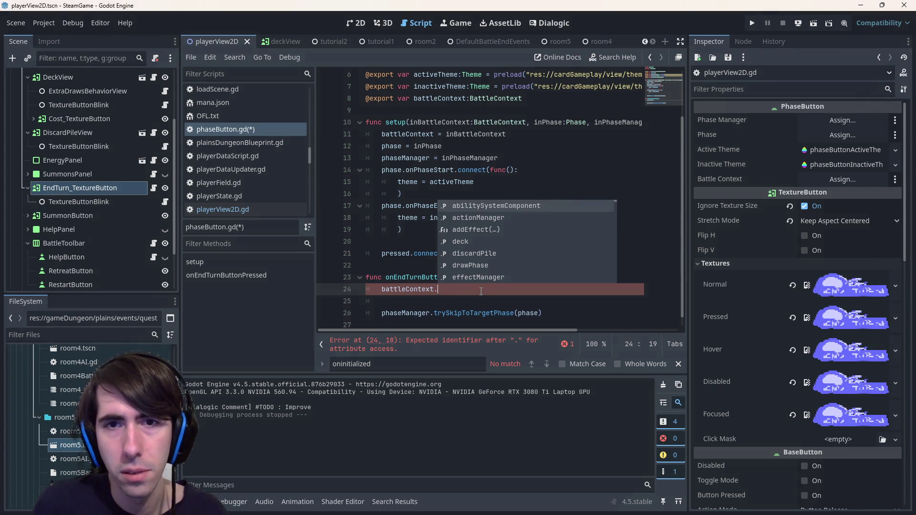
pyautogui.hotkey('ctrl', 'z')
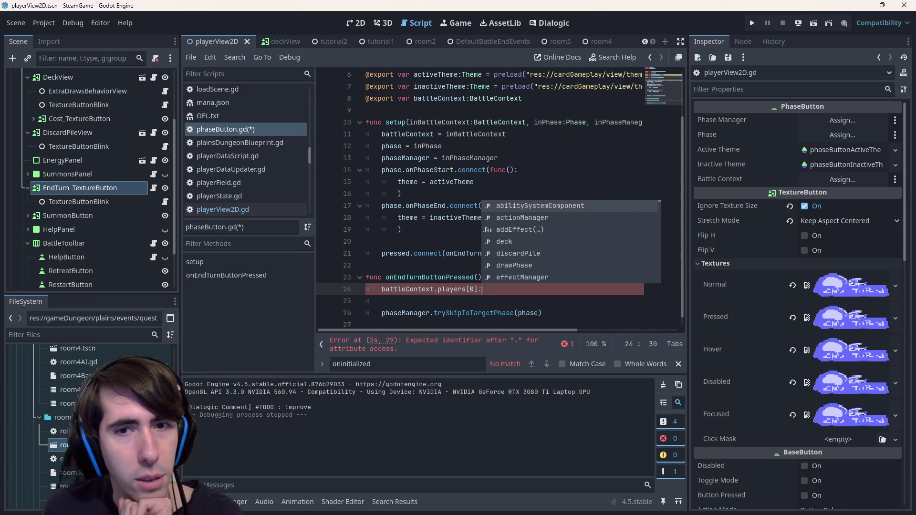
pyautogui.doubleClick(456, 120)
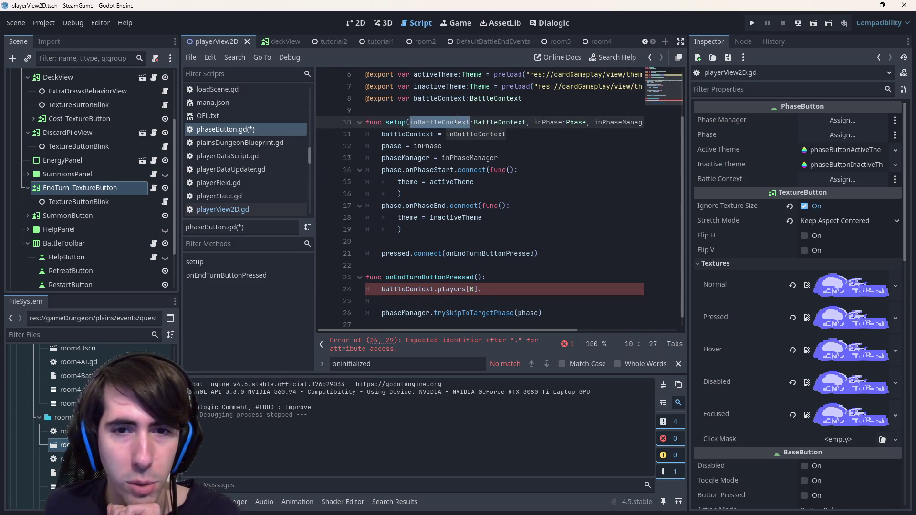
pyautogui.click(457, 121)
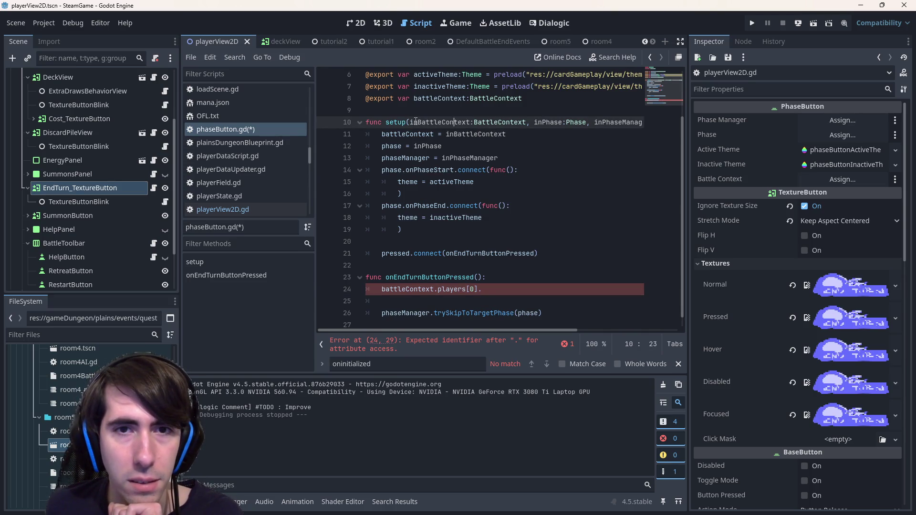
# - Add a playerIndex:int parameter to the setup function signature and save
pyautogui.scroll(2, 526, 242)
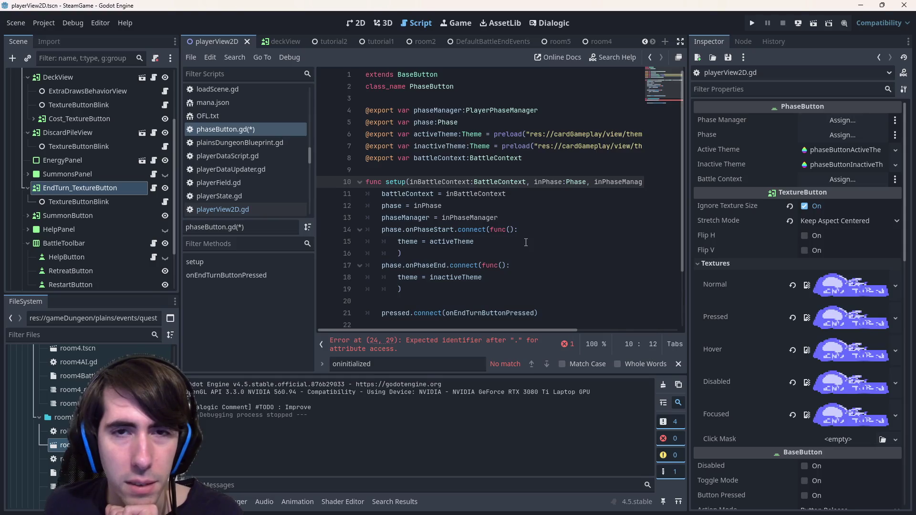
pyautogui.doubleClick(510, 182)
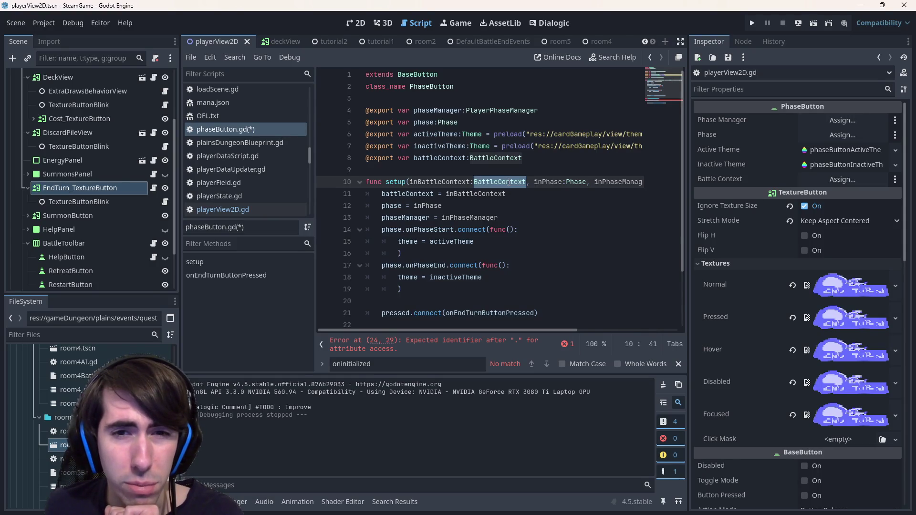
pyautogui.doubleClick(439, 158)
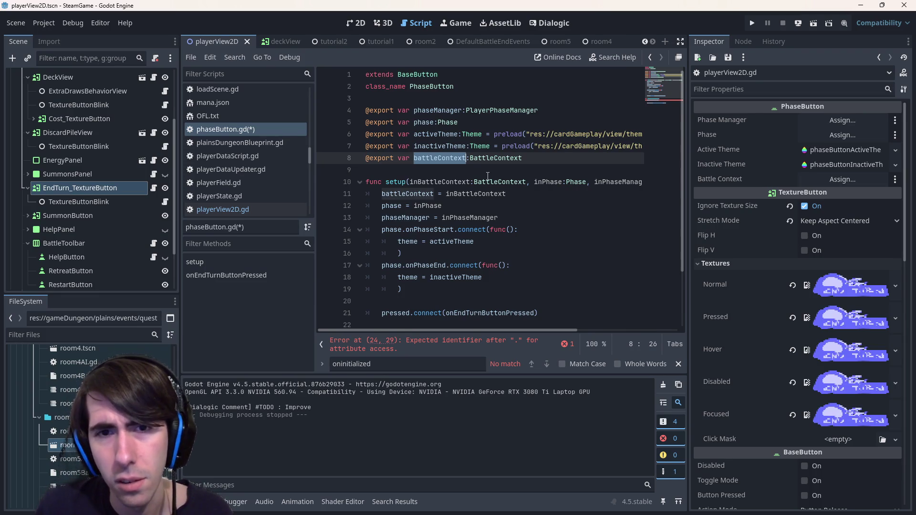
pyautogui.press('Down')
pyautogui.press('Down')
pyautogui.press('Down')
pyautogui.press('Up')
pyautogui.write('playerIndex')
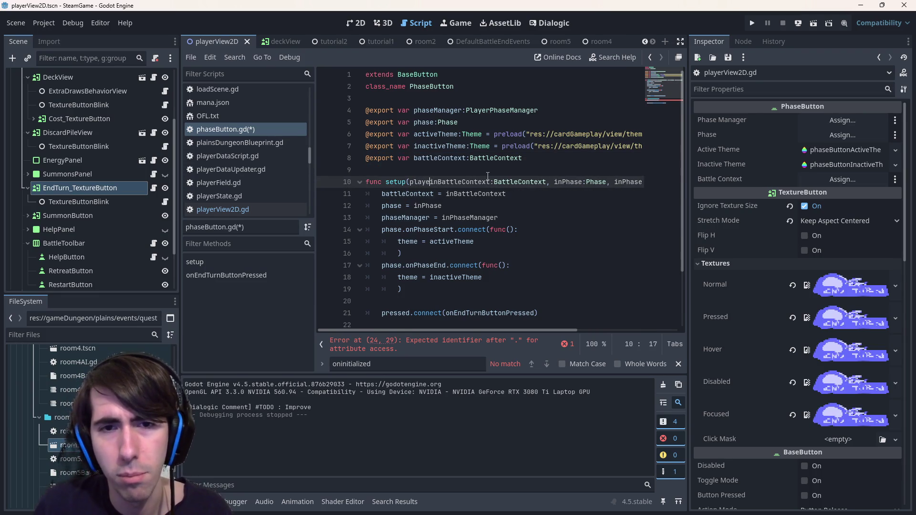
pyautogui.write(':int,')
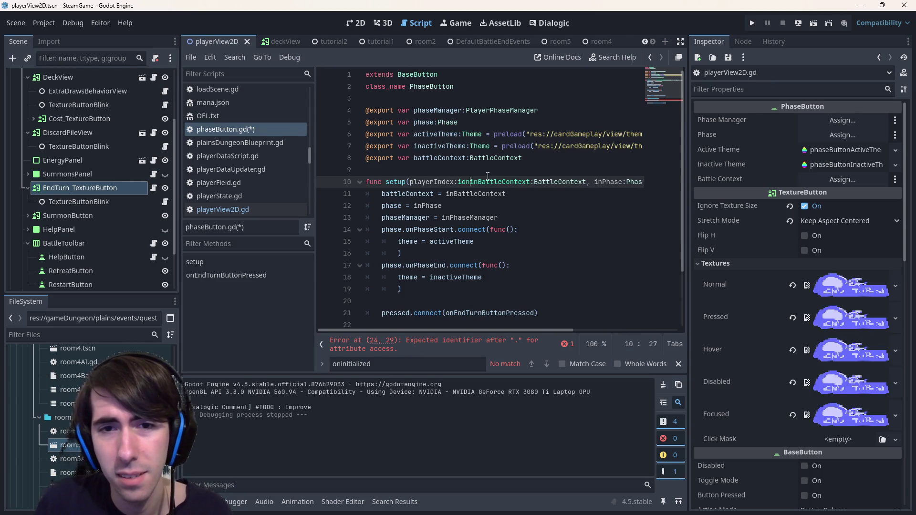
pyautogui.hotkey('ctrl', 's')
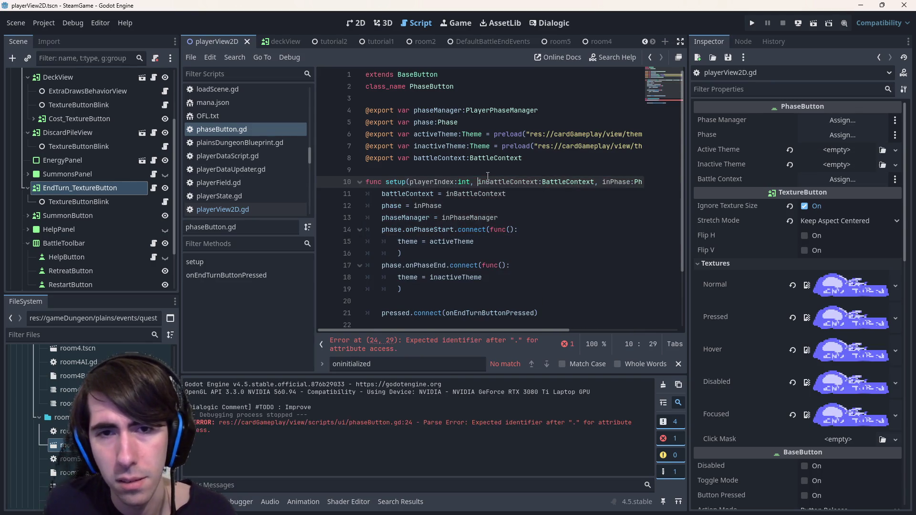
# - Retype the new setup parameter as PlayerState and remove the inBattleContext parameter
pyautogui.doubleClick(422, 181)
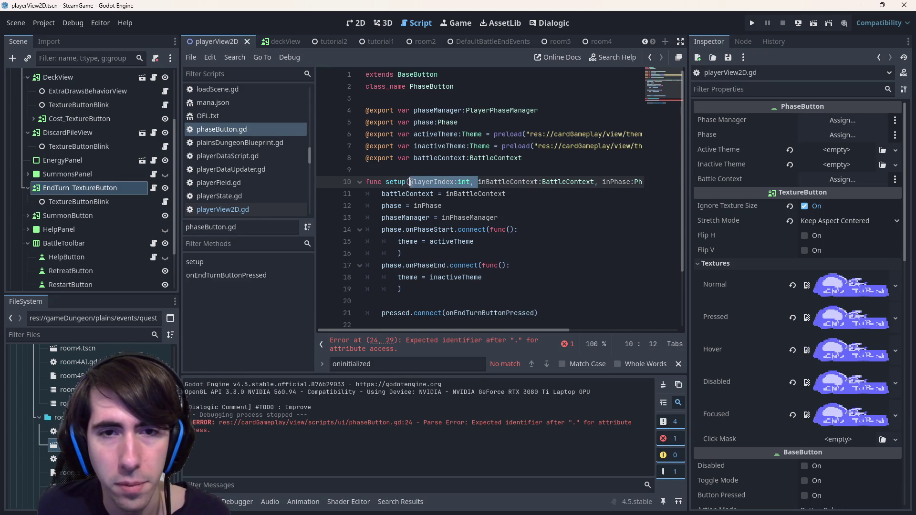
pyautogui.click(424, 182)
pyautogui.doubleClick(463, 182)
pyautogui.write('PlayerStat')
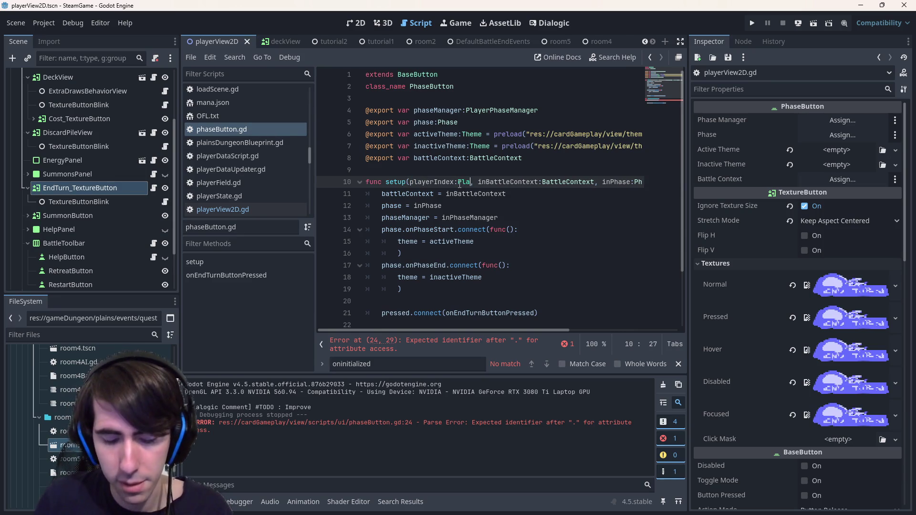
pyautogui.write('e')
pyautogui.hotkey('ctrl', 'shift', 'Right')
pyautogui.hotkey('ctrl', 'shift', 'Right')
pyautogui.hotkey('ctrl', 'shift', 'Right')
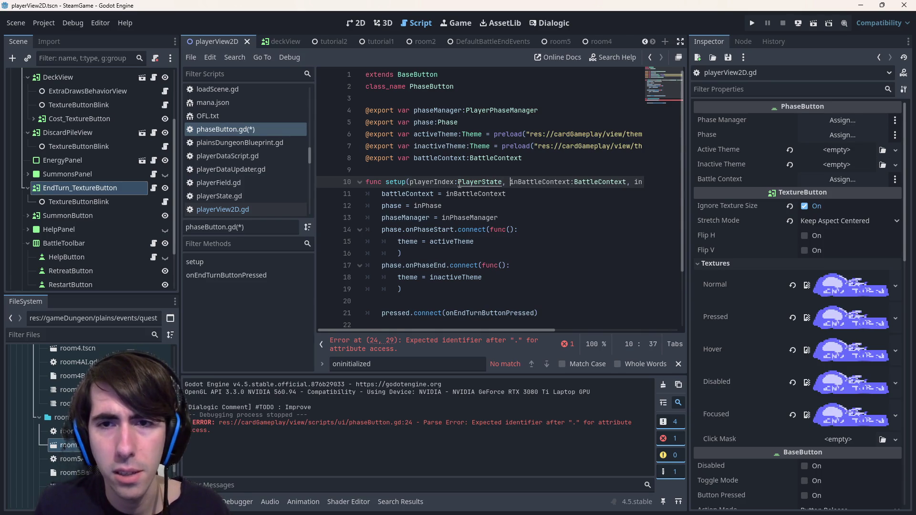
pyautogui.press('Delete')
pyautogui.press('BackSpace')
pyautogui.hotkey('ctrl', 's')
# - Rename the setup parameter from playerIndex to playerState
pyautogui.doubleClick(459, 185)
pyautogui.press('Left')
pyautogui.press('Left')
pyautogui.press('BackSpace')
pyautogui.press('BackSpace')
pyautogui.press('BackSpace')
pyautogui.write('State')
pyautogui.hotkey('ctrl', 'shift', 'Left')
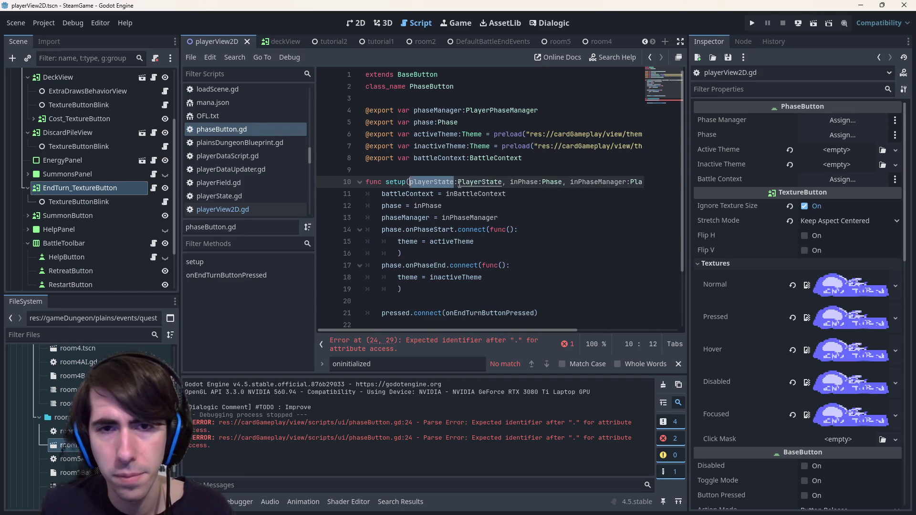
# - Turn the exported battleContext variable into playerState:PlayerState and update its line 11 assignment
pyautogui.doubleClick(476, 182)
pyautogui.hotkey('ctrl', 'c')
pyautogui.doubleClick(472, 147)
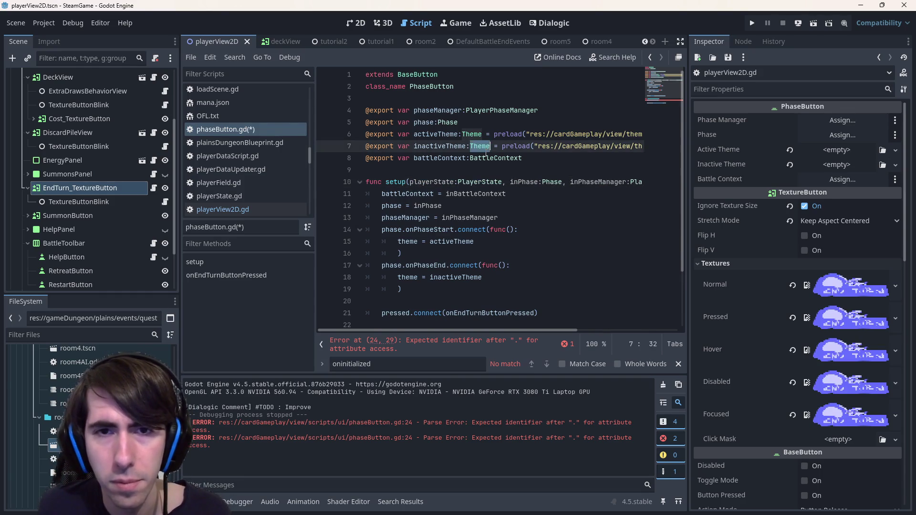
pyautogui.doubleClick(496, 158)
pyautogui.hotkey('ctrl', 'v')
pyautogui.hotkey('ctrl', 's')
pyautogui.doubleClick(430, 182)
pyautogui.hotkey('ctrl', 'c')
pyautogui.doubleClick(439, 158)
pyautogui.hotkey('ctrl', 'v')
pyautogui.hotkey('ctrl', 's')
pyautogui.doubleClick(409, 195)
pyautogui.hotkey('ctrl', 'v')
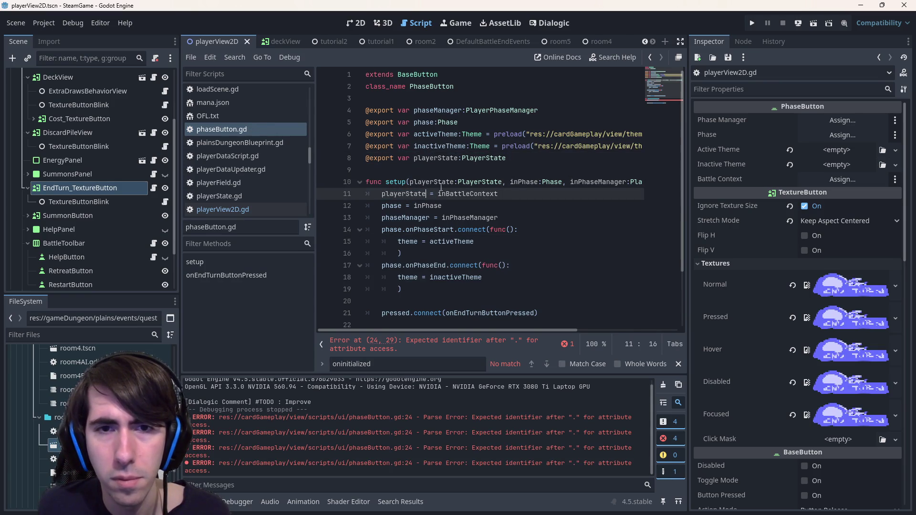
# - Rename the setup parameter to inPlayerState and assign it in line 11
pyautogui.click(419, 182)
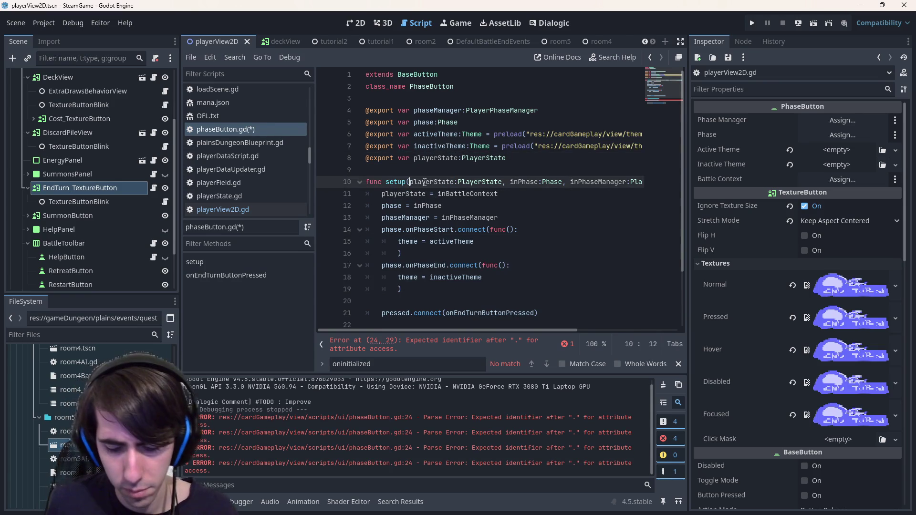
pyautogui.press('Left')
pyautogui.press('BackSpace')
pyautogui.write('inP')
pyautogui.hotkey('ctrl', 'shift', 'Left')
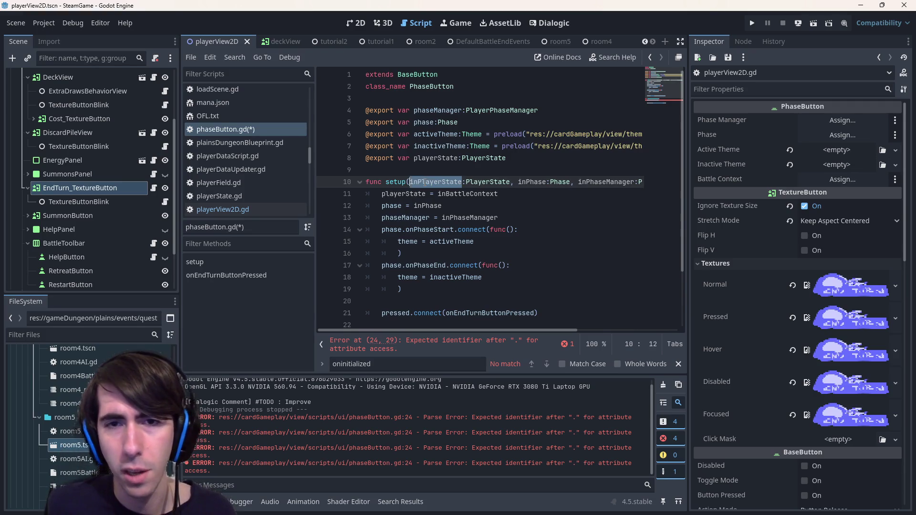
pyautogui.hotkey('ctrl', 'c')
pyautogui.doubleClick(477, 194)
pyautogui.hotkey('ctrl', 'v')
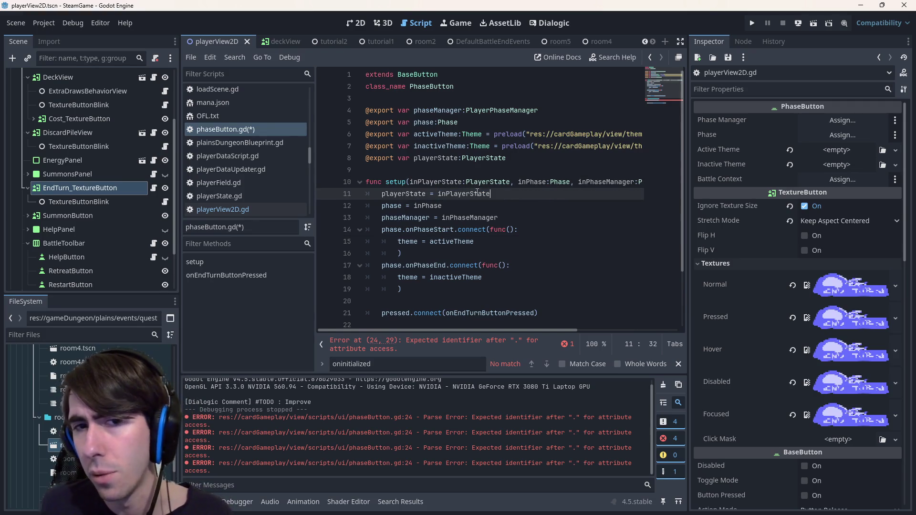
pyautogui.hotkey('ctrl', 's')
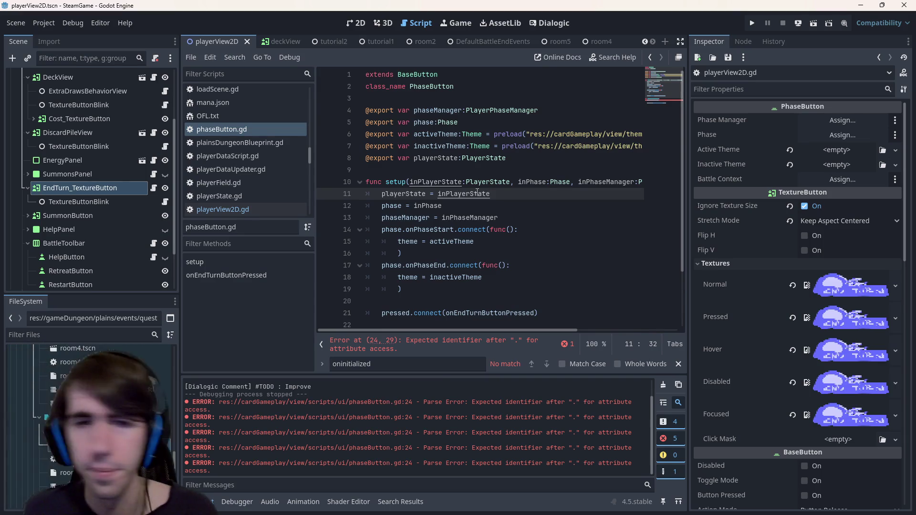
# - Replace battleContext.players[0]. on line 24 with playerState
pyautogui.doubleClick(432, 183)
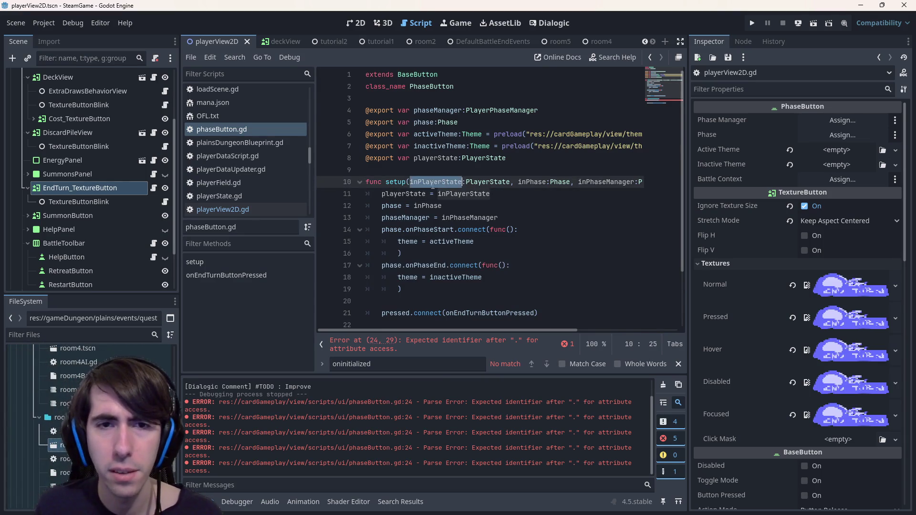
pyautogui.doubleClick(435, 158)
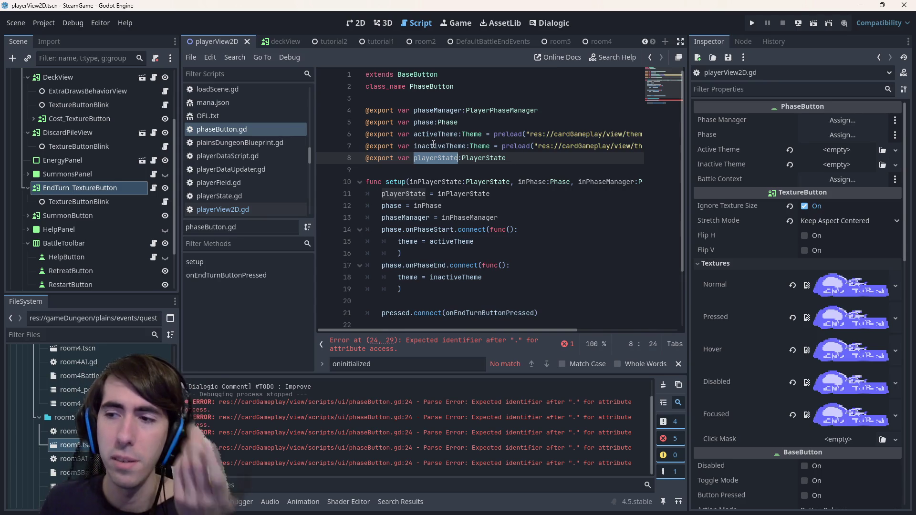
pyautogui.scroll(-2, 432, 144)
pyautogui.moveTo(500, 281); pyautogui.dragTo(383, 278)
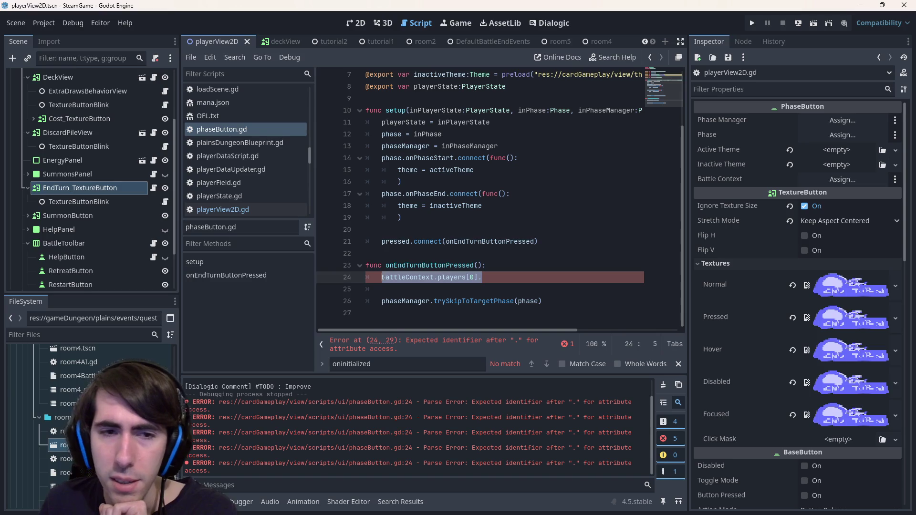
pyautogui.write('playerState.')
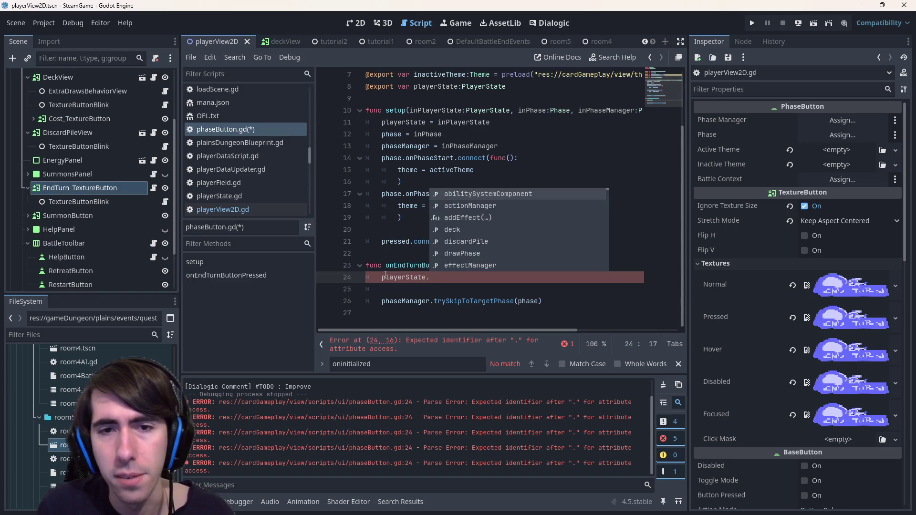
pyautogui.press('Escape')
pyautogui.scroll(2, 363, 215)
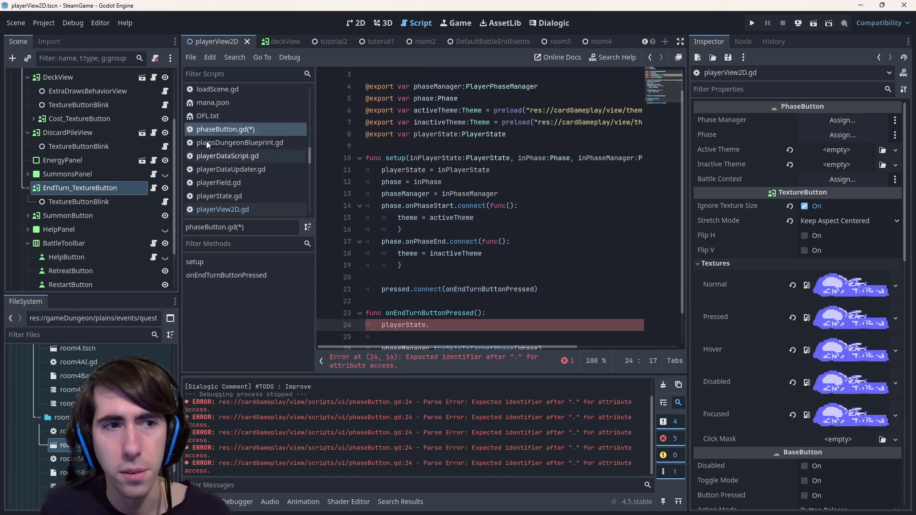
pyautogui.scroll(4, 116, 91)
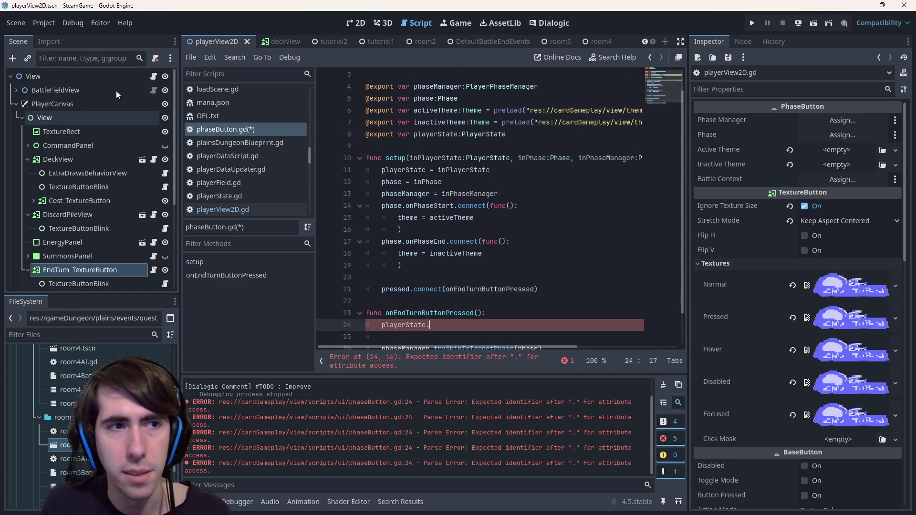
pyautogui.click(154, 77)
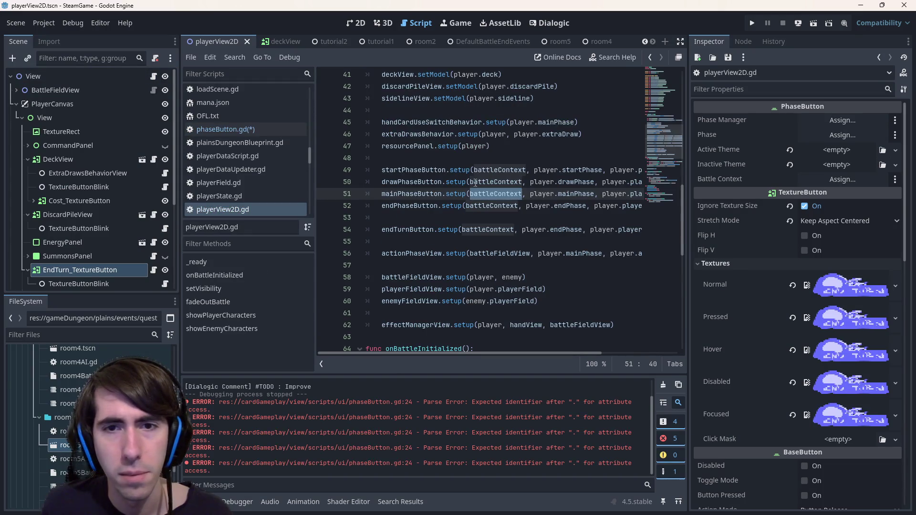
# - Comment out the unfinished line 24 in phaseButton.gd and save
pyautogui.doubleClick(496, 170)
pyautogui.scroll(9, 509, 198)
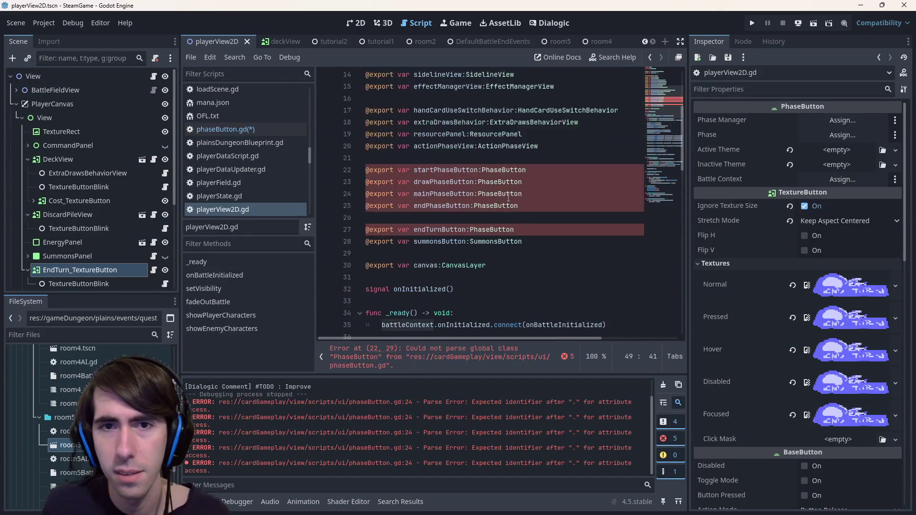
pyautogui.keyDown('ctrl'); pyautogui.click(514, 180); pyautogui.keyUp('ctrl')
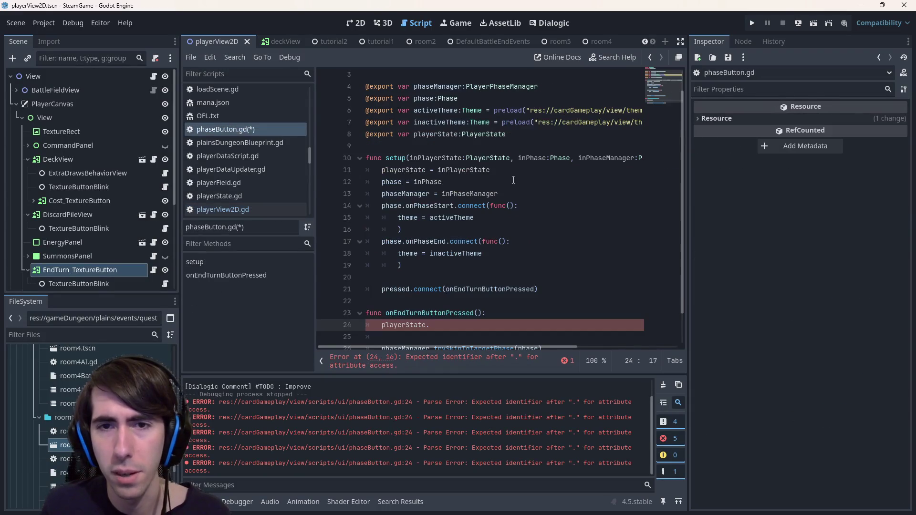
pyautogui.hotkey('ctrl', 'k')
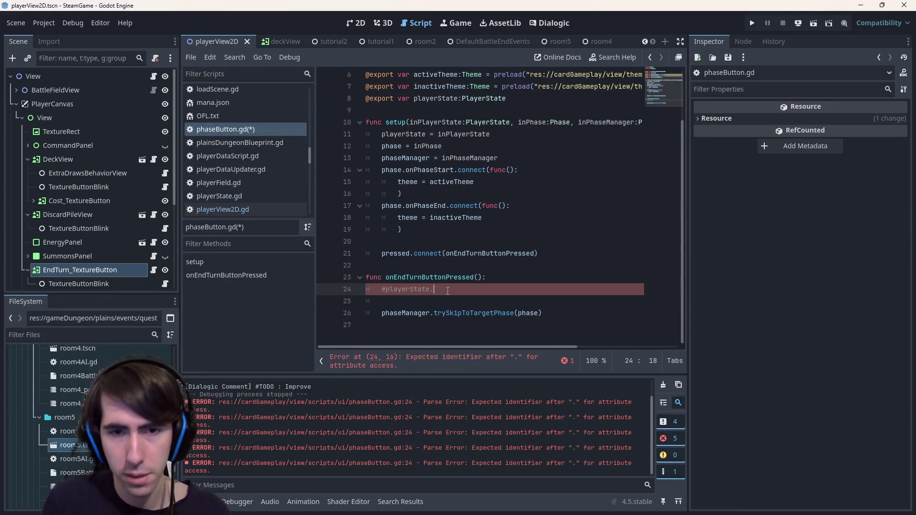
pyautogui.hotkey('ctrl', 's')
# - In playerView2D.gd, try editing battleContext in the line 49 setup call, then undo the edits
pyautogui.click(154, 77)
pyautogui.click(154, 77)
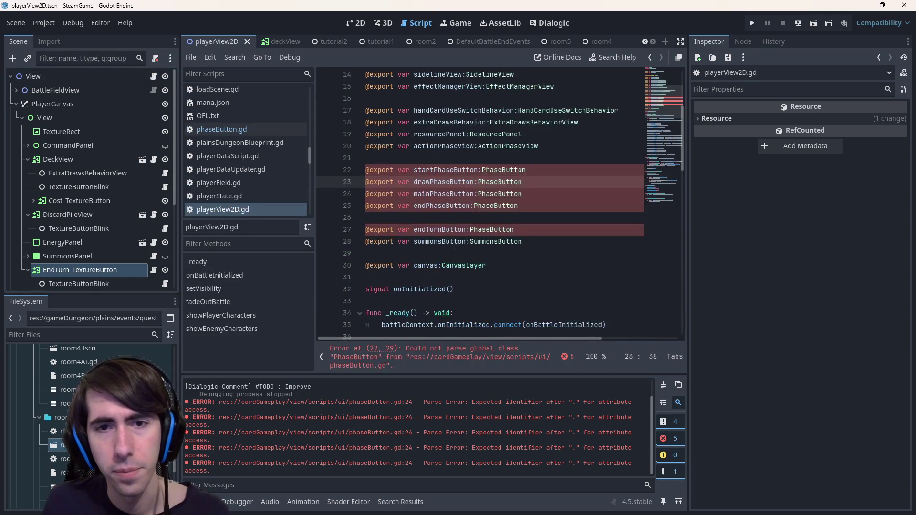
pyautogui.scroll(-3, 462, 242)
pyautogui.click(462, 242)
pyautogui.scroll(-6, 462, 242)
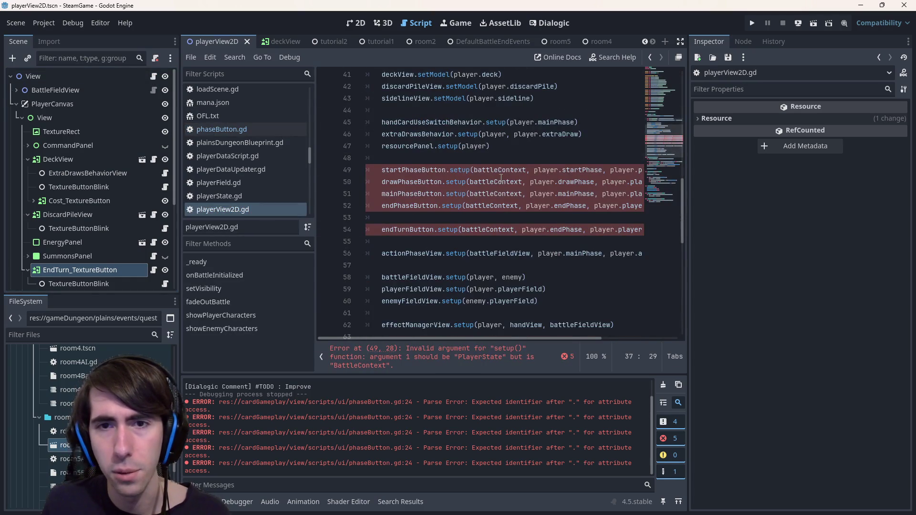
pyautogui.doubleClick(510, 170)
pyautogui.press('Right')
pyautogui.write('.')
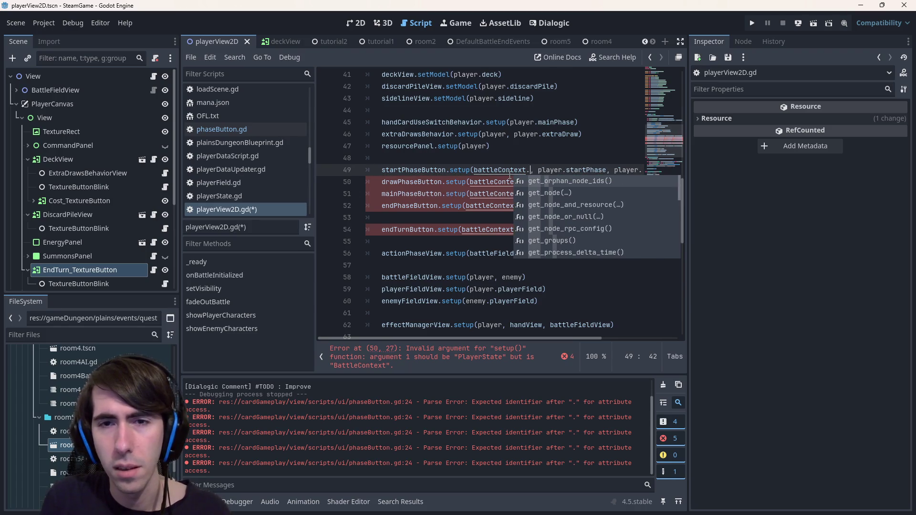
pyautogui.press('BackSpace')
pyautogui.press('BackSpace')
pyautogui.press('BackSpace')
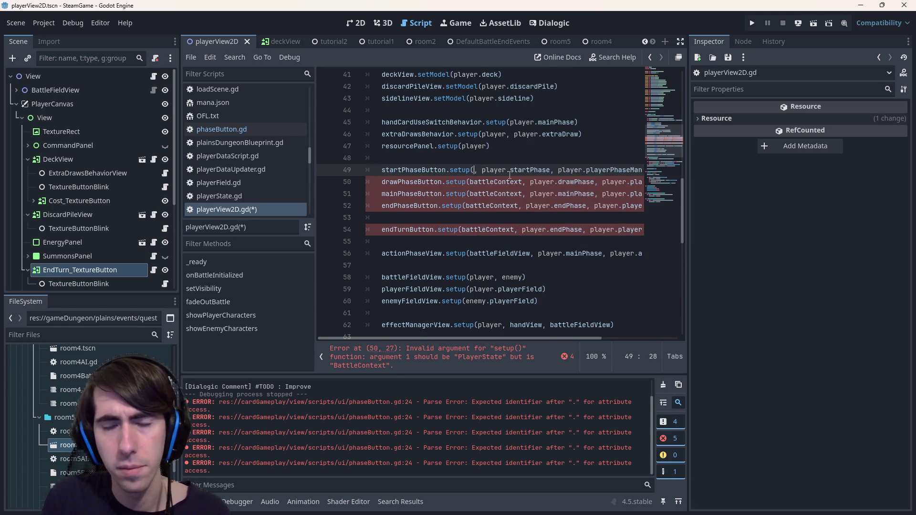
pyautogui.hotkey('ctrl', 'z')
pyautogui.write('getOwn')
pyautogui.hotkey('ctrl', 'z')
pyautogui.scroll(5, 482, 196)
pyautogui.scroll(-10, 458, 217)
pyautogui.scroll(2, 451, 220)
# - Start a getOwningPlayer() -> PlayerState function above onBattleInitialized
pyautogui.click(437, 140)
pyautogui.press('Return')
pyautogui.press('Return')
pyautogui.press('Up')
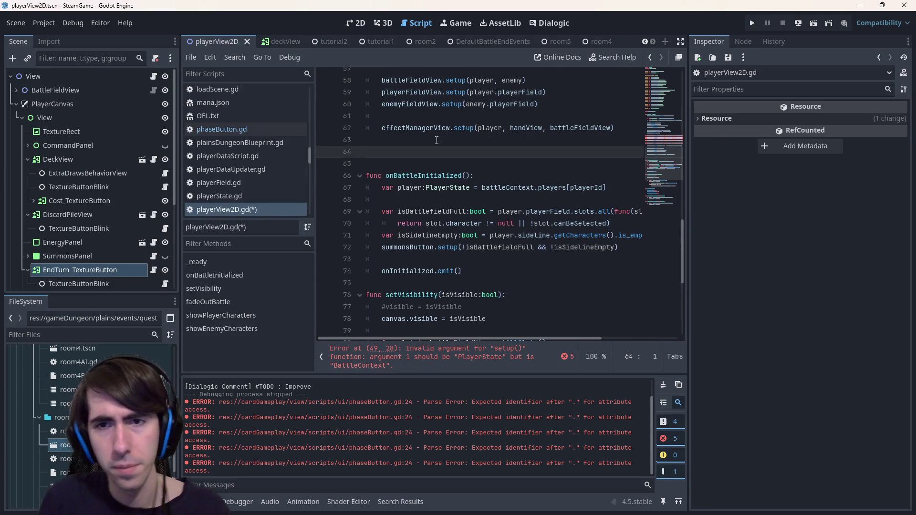
pyautogui.hotkey('ctrl', 'z')
pyautogui.hotkey('ctrl', 's')
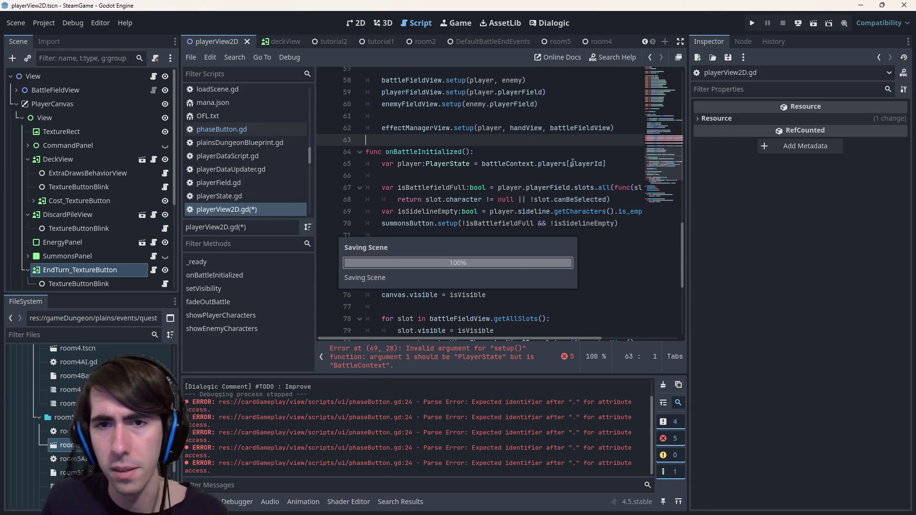
pyautogui.moveTo(606, 164); pyautogui.dragTo(486, 165)
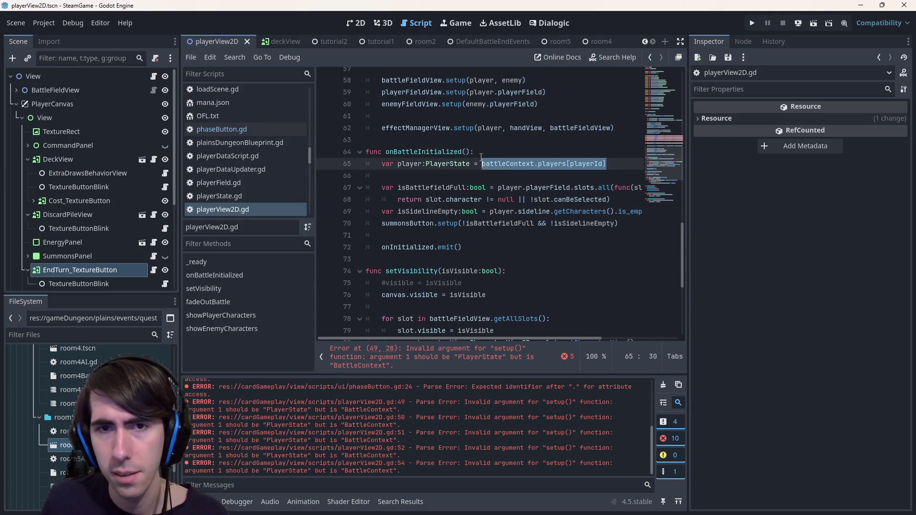
pyautogui.click(470, 140)
pyautogui.press('Return')
pyautogui.press('Return')
pyautogui.press('Up')
pyautogui.write('func getOwning')
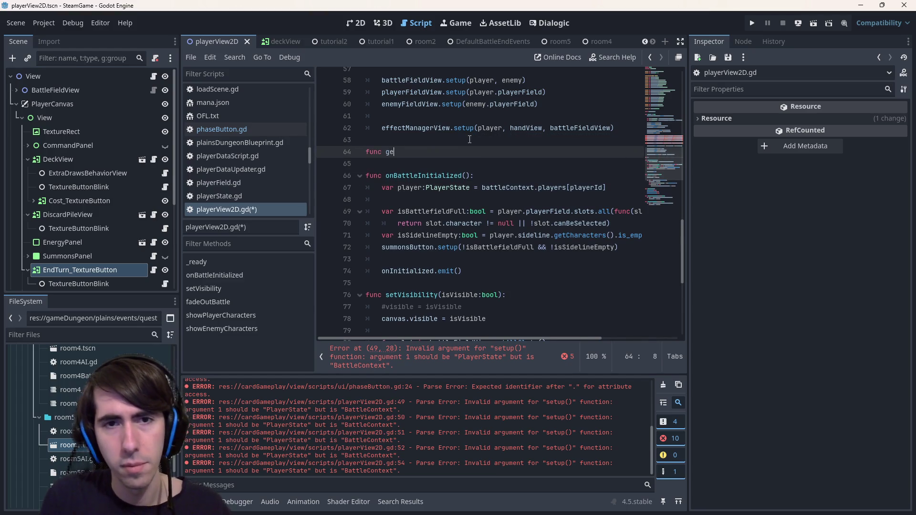
pyautogui.write('Player() -> Pla')
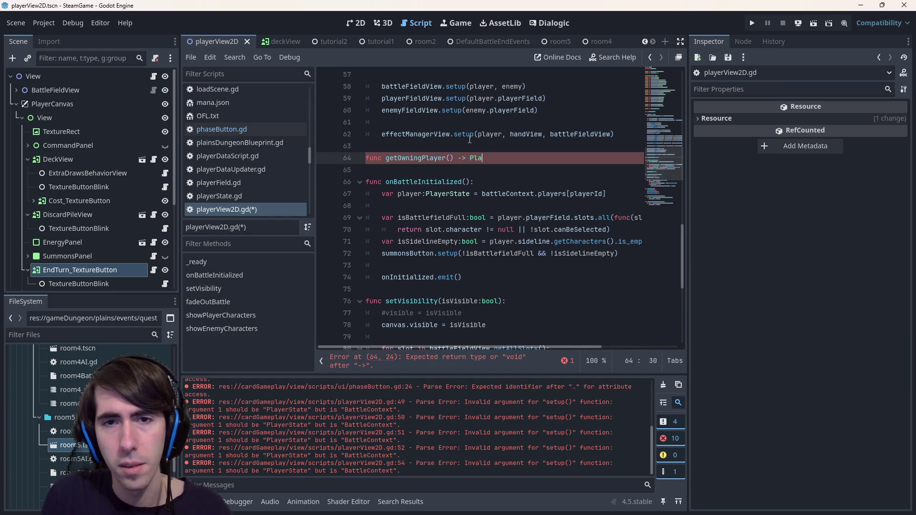
pyautogui.write('yerState:')
pyautogui.press('Return')
pyautogui.write('return')
# - Make getOwningPlayer return battleContext.players[playerId] and save
pyautogui.moveTo(620, 201); pyautogui.dragTo(481, 206)
pyautogui.hotkey('ctrl', 'c')
pyautogui.click(441, 170)
pyautogui.hotkey('ctrl', 'v')
pyautogui.hotkey('ctrl', 's')
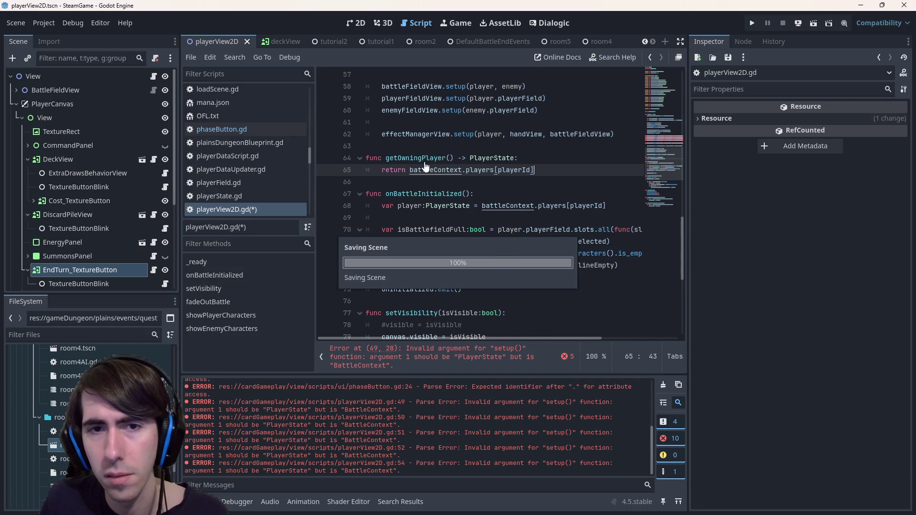
# - Replace the player lookups on lines 68 and 37 with getOwningPlayer()
pyautogui.doubleClick(416, 158)
pyautogui.hotkey('ctrl', 'c')
pyautogui.moveTo(481, 205); pyautogui.dragTo(609, 206)
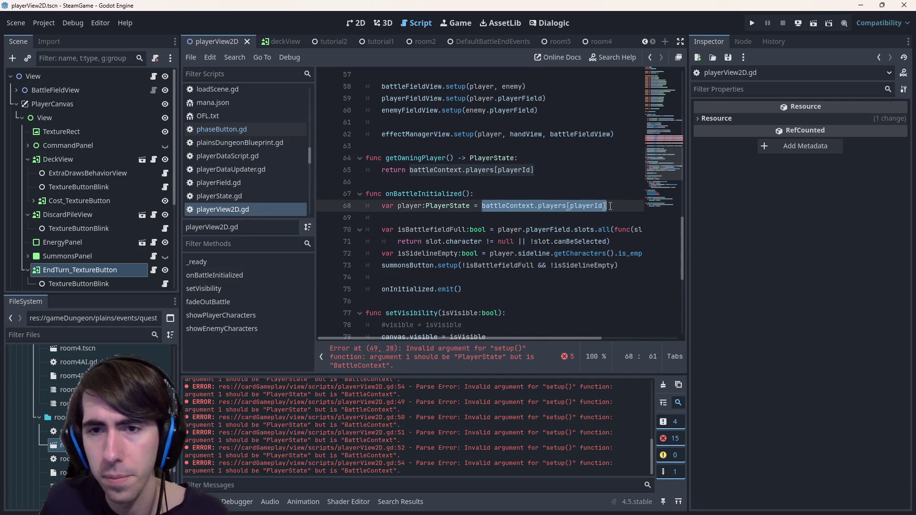
pyautogui.hotkey('ctrl', 'v')
pyautogui.write('(')
pyautogui.hotkey('ctrl', 'z')
pyautogui.hotkey('ctrl', 'z')
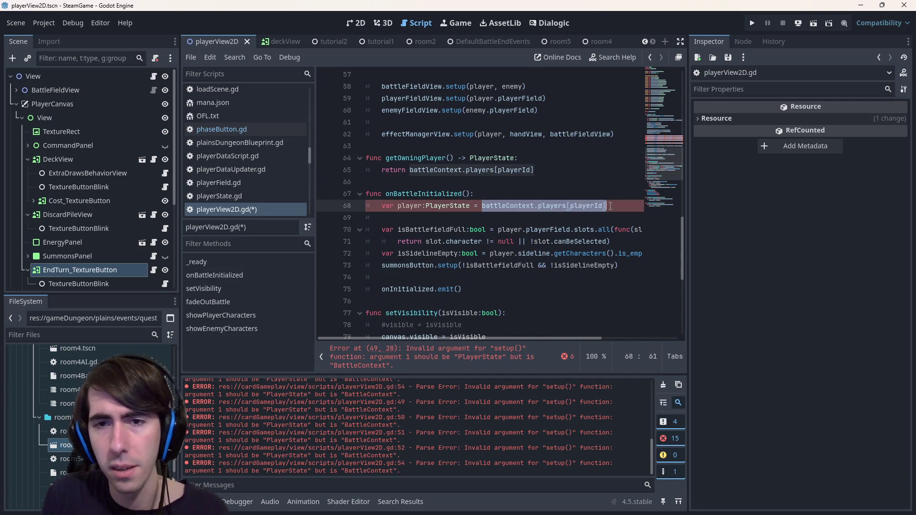
pyautogui.hotkey('ctrl', 's')
pyautogui.scroll(5, 610, 205)
pyautogui.scroll(-4, 616, 210)
pyautogui.click(533, 217)
pyautogui.moveTo(482, 218); pyautogui.dragTo(607, 218)
pyautogui.hotkey('ctrl', 'v')
pyautogui.hotkey('ctrl', 's')
pyautogui.scroll(10, 573, 210)
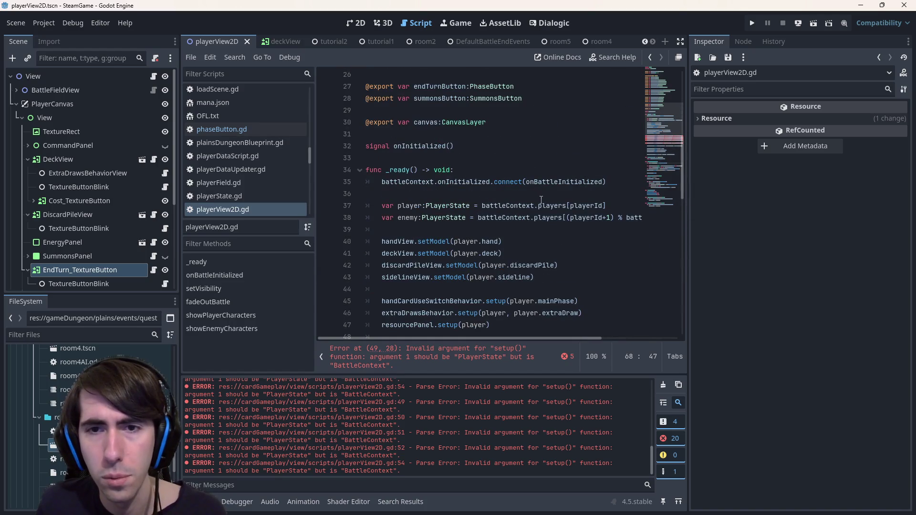
pyautogui.moveTo(481, 207)
pyautogui.mouseDown()
pyautogui.moveTo(630, 219)
pyautogui.moveTo(628, 206)
pyautogui.mouseUp()
pyautogui.hotkey('ctrl', 'v')
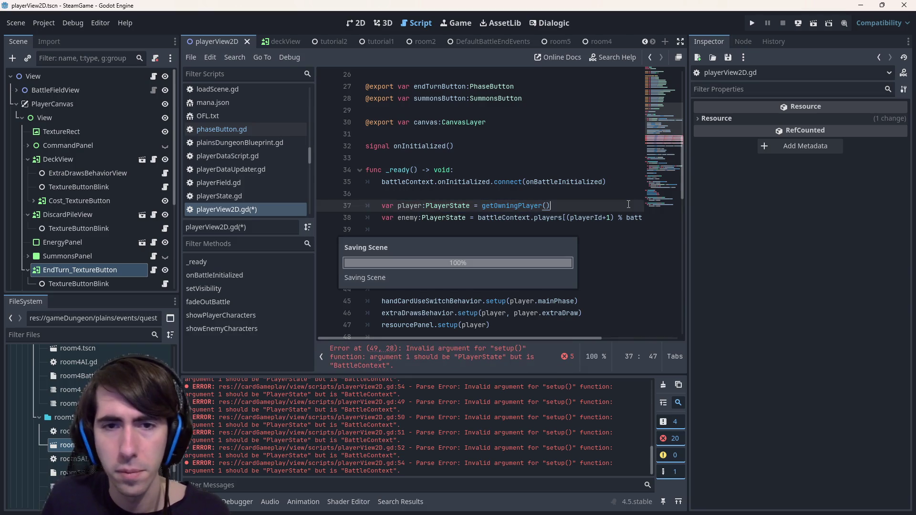
# - Pass player instead of battleContext in every phase button setup call
pyautogui.scroll(-2, 567, 230)
pyautogui.scroll(-4, 567, 230)
pyautogui.scroll(2, 567, 230)
pyautogui.doubleClick(498, 206)
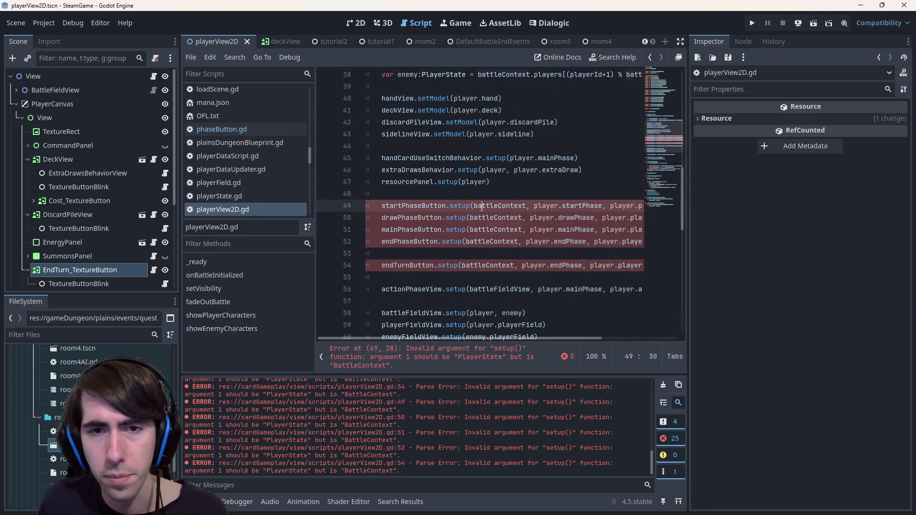
pyautogui.scroll(2, 482, 207)
pyautogui.doubleClick(409, 134)
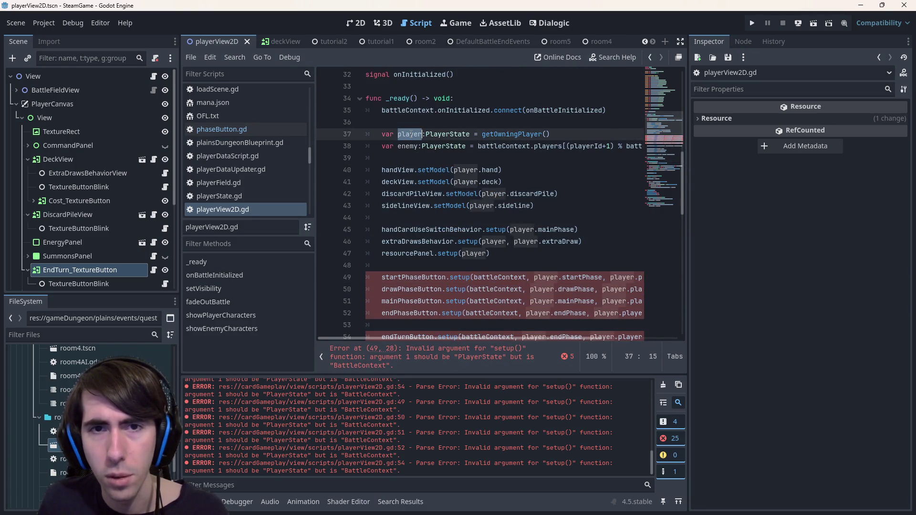
pyautogui.doubleClick(496, 277)
pyautogui.hotkey('ctrl', 'd')
pyautogui.hotkey('ctrl', 'd')
pyautogui.hotkey('ctrl', 'd')
pyautogui.scroll(-2, 526, 242)
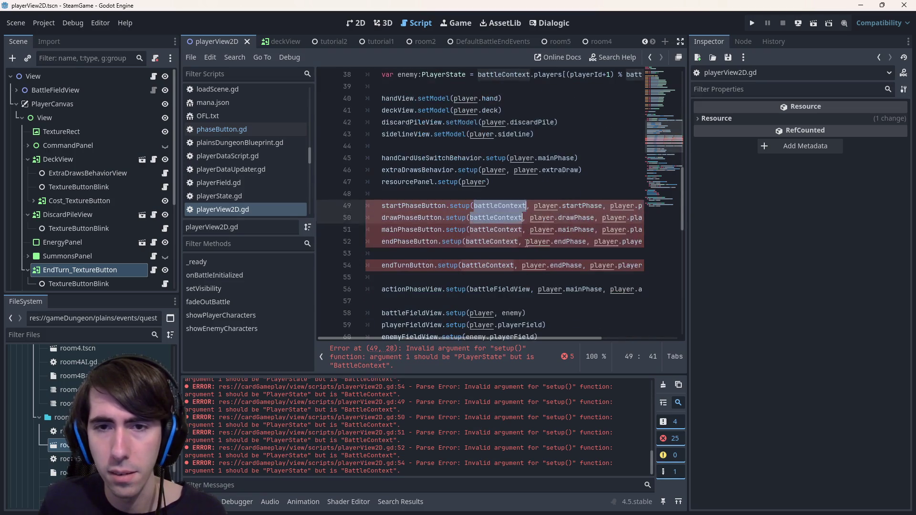
pyautogui.hotkey('ctrl', 'v')
pyautogui.press('Escape')
pyautogui.press('Escape')
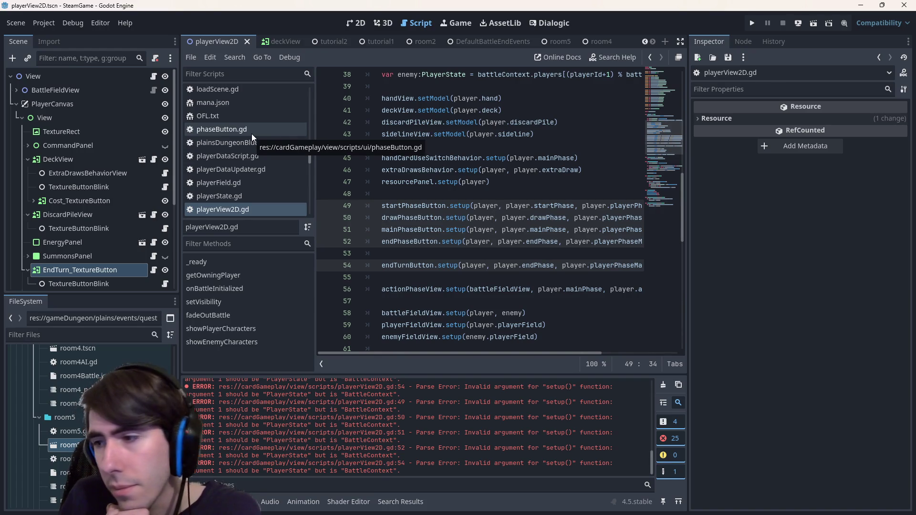
# - Uncomment line 24 in phaseButton.gd and browse playerState's suggested members, such as deck and draw
pyautogui.click(149, 270)
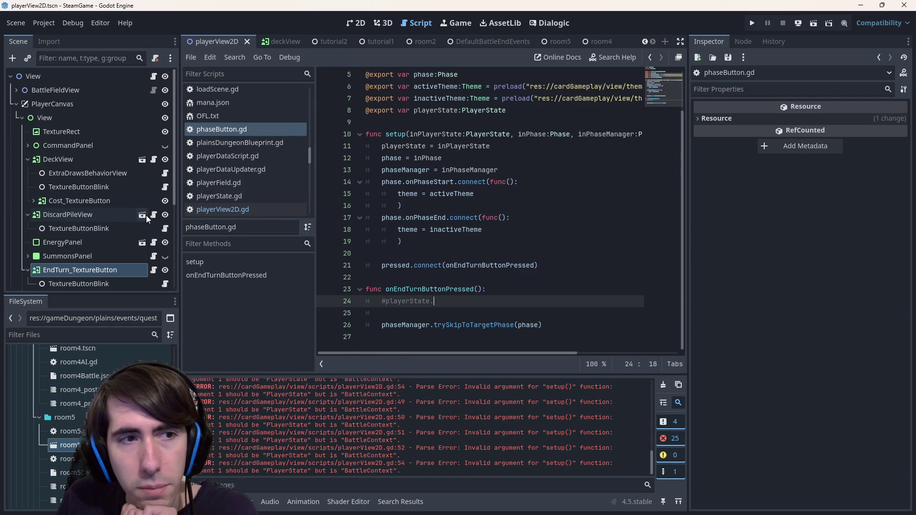
pyautogui.scroll(-5, 152, 162)
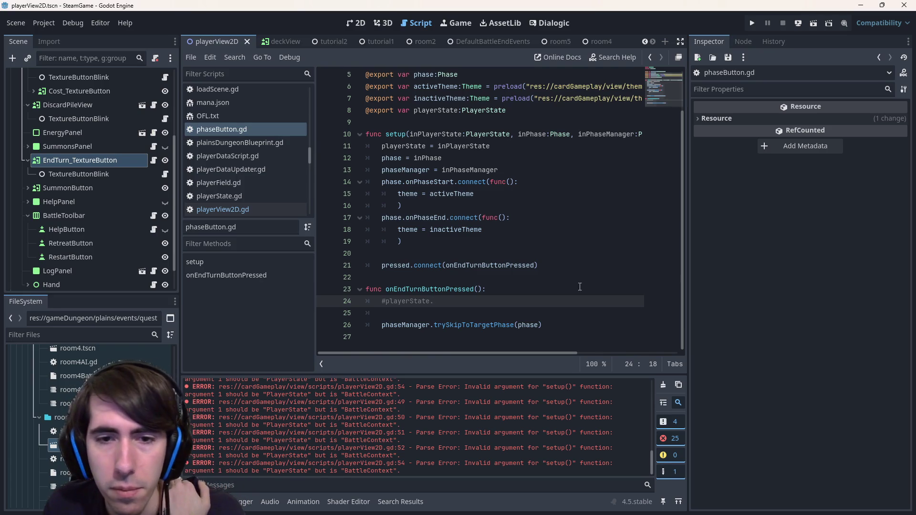
pyautogui.hotkey('ctrl', 'k')
pyautogui.hotkey('ctrl', 'space')
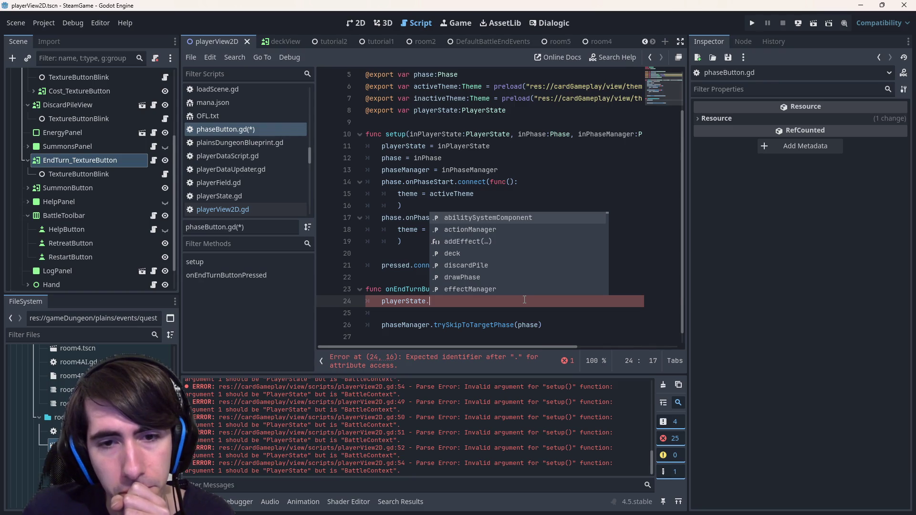
pyautogui.press('Down')
pyautogui.press('Down')
pyautogui.press('Down')
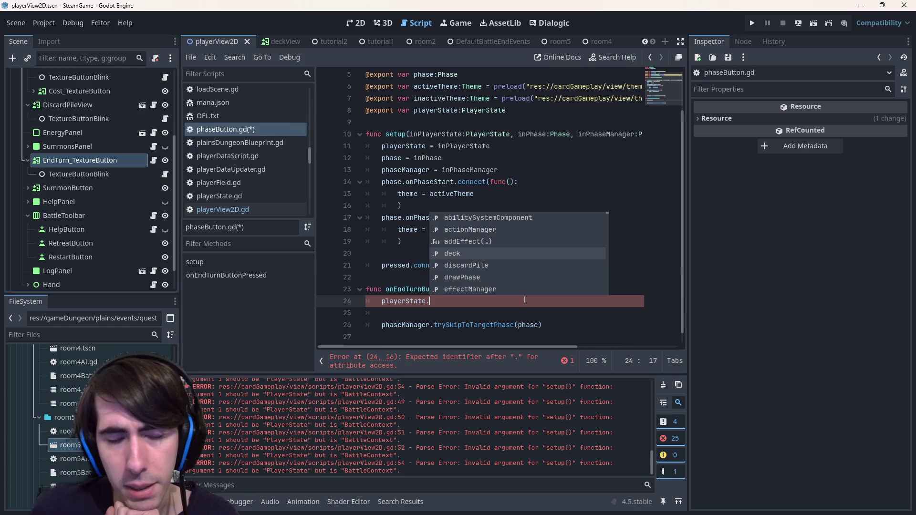
pyautogui.press('Return')
pyautogui.write('.')
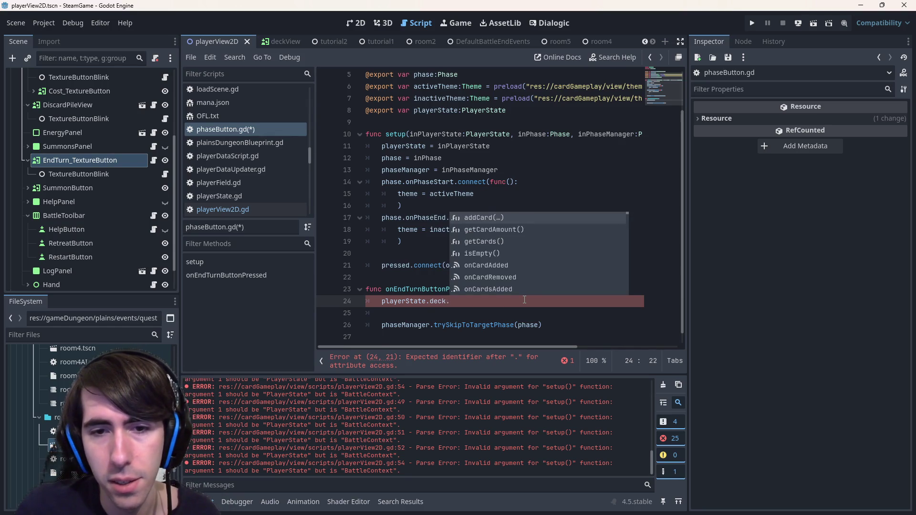
pyautogui.press('BackSpace')
pyautogui.press('BackSpace')
pyautogui.press('BackSpace')
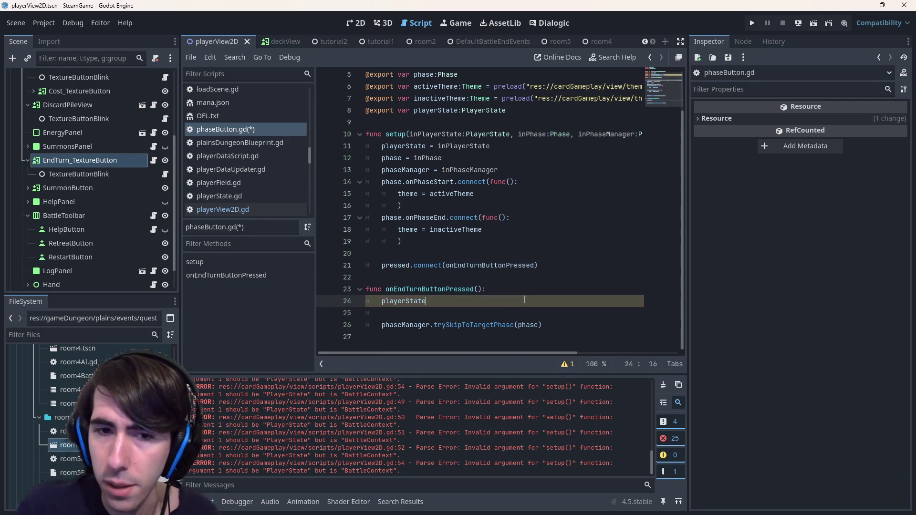
pyautogui.write('ck')
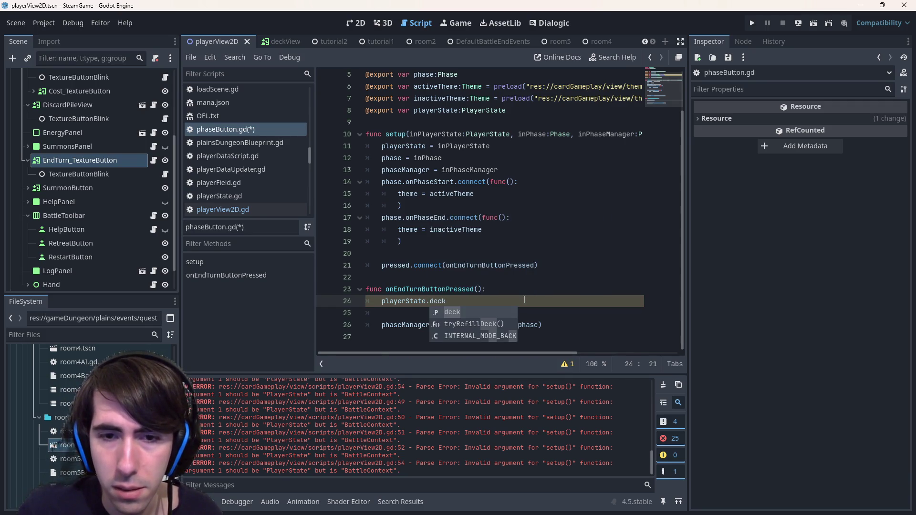
pyautogui.press('BackSpace')
pyautogui.press('BackSpace')
pyautogui.press('BackSpace')
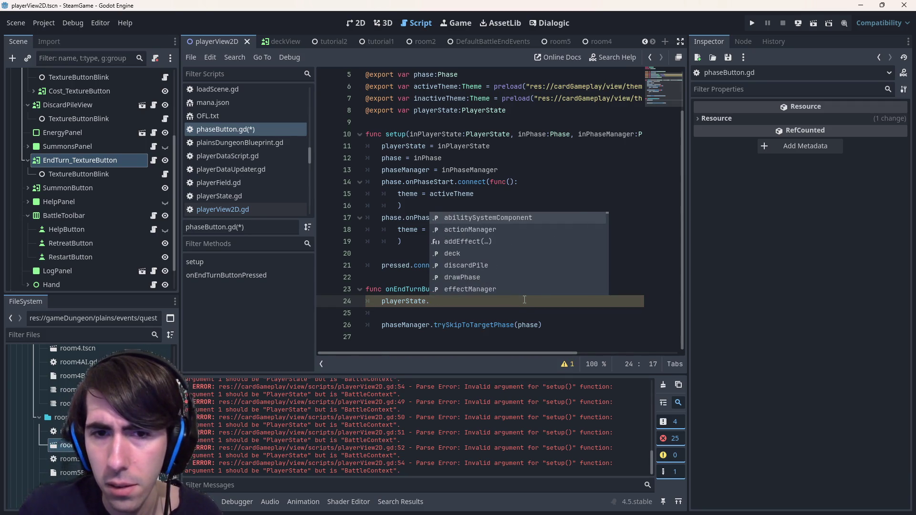
pyautogui.write('draw')
pyautogui.press('Down')
pyautogui.press('Down')
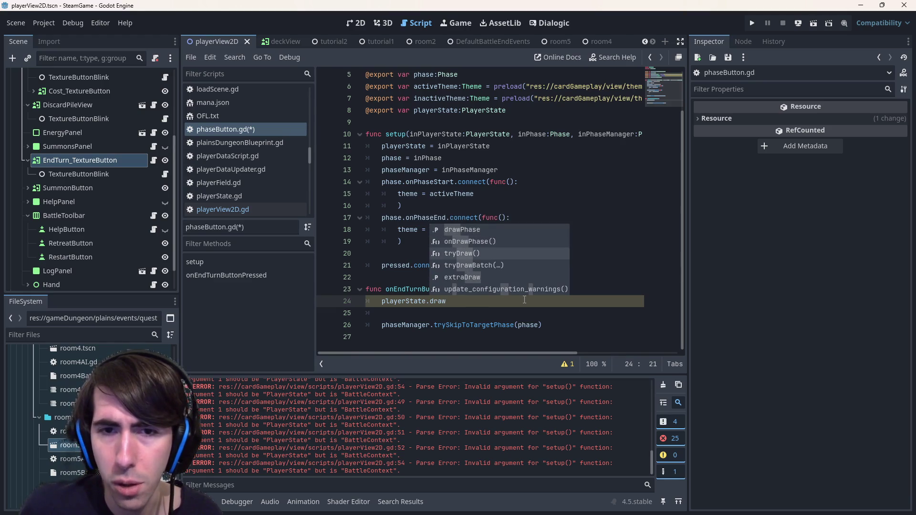
pyautogui.press('Escape')
pyautogui.press('Down')
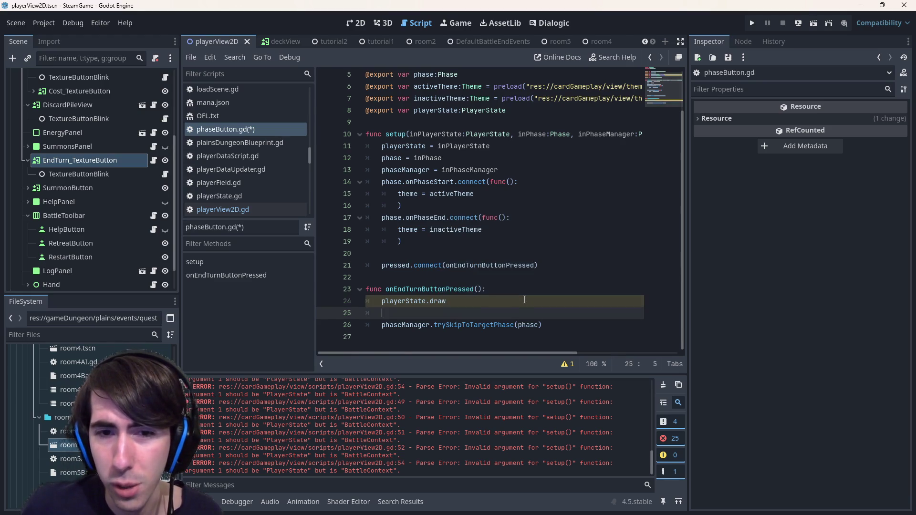
pyautogui.press('Up')
pyautogui.press('BackSpace')
pyautogui.press('BackSpace')
pyautogui.press('BackSpace')
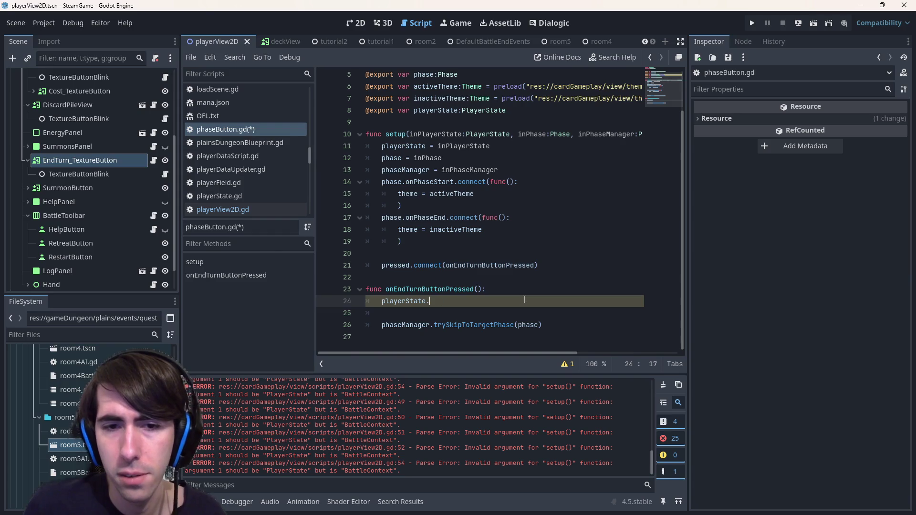
# - Complete line 24 as playerState.extraDraw.costAddedPerDraw and open its declaration in extraDrawsBehavior.gd
pyautogui.write('extra')
pyautogui.press('Return')
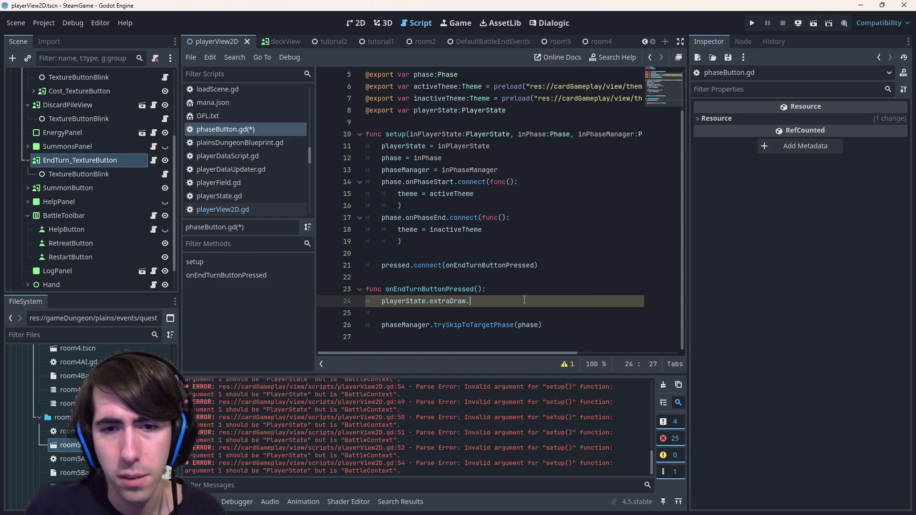
pyautogui.write('.cost')
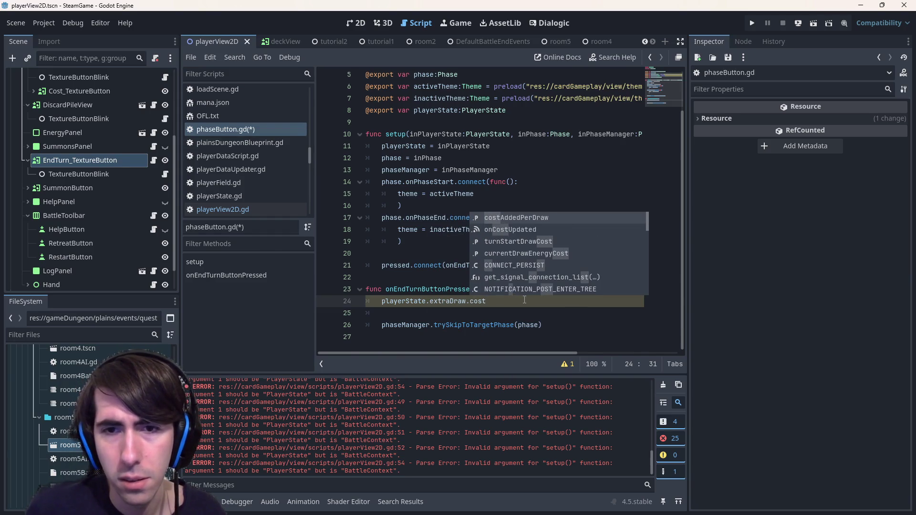
pyautogui.press('Down')
pyautogui.press('Up')
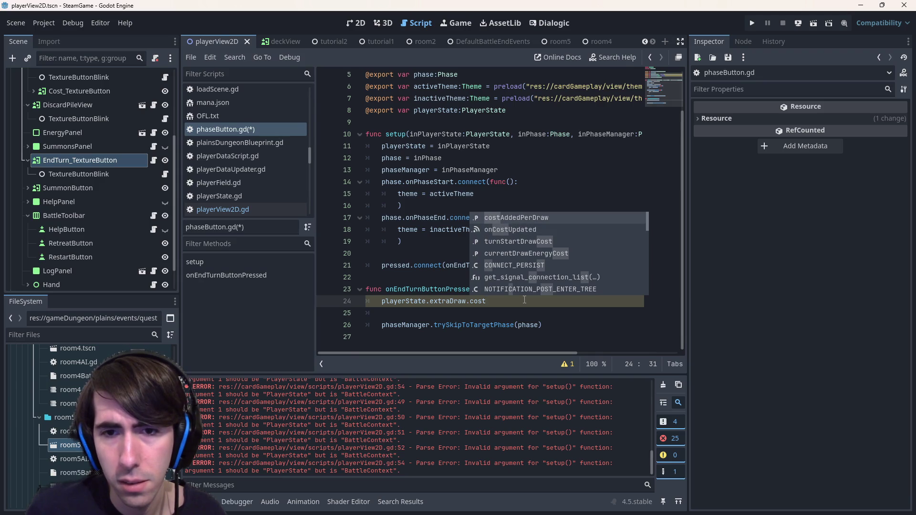
pyautogui.press('Return')
pyautogui.keyDown('ctrl'); pyautogui.click(525, 301); pyautogui.keyUp('ctrl')
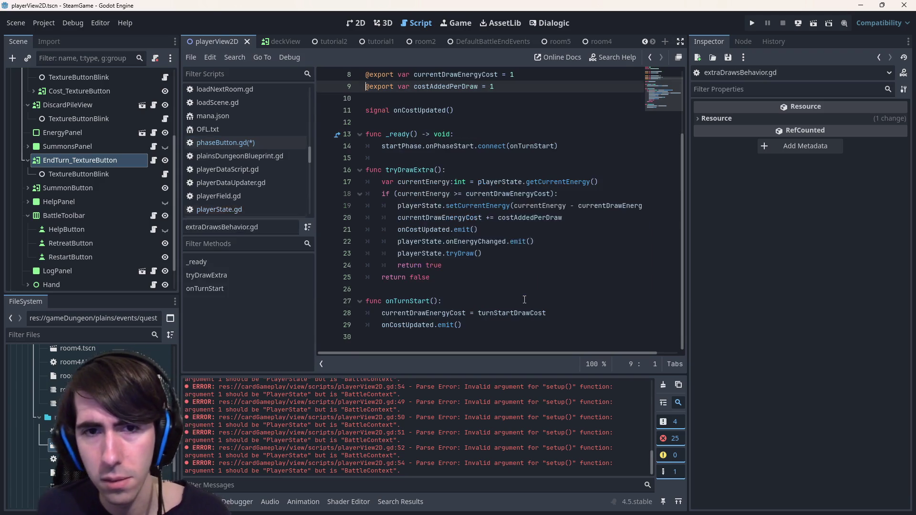
# - Find and select the currentDrawEnergyCost variable name in extraDrawsBehavior.gd
pyautogui.scroll(1, 465, 157)
pyautogui.click(442, 110)
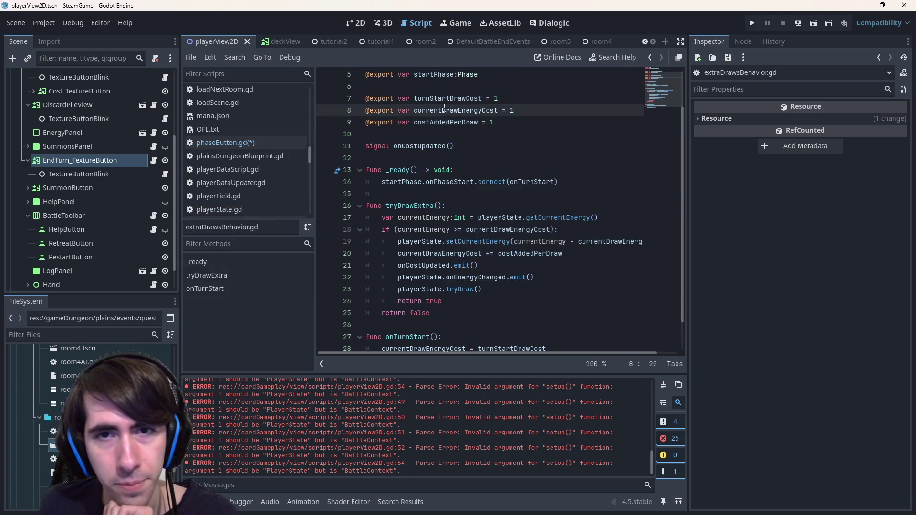
pyautogui.scroll(-1, 468, 200)
pyautogui.doubleClick(489, 317)
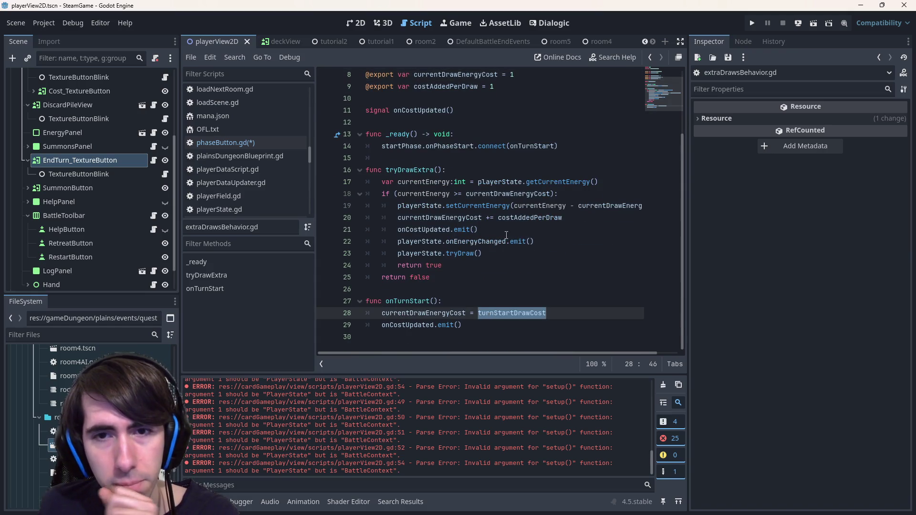
pyautogui.click(474, 239)
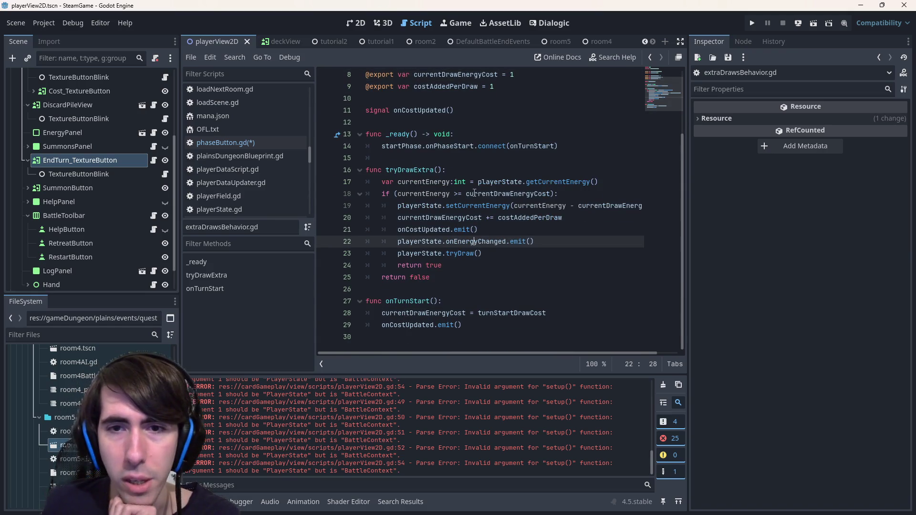
pyautogui.doubleClick(472, 193)
pyautogui.scroll(2, 479, 193)
pyautogui.doubleClick(454, 151)
pyautogui.hotkey('ctrl', 'c')
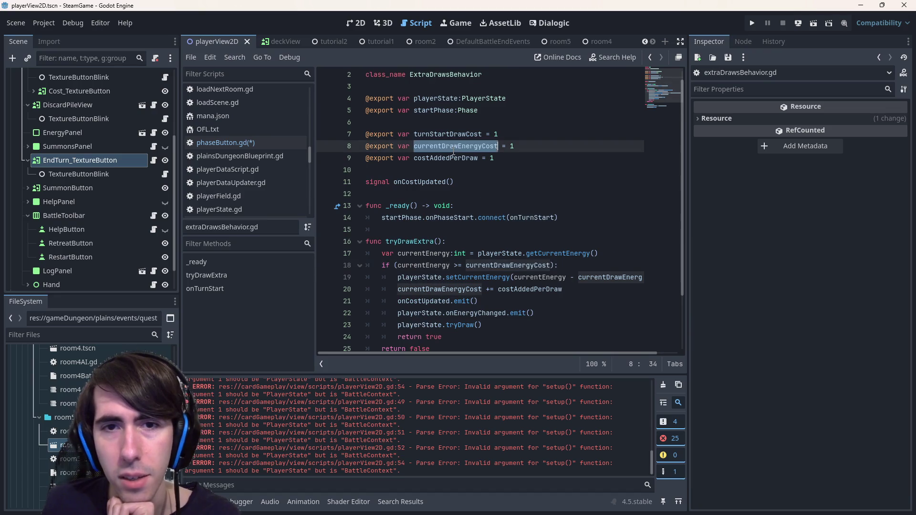
# - Return to phaseButton.gd and select costAddedPerDraw on line 24 for replacement
pyautogui.hotkey('alt', 'Left')
pyautogui.hotkey('alt', 'Left')
pyautogui.hotkey('alt', 'Left')
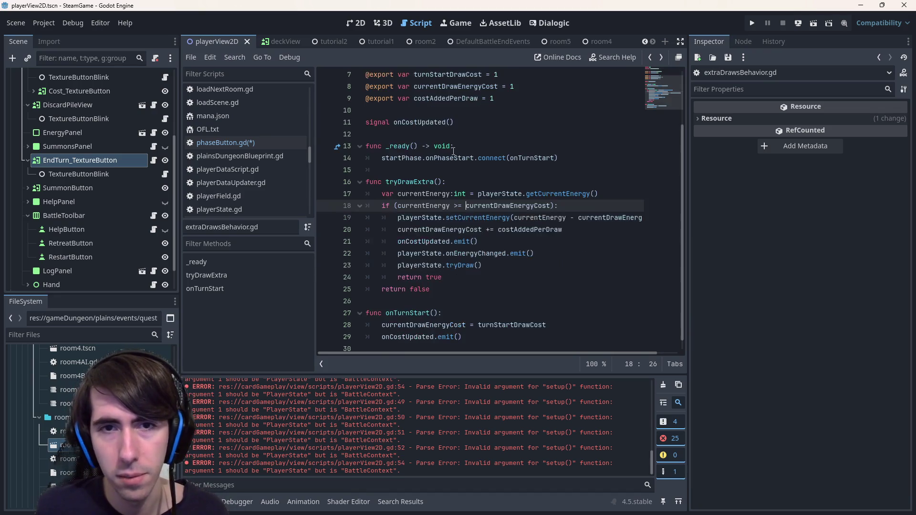
pyautogui.press('End')
pyautogui.hotkey('ctrl', 'shift', 'Left')
# - Swap in currentDrawEnergyCost and add a new line above calling playerState.getCurrentEnergy()
pyautogui.hotkey('ctrl', 'v')
pyautogui.press('Home')
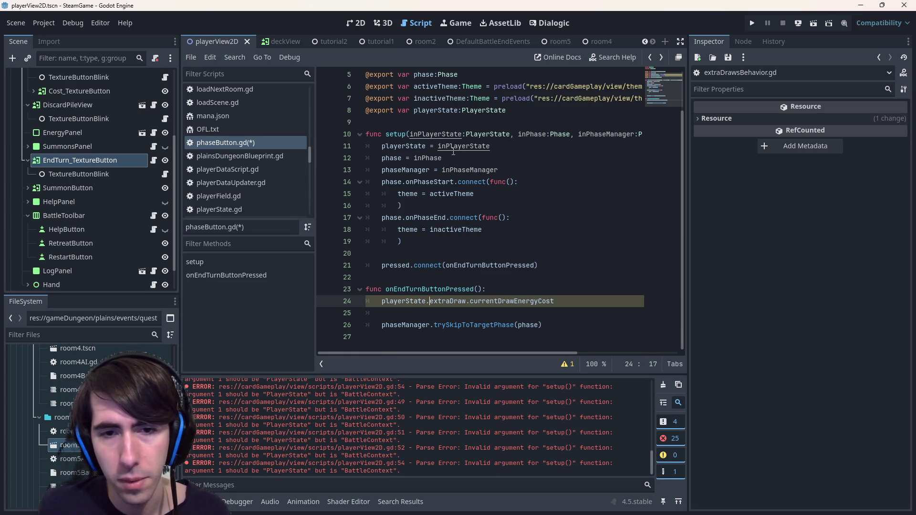
pyautogui.press('Return')
pyautogui.press('Up')
pyautogui.press('Down')
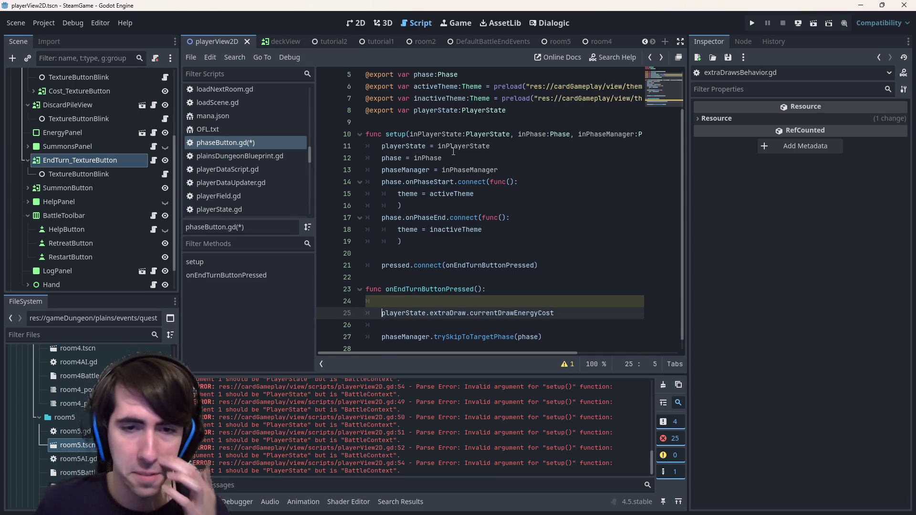
pyautogui.hotkey('ctrl', 'shift', 'Right')
pyautogui.hotkey('ctrl', 'c')
pyautogui.press('Up')
pyautogui.hotkey('ctrl', 'v')
pyautogui.write('.energy')
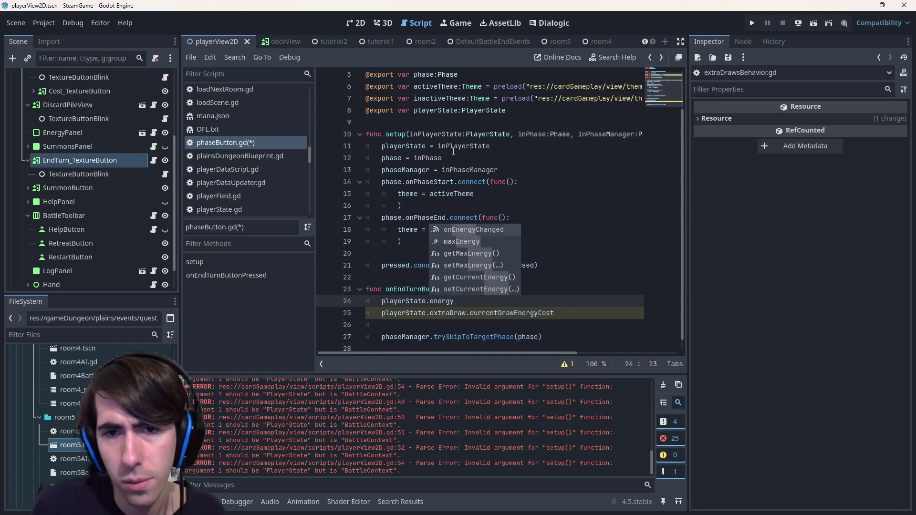
pyautogui.press('Down')
pyautogui.press('Down')
pyautogui.press('Down')
pyautogui.press('Up')
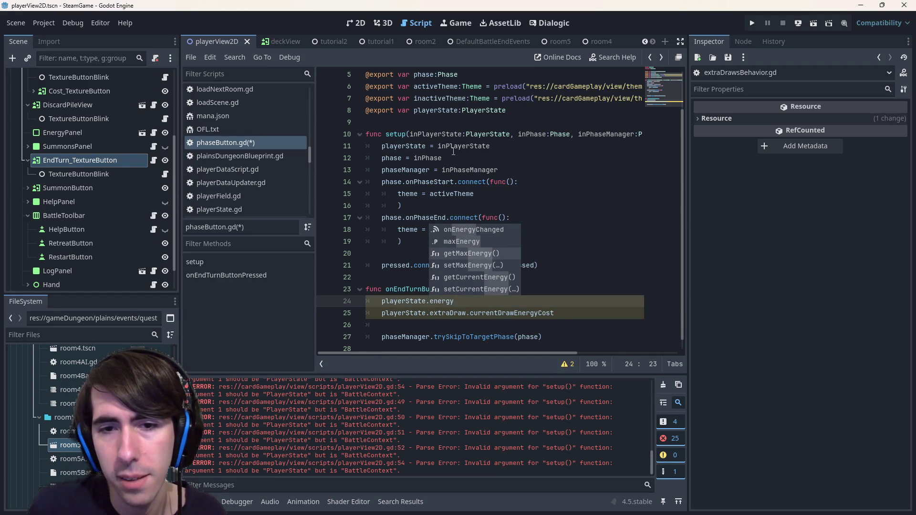
pyautogui.press('Down')
pyautogui.press('Down')
pyautogui.press('Return')
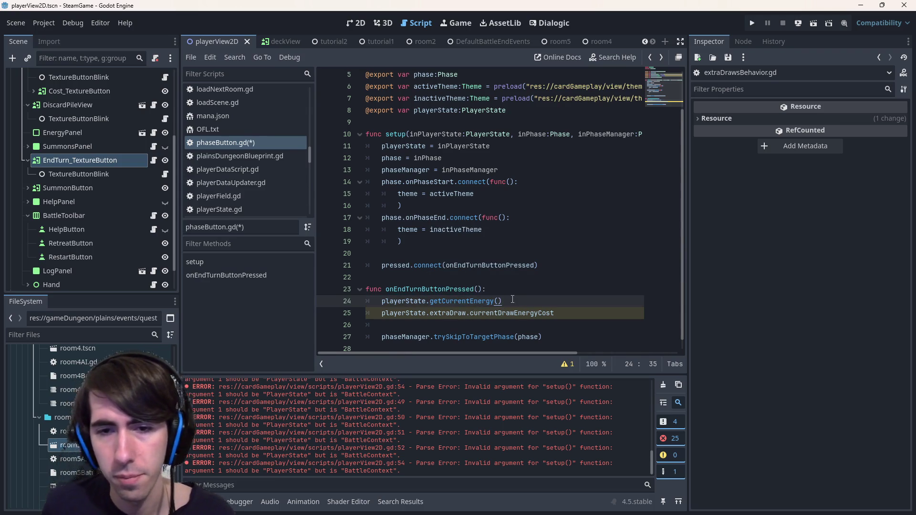
# - Make that line 'var currentEnergy:int = playerState.getCurrentEnergy()' and save
pyautogui.press('Up')
pyautogui.press('Down')
pyautogui.press('Home')
pyautogui.write('var currentEne')
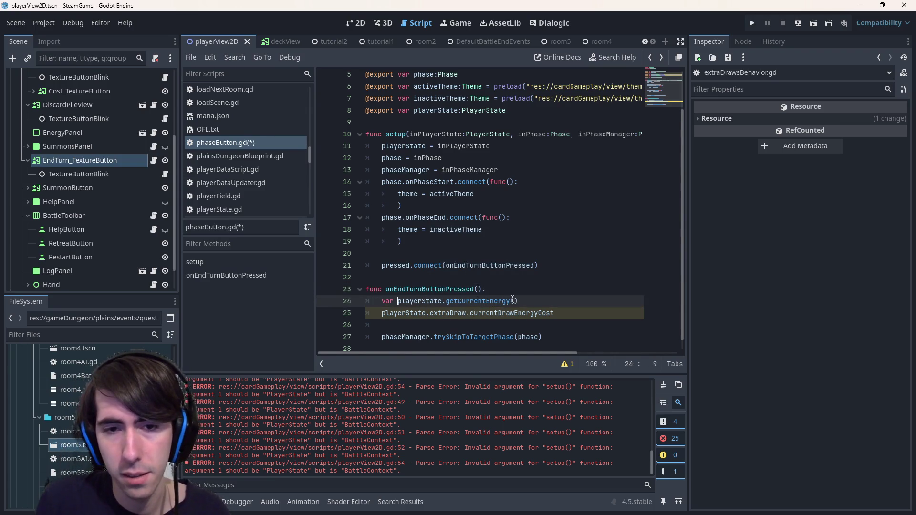
pyautogui.write('rgy:int =')
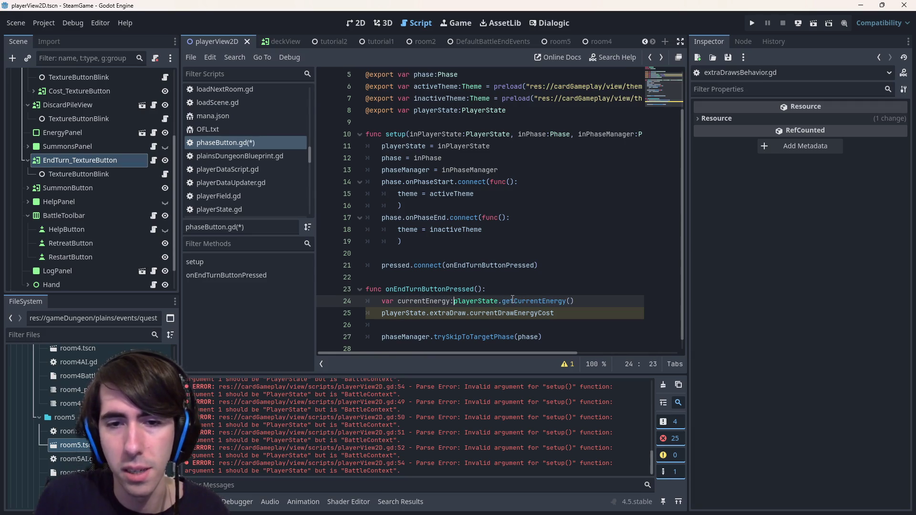
pyautogui.hotkey('ctrl', 's')
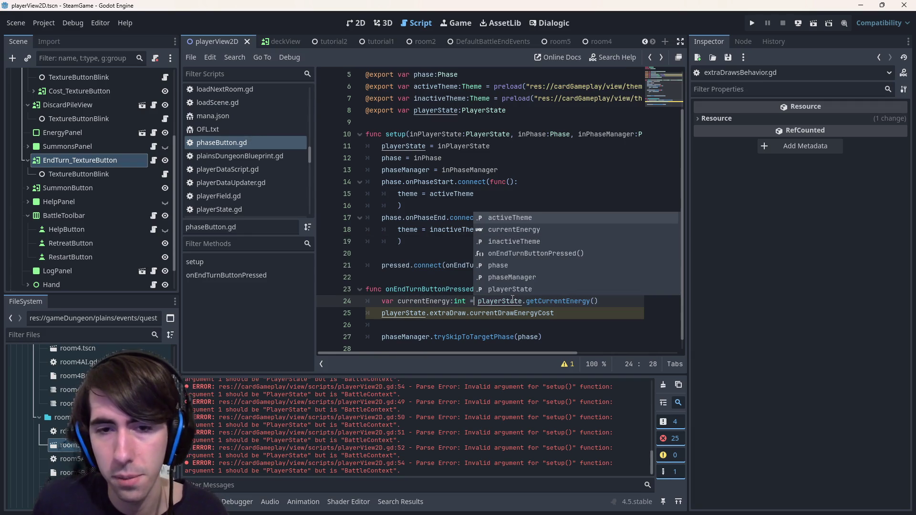
# - Wrap line 25 as 'if (currentEnergy >= playerState.extraDraw.currentDrawEnergyCost):' and save
pyautogui.click(528, 318)
pyautogui.doubleClick(528, 317)
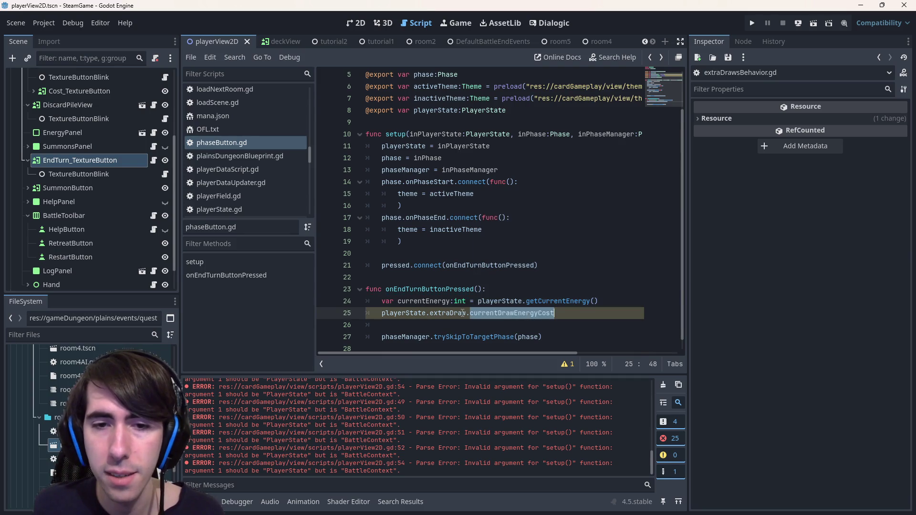
pyautogui.click(465, 302)
pyautogui.doubleClick(425, 302)
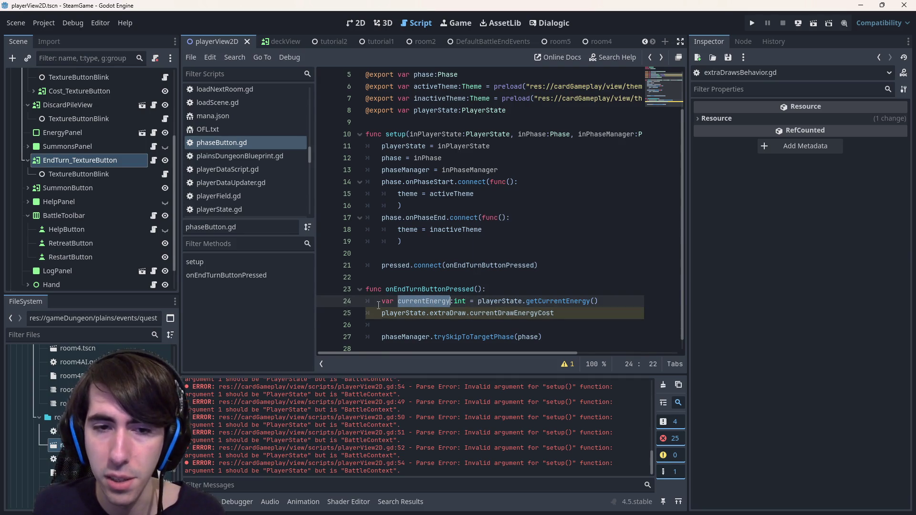
pyautogui.click(382, 313)
pyautogui.write('if (currentEnergy')
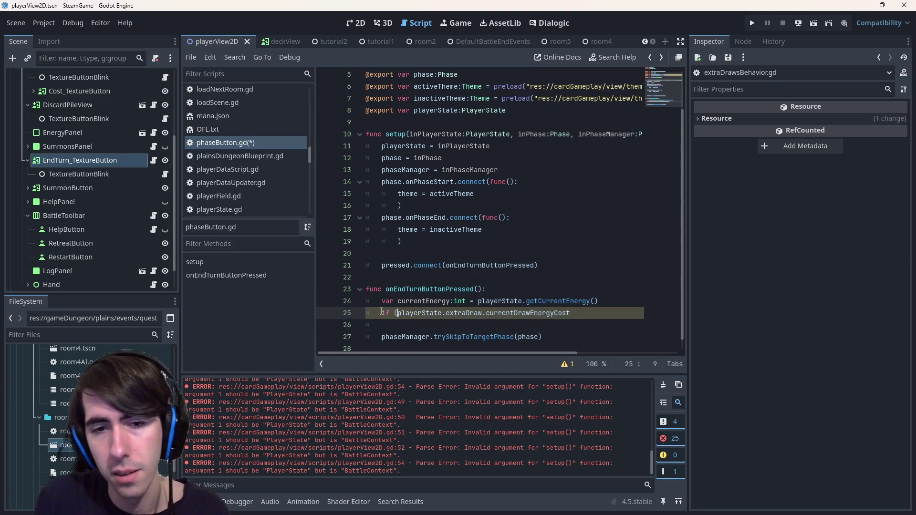
pyautogui.write(' >=')
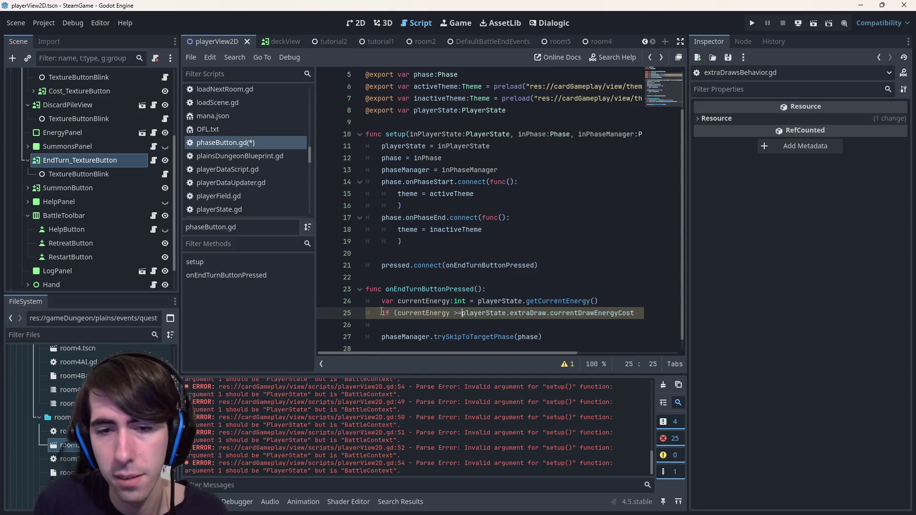
pyautogui.press('End')
pyautogui.write(')')
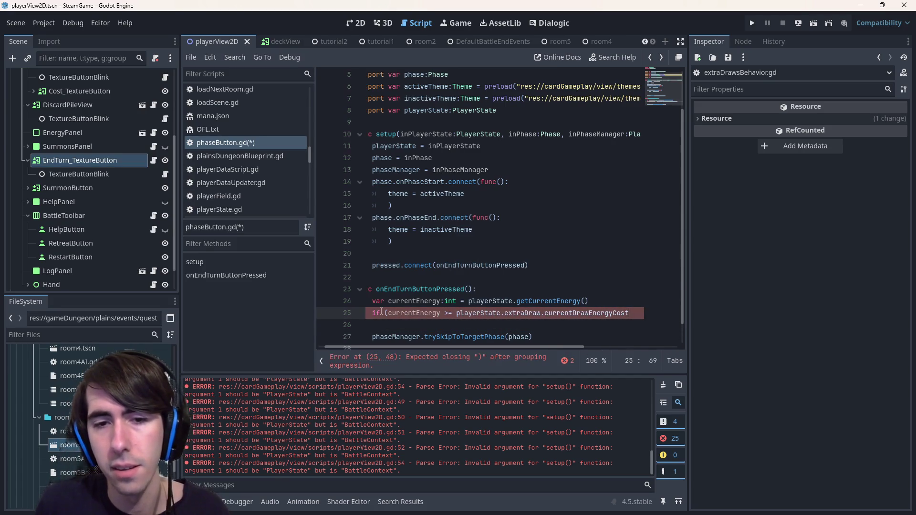
pyautogui.write(':')
pyautogui.press('Return')
pyautogui.hotkey('ctrl', 's')
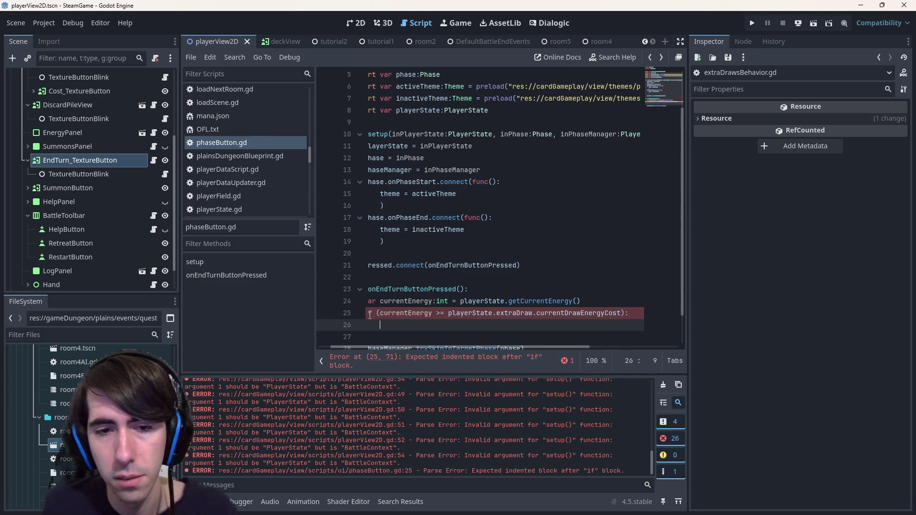
# - Review the new if condition and its empty body
pyautogui.moveTo(411, 315); pyautogui.dragTo(333, 293)
pyautogui.click(484, 301)
pyautogui.scroll(-1, 526, 345)
pyautogui.moveTo(526, 347)
pyautogui.mouseDown()
pyautogui.moveTo(606, 342)
pyautogui.moveTo(429, 332)
pyautogui.mouseUp()
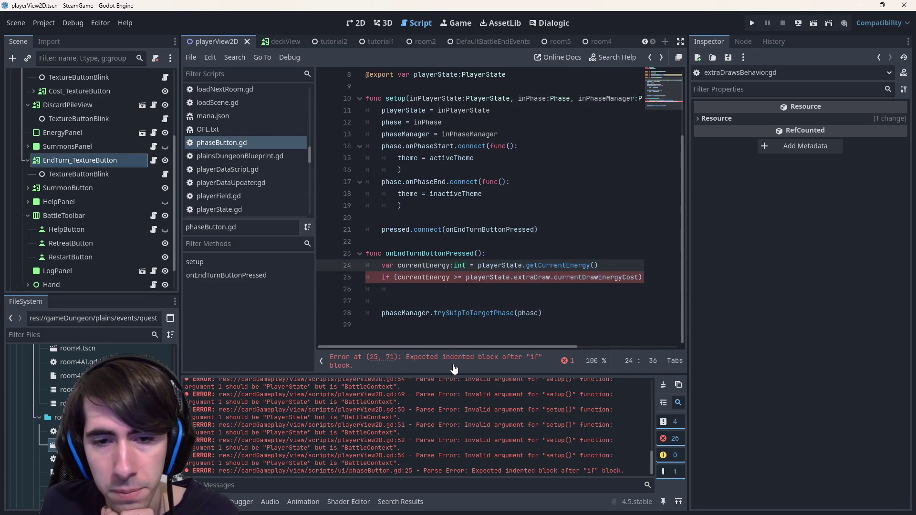
pyautogui.click(639, 277)
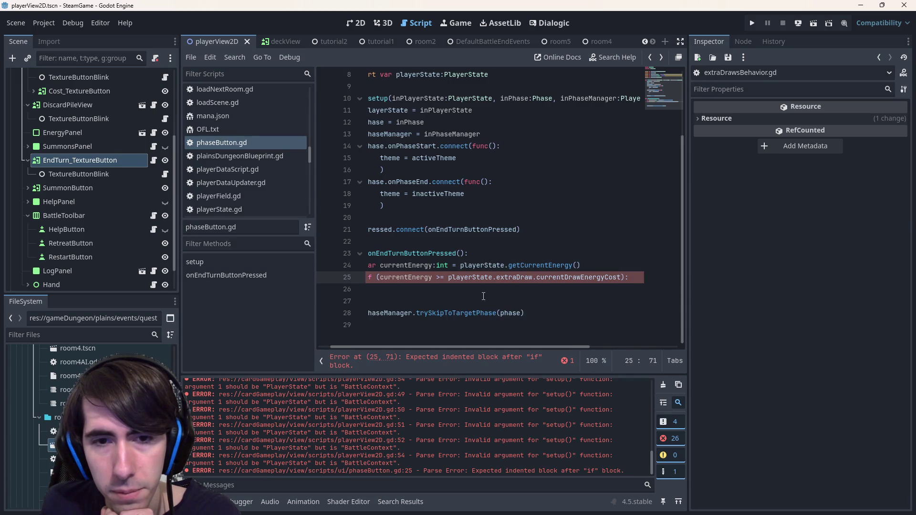
pyautogui.click(463, 288)
pyautogui.moveTo(461, 348); pyautogui.dragTo(449, 348)
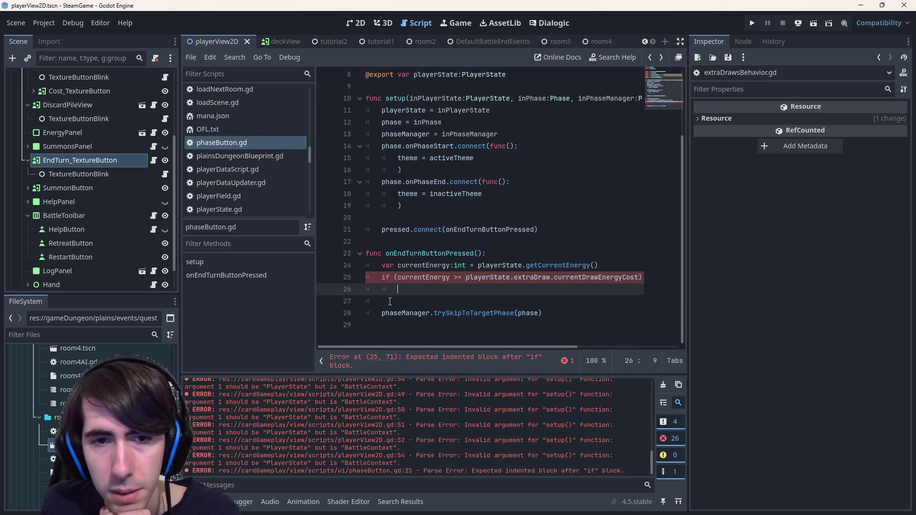
# - Insert blank lines above onEndTurnButtonPressed for a new function
pyautogui.click(389, 234)
pyautogui.click(401, 243)
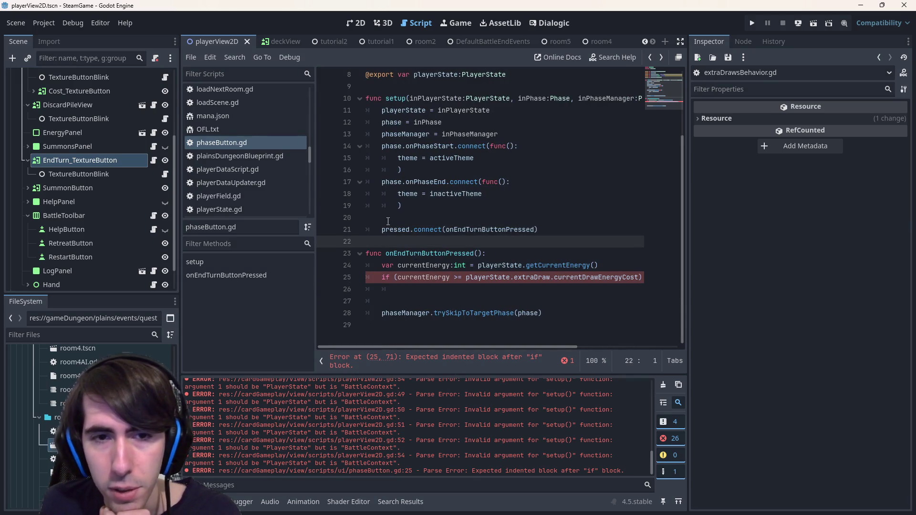
pyautogui.click(388, 222)
pyautogui.click(386, 238)
pyautogui.press('Return')
pyautogui.press('Return')
pyautogui.press('Up')
# - Declare 'func displayWarning(warningMessage:String):' above the end-turn handler
pyautogui.write('func displayBo')
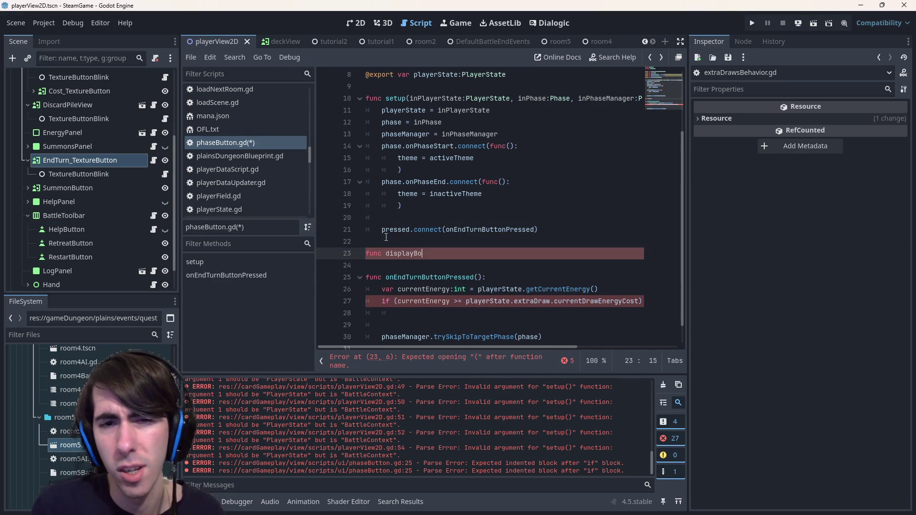
pyautogui.press('BackSpace')
pyautogui.press('BackSpace')
pyautogui.write('Warning(warningMessage:String')
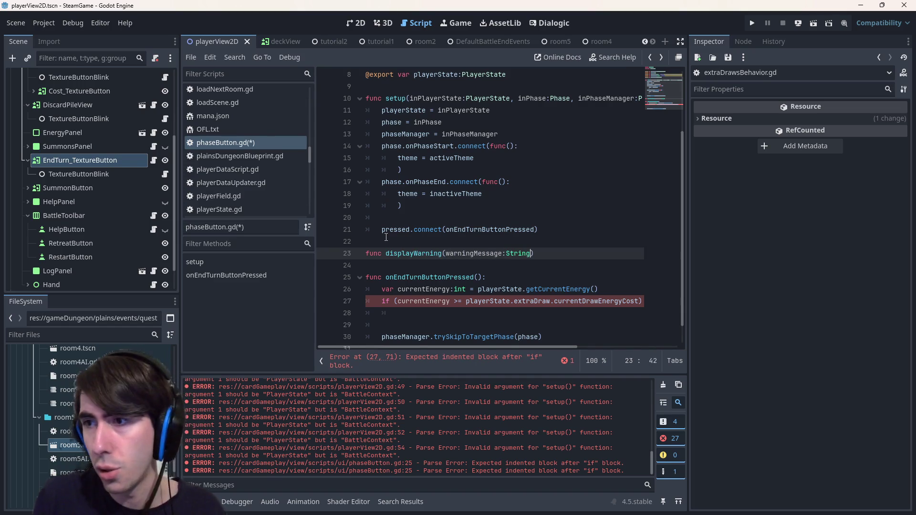
pyautogui.hotkey('ctrl', 's')
pyautogui.click(558, 254)
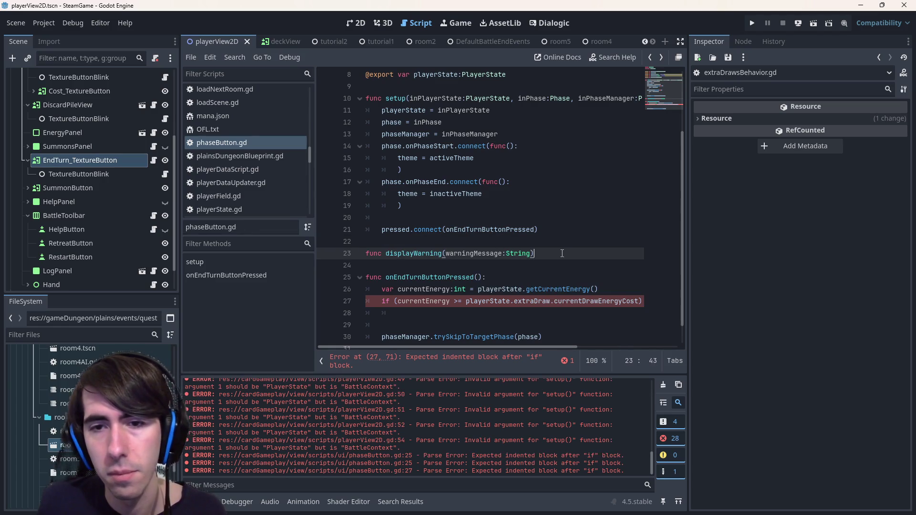
pyautogui.write(':')
pyautogui.press('Return')
pyautogui.press('Up')
pyautogui.press('Up')
# - Call displayWarning("You can still draw!") inside the energy check, save, and select that block
pyautogui.doubleClick(413, 254)
pyautogui.hotkey('ctrl', 'c')
pyautogui.click(506, 324)
pyautogui.hotkey('ctrl', 'v')
pyautogui.write('("Y')
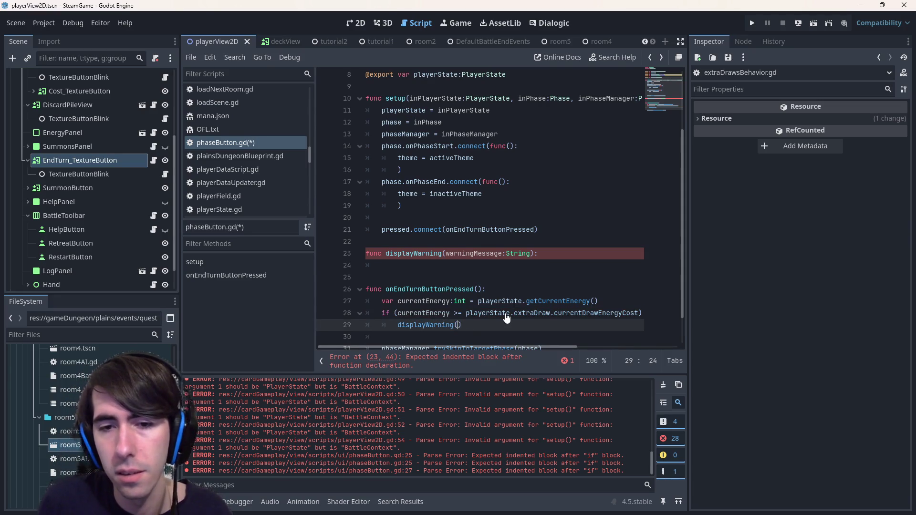
pyautogui.write('ou can still ')
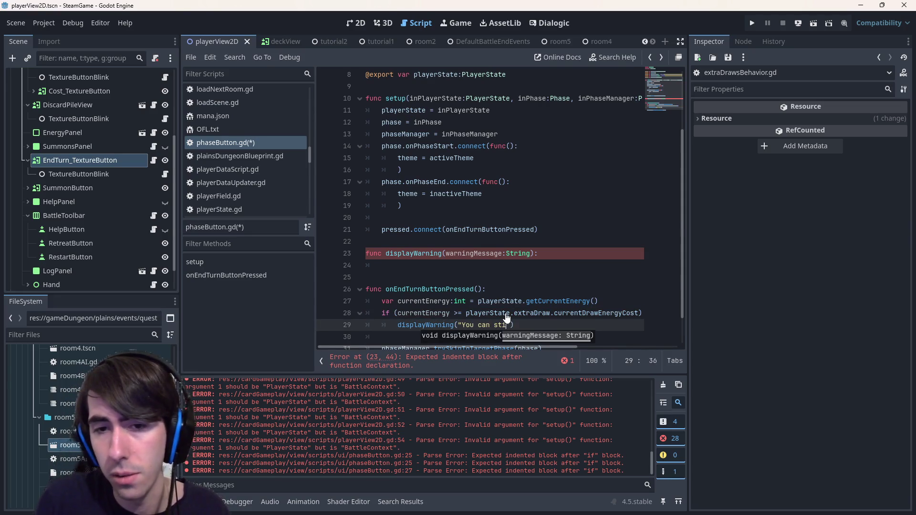
pyautogui.write('draw!')
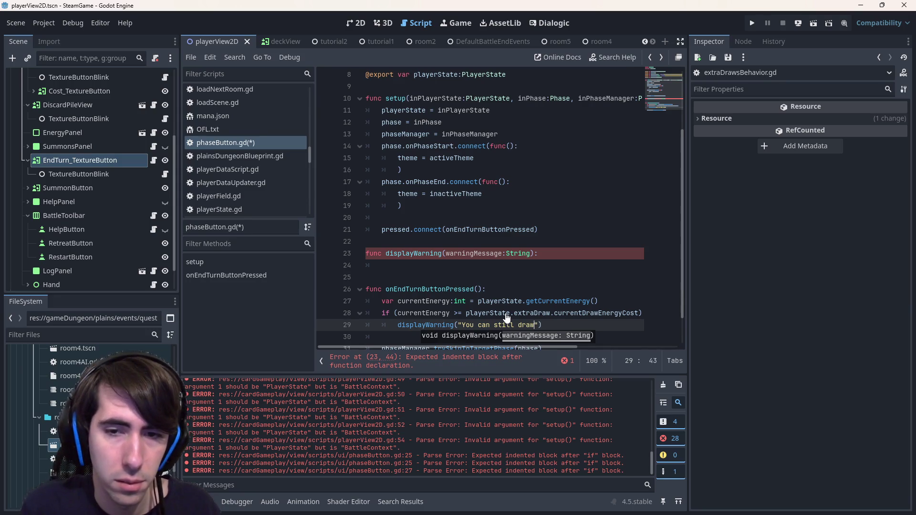
pyautogui.hotkey('ctrl', 's')
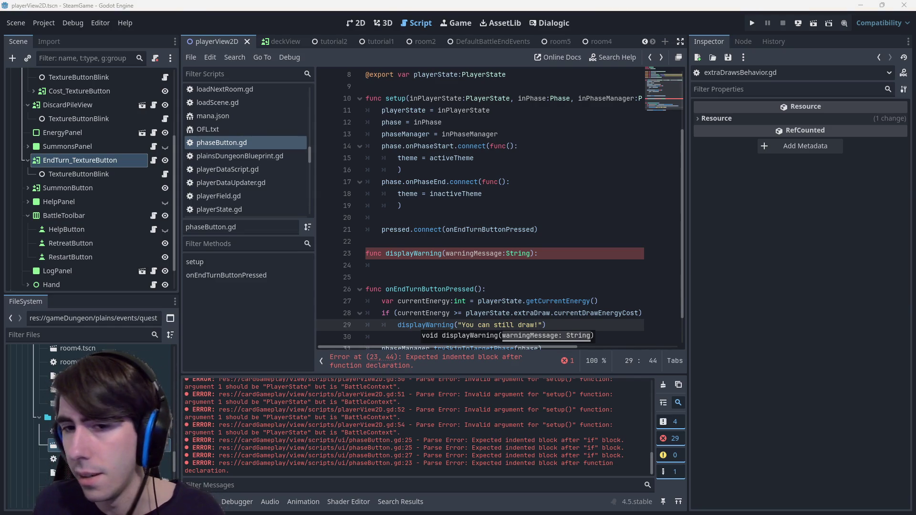
pyautogui.scroll(-1, 521, 154)
pyautogui.moveTo(573, 290)
pyautogui.mouseDown()
pyautogui.moveTo(328, 292)
pyautogui.moveTo(308, 276)
pyautogui.mouseUp()
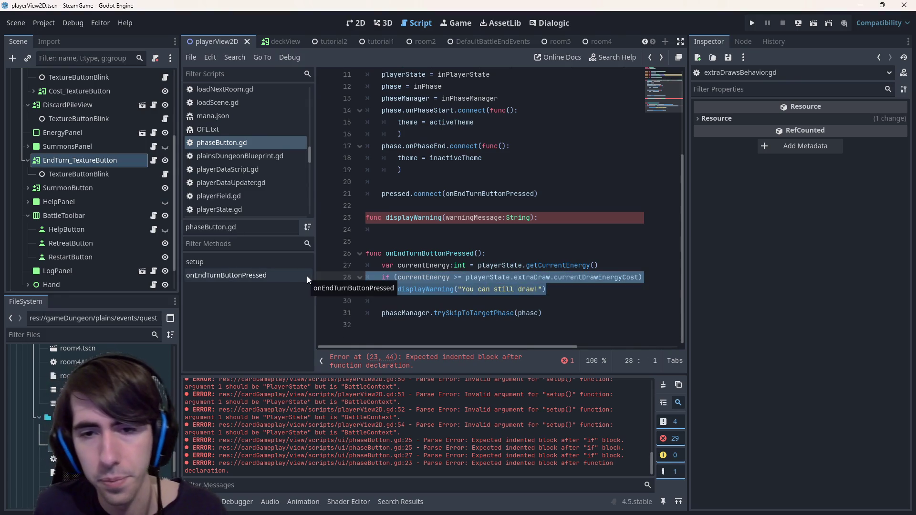
# - Paste a second copy of the energy check below, turning it into an elif
pyautogui.press('Down')
pyautogui.press('Down')
pyautogui.press('Return')
pyautogui.press('Up')
pyautogui.hotkey('ctrl', 'v')
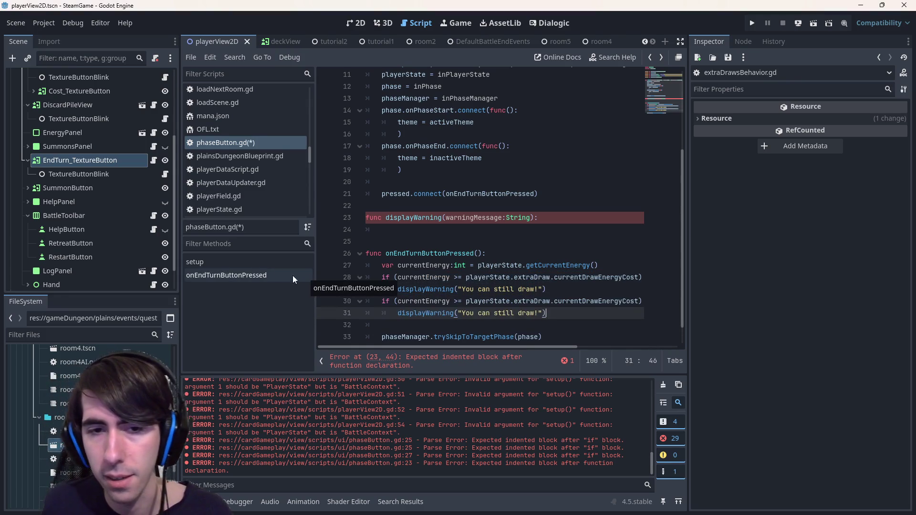
pyautogui.click(383, 301)
pyautogui.write('ell')
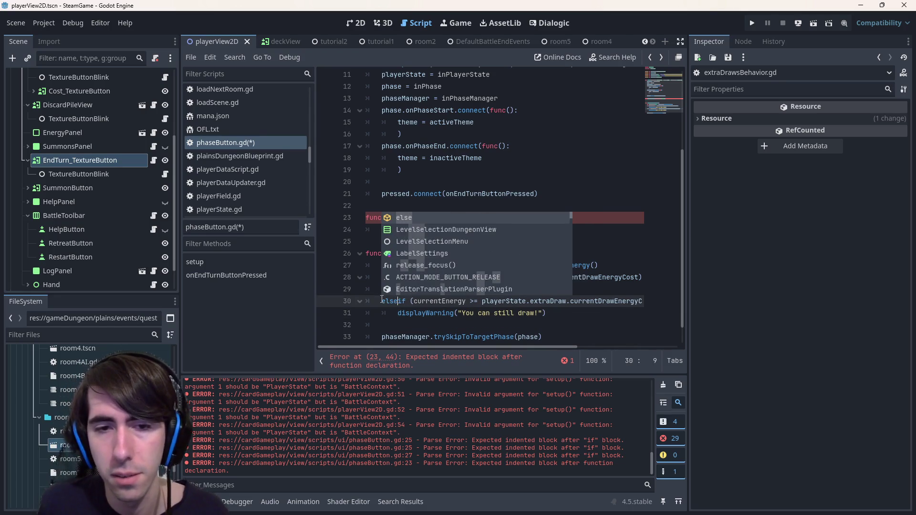
pyautogui.hotkey('ctrl', 's')
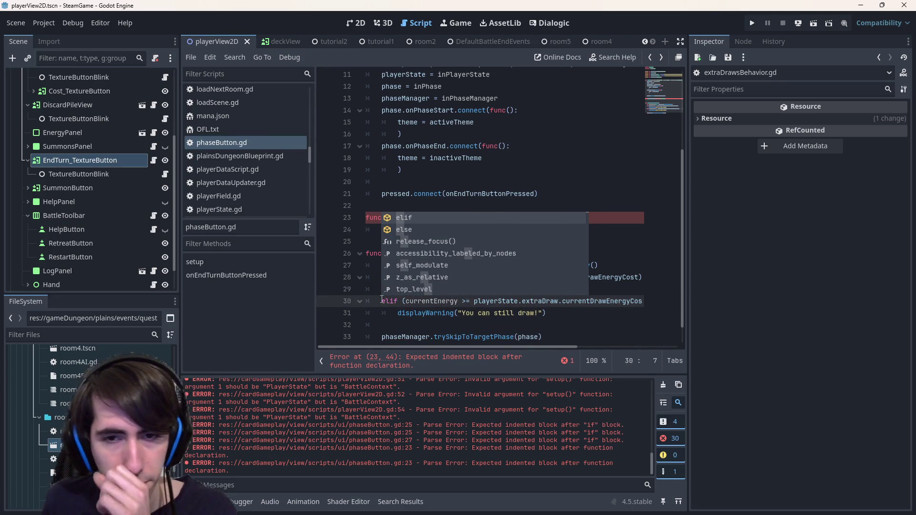
# - Add 'return' under the first displayWarning call and save
pyautogui.scroll(1, 478, 315)
pyautogui.click(538, 324)
pyautogui.click(529, 302)
pyautogui.press('Return')
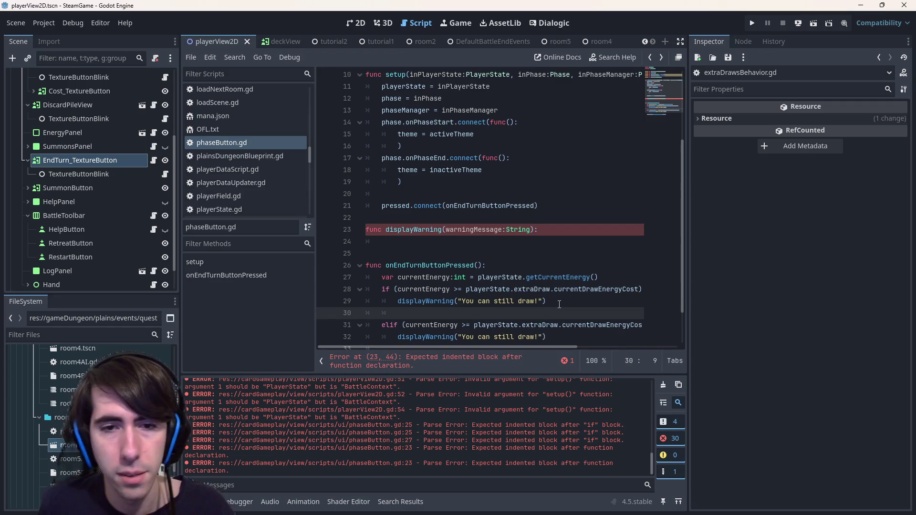
pyautogui.write('reu')
pyautogui.press('BackSpace')
pyautogui.write('turn')
pyautogui.hotkey('ctrl', 's')
pyautogui.scroll(-1, 563, 303)
pyautogui.press('Return')
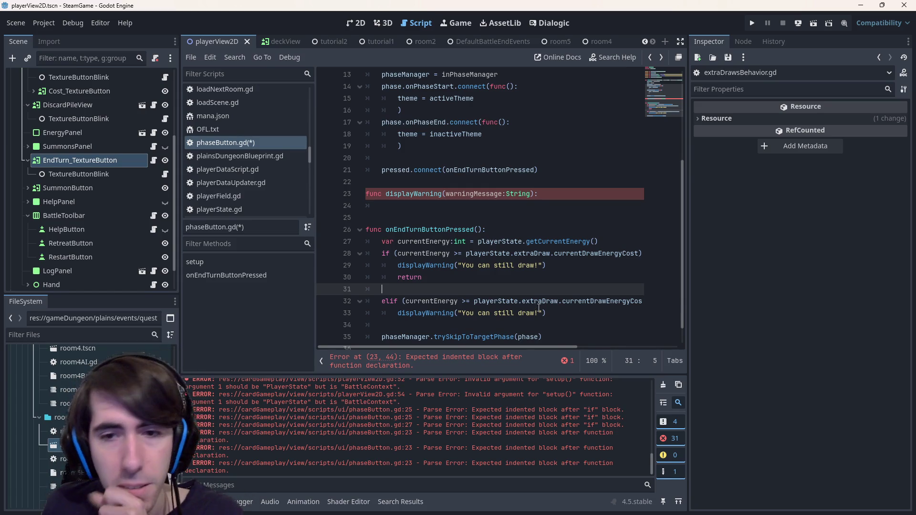
# - Change the second check's 'elif' back to a plain 'if' and save
pyautogui.scroll(-1, 506, 284)
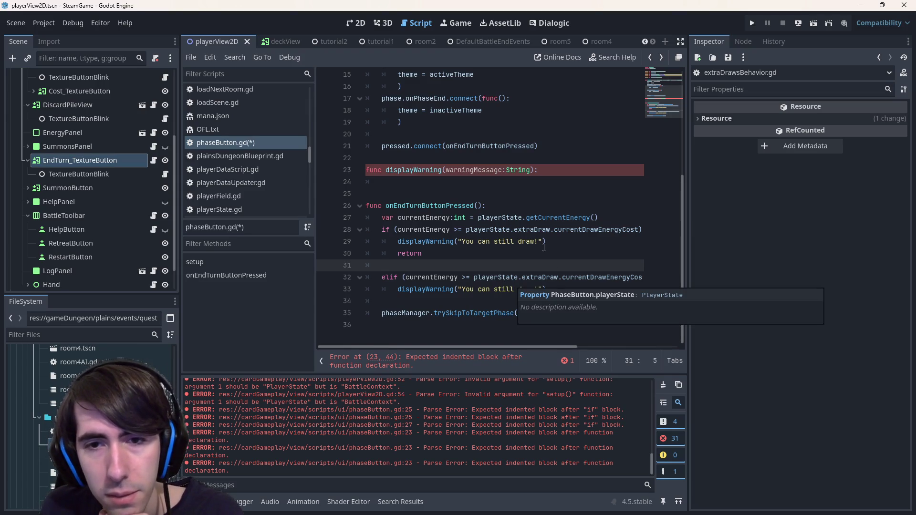
pyautogui.doubleClick(527, 241)
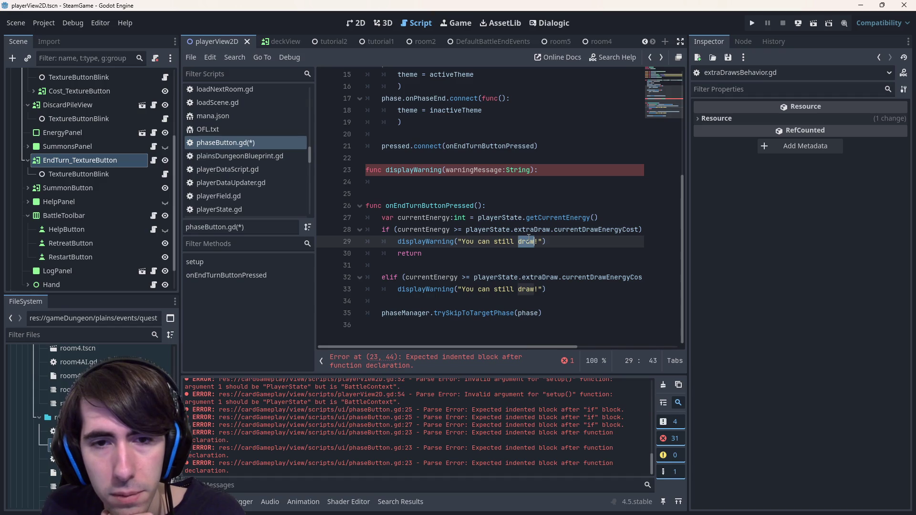
pyautogui.doubleClick(449, 278)
pyautogui.doubleClick(390, 277)
pyautogui.write('if')
pyautogui.hotkey('ctrl', 's')
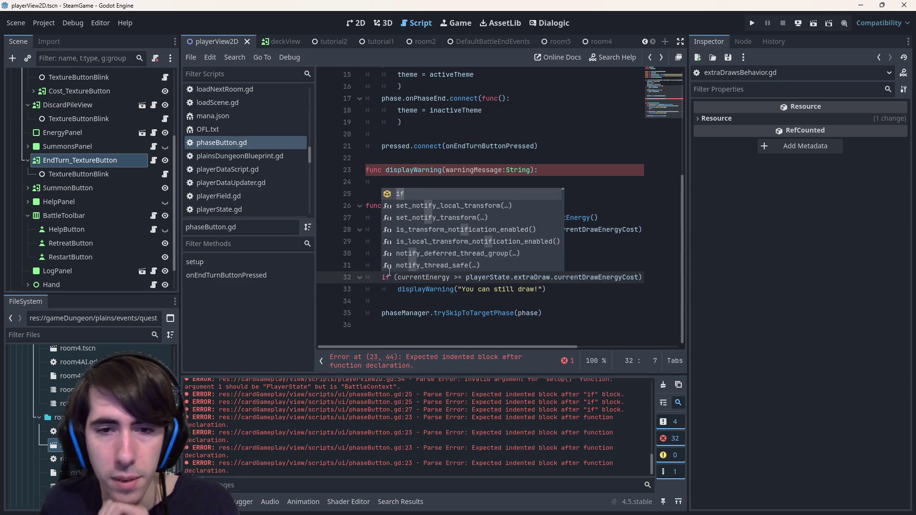
pyautogui.doubleClick(486, 280)
pyautogui.hotkey('ctrl', 'c')
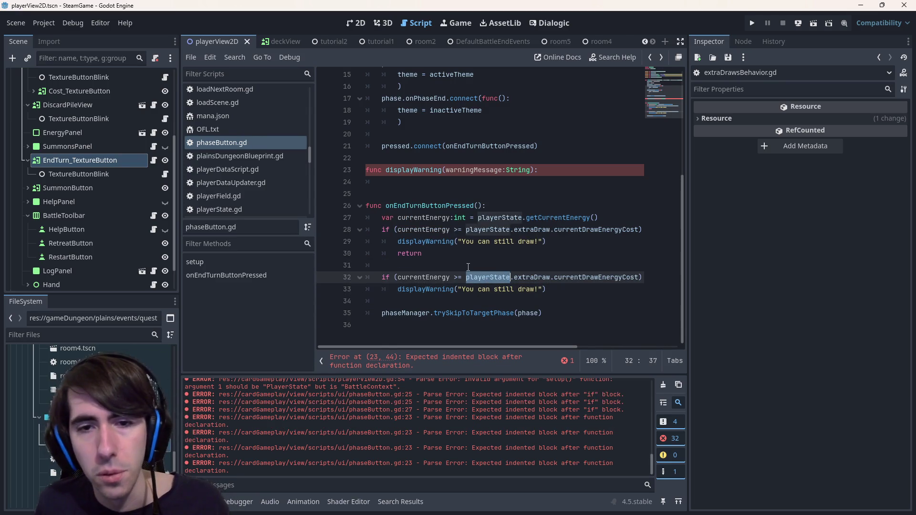
# - Add 'var validCharacters = playerState.playerField.getValidCharacters()' above the second check
pyautogui.click(468, 267)
pyautogui.press('Return')
pyautogui.hotkey('ctrl', 'v')
pyautogui.write('.')
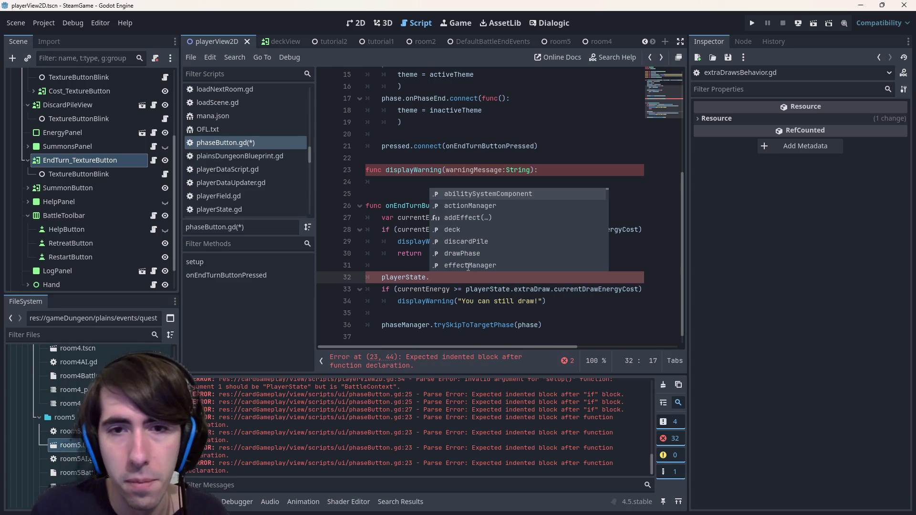
pyautogui.write('getv')
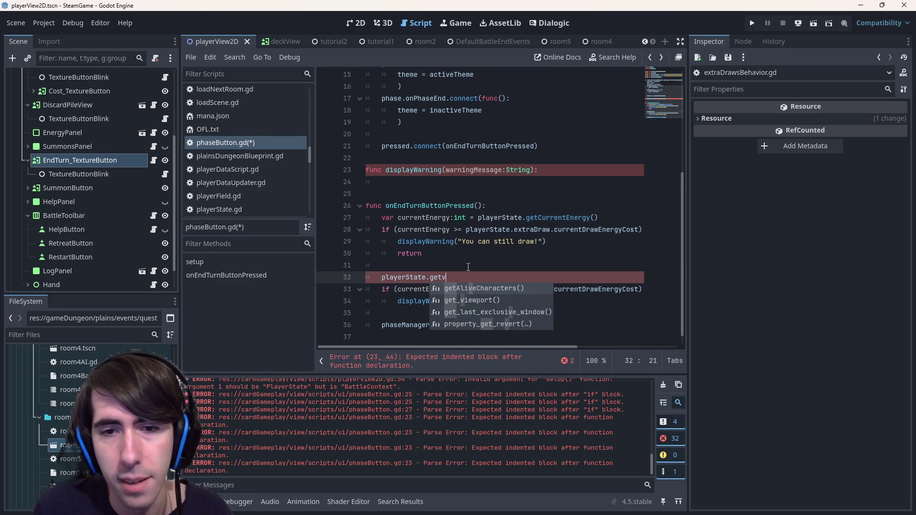
pyautogui.press('BackSpace')
pyautogui.press('BackSpace')
pyautogui.press('BackSpace')
pyautogui.write('playerField.getchara')
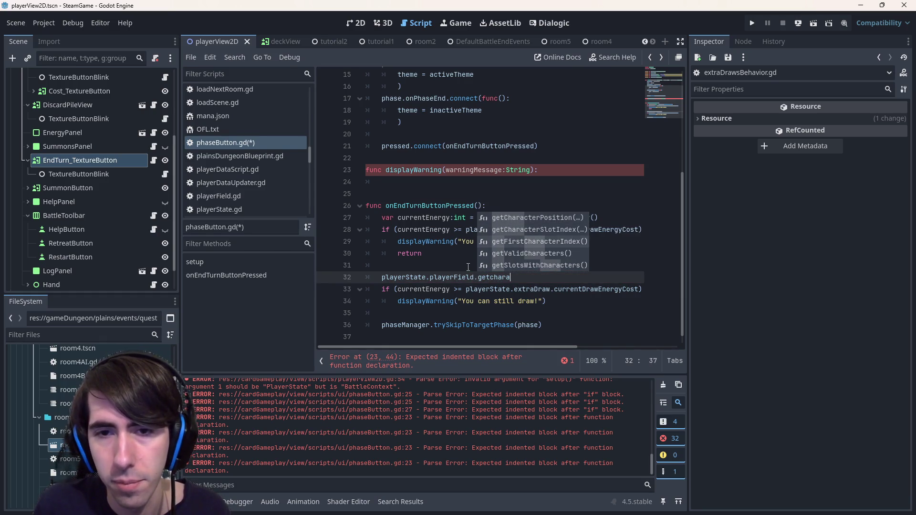
pyautogui.press('Return')
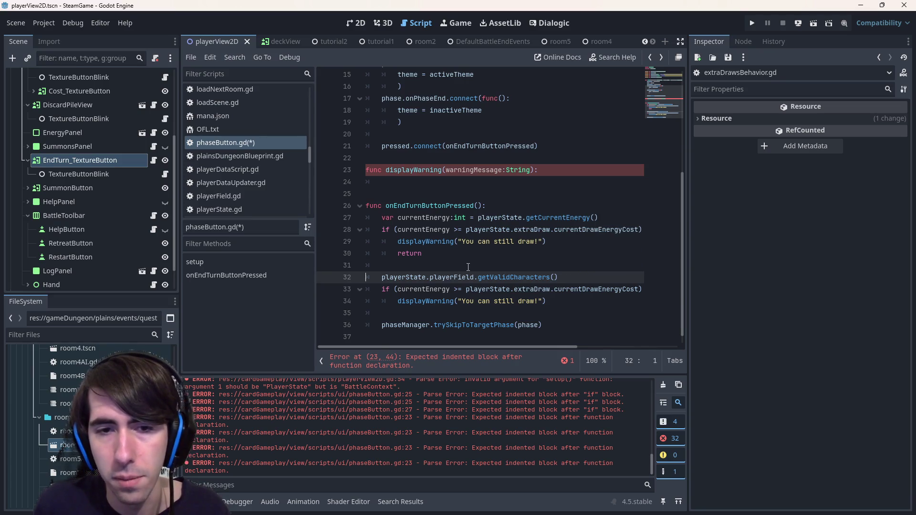
pyautogui.press('Home')
pyautogui.write('var validCharacter')
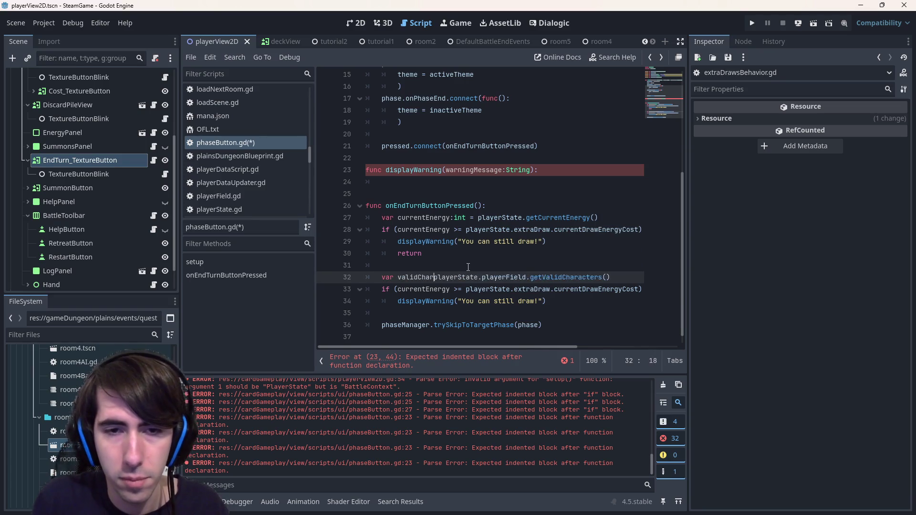
pyautogui.write('s =')
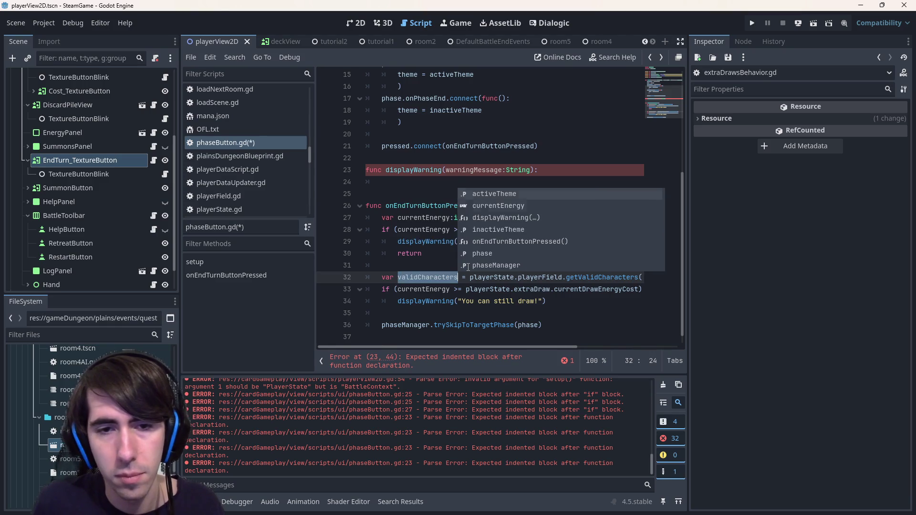
# - Add a 'for character in validCharacters:' loop calling character.getAbility()
pyautogui.press('Down')
pyautogui.hotkey('ctrl', 'Left')
pyautogui.press('Return')
pyautogui.write('validCharacters.')
pyautogui.hotkey('ctrl', 'z')
pyautogui.write('for character in validCharacters')
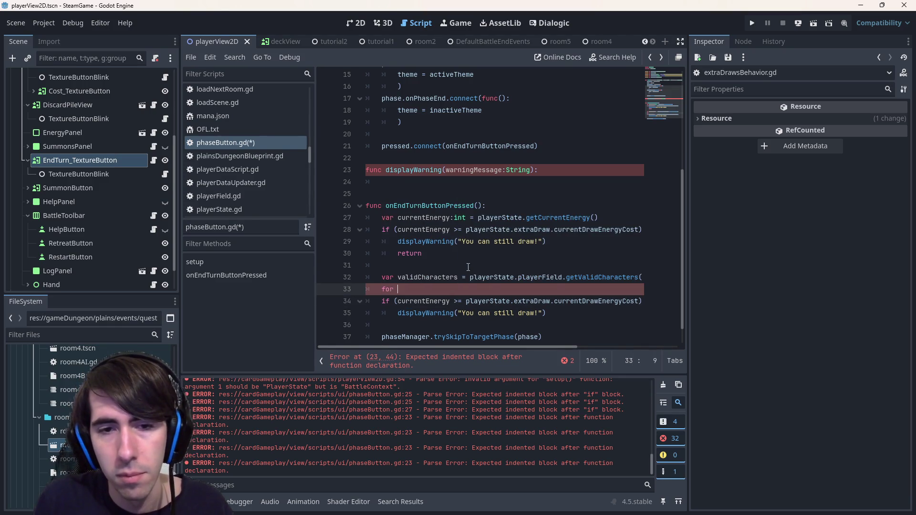
pyautogui.write(':')
pyautogui.press('Return')
pyautogui.write('character.action')
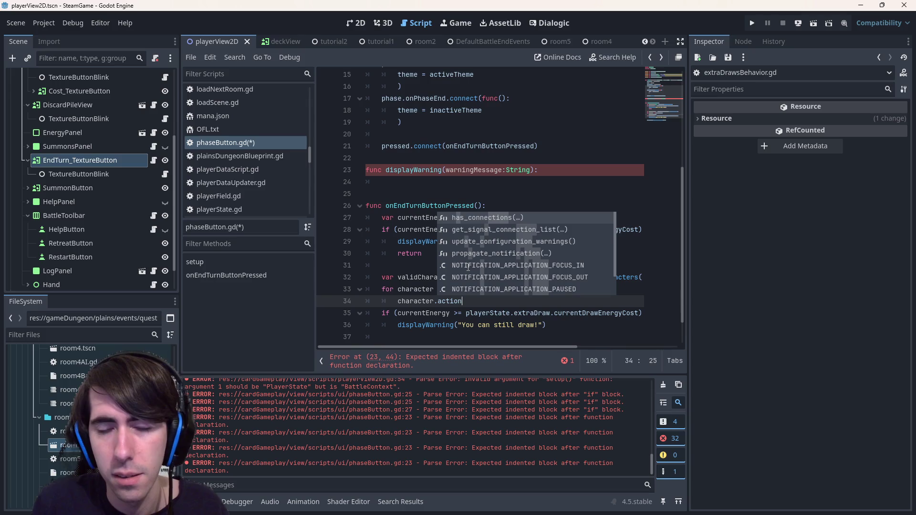
pyautogui.press('BackSpace')
pyautogui.press('BackSpace')
pyautogui.press('BackSpace')
pyautogui.write('getac')
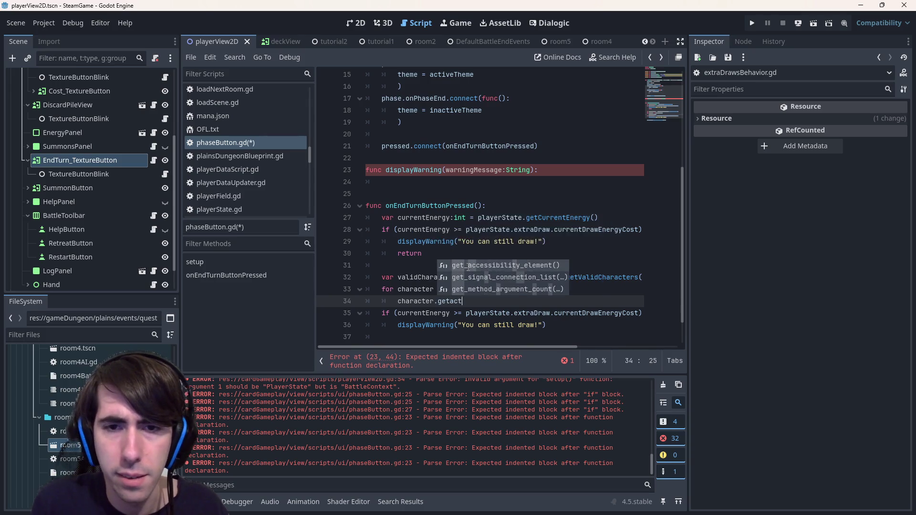
pyautogui.press('BackSpace')
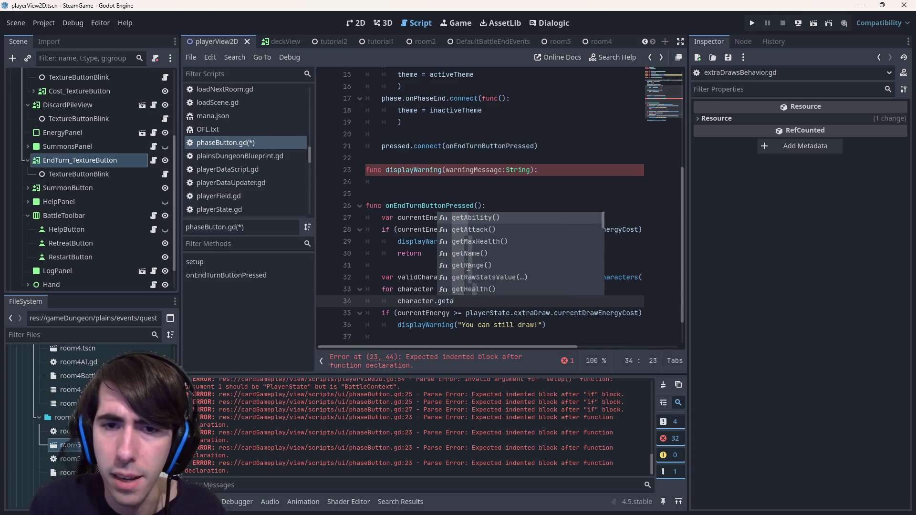
pyautogui.press('Return')
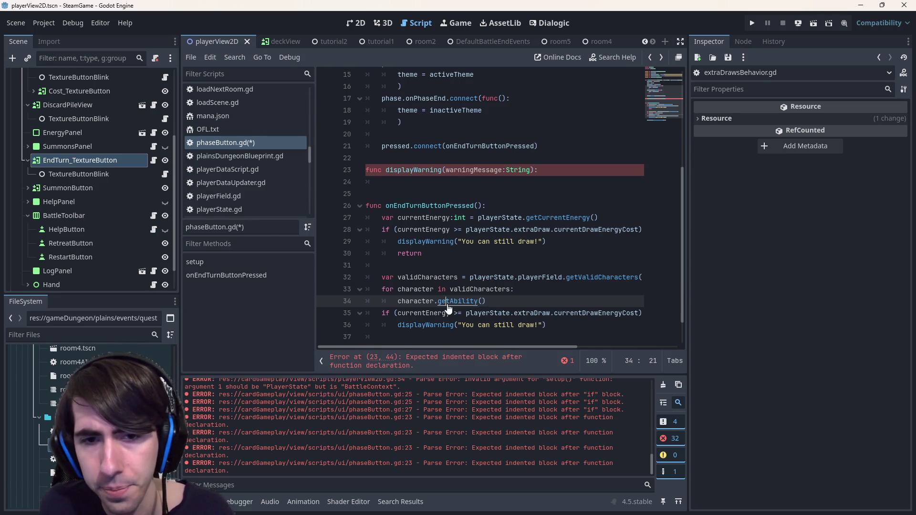
# - Look up what getAbility returns, then give displayWarning a 'pass' body
pyautogui.keyDown('ctrl'); pyautogui.click(435, 300); pyautogui.keyUp('ctrl')
pyautogui.scroll(-2, 460, 168)
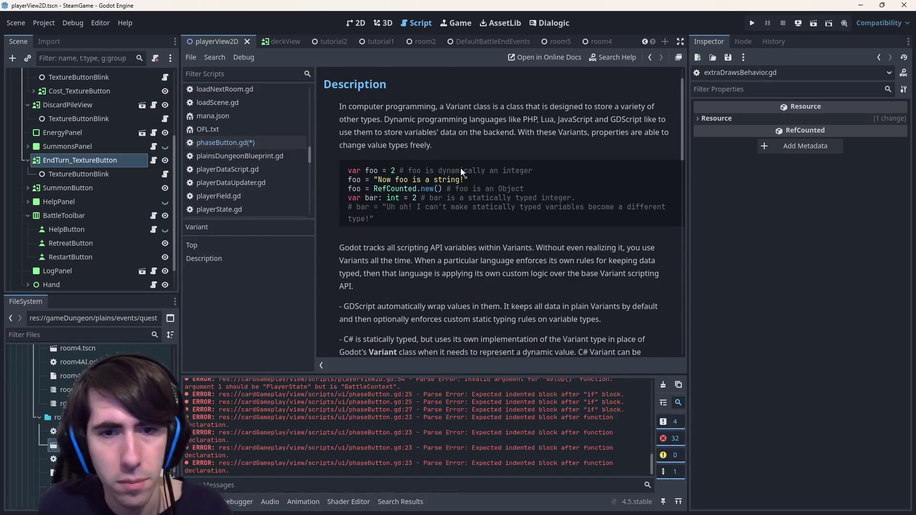
pyautogui.hotkey('alt', 'Left')
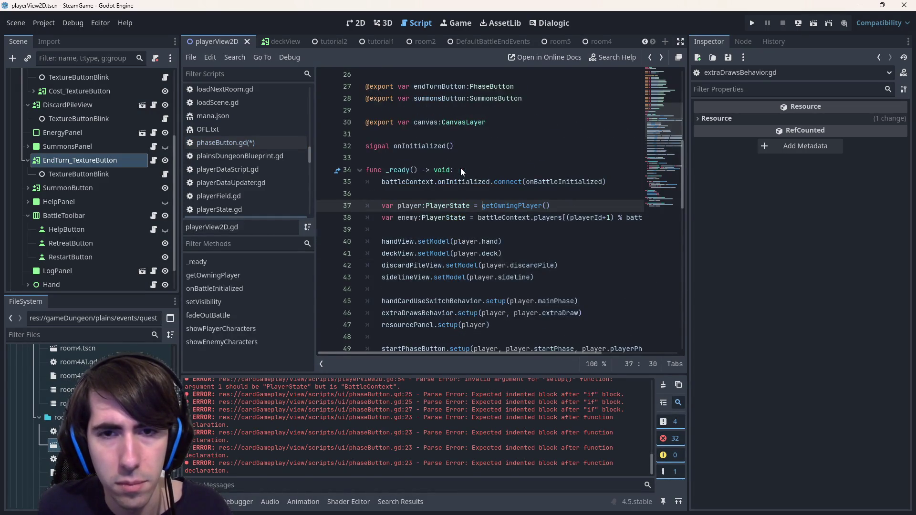
pyautogui.hotkey('alt', 'Left')
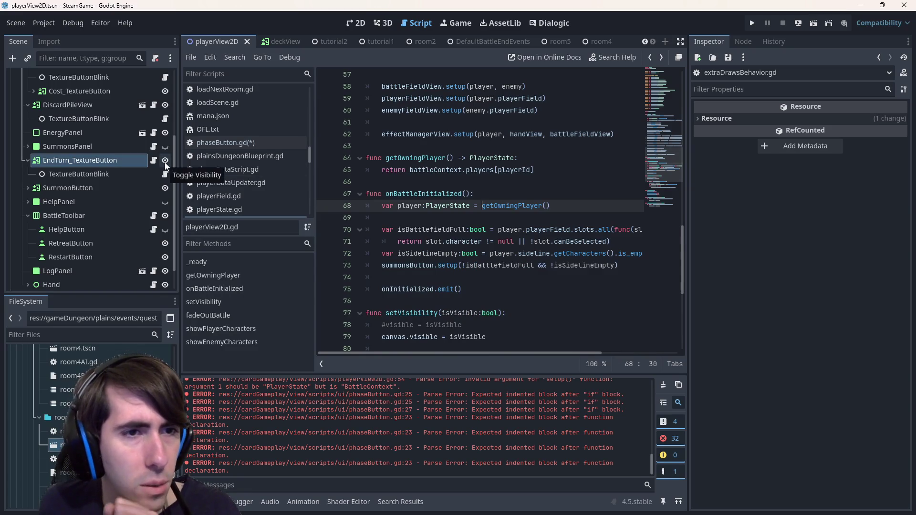
pyautogui.click(155, 161)
pyautogui.scroll(-2, 462, 153)
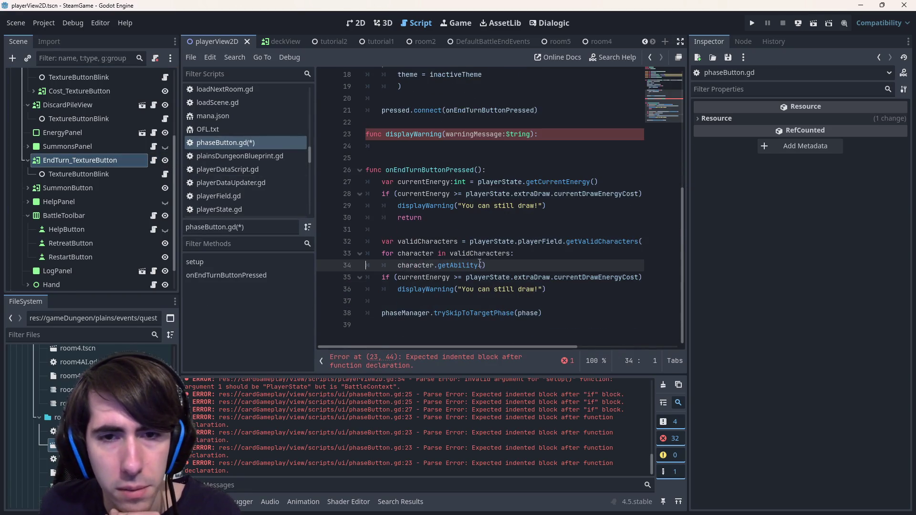
pyautogui.click(461, 145)
pyautogui.write('ass')
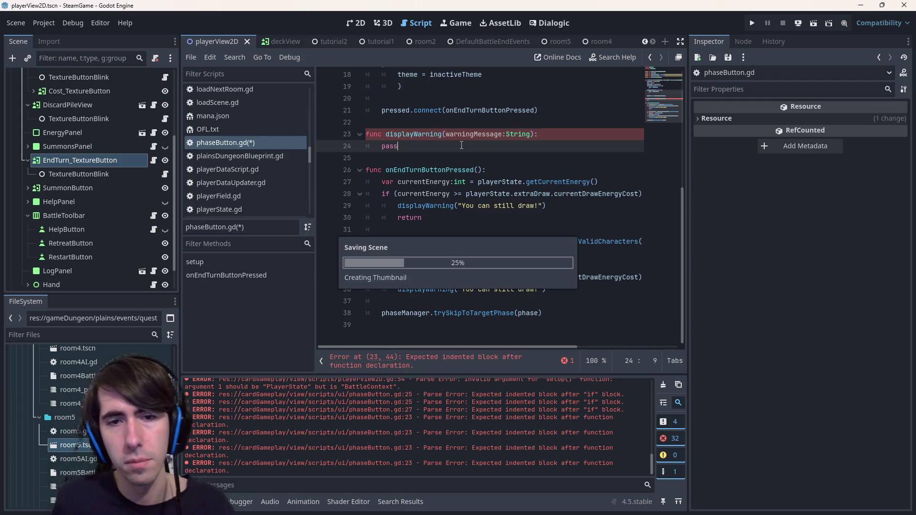